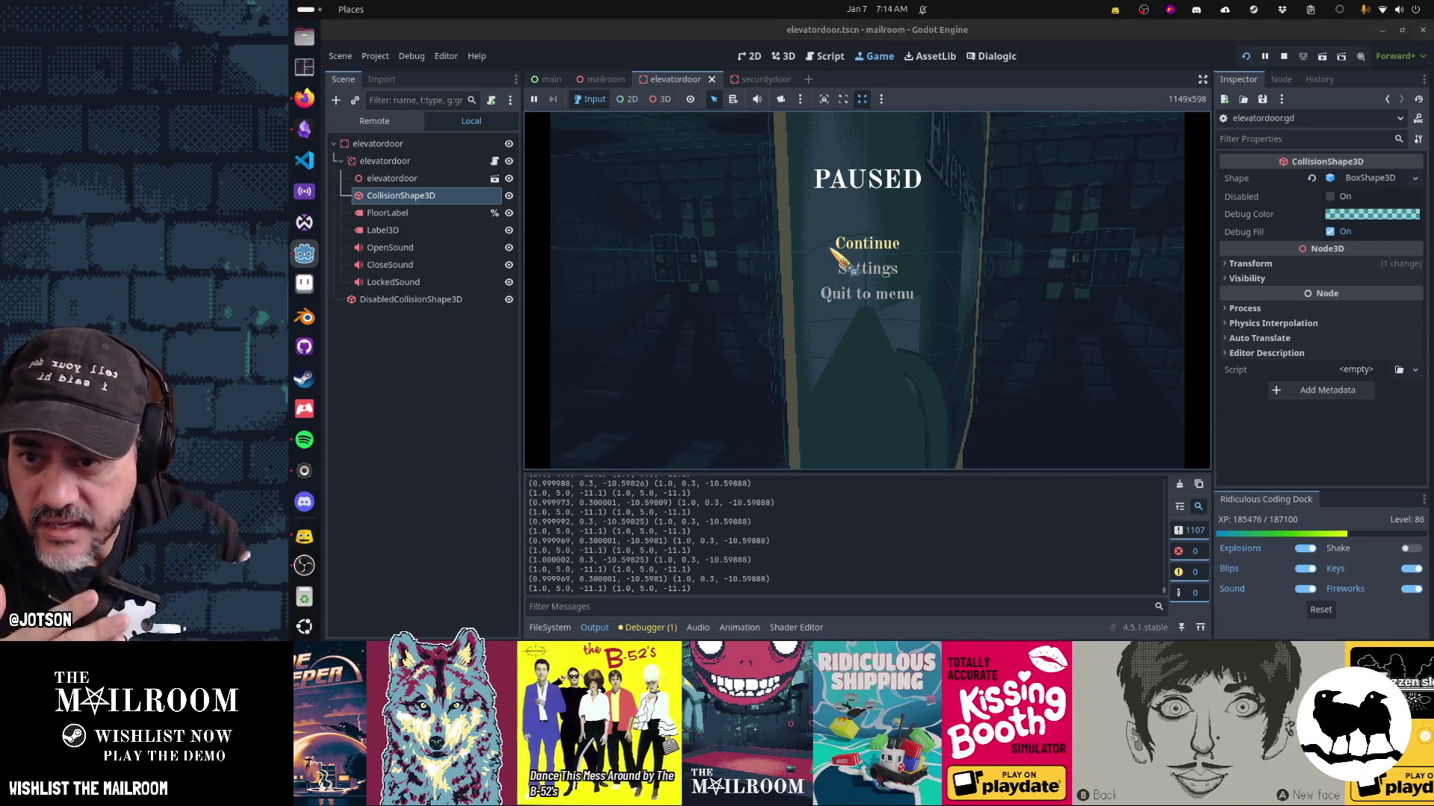
End the game test, uncheck Debug > Visible Collision Shapes, and open elevatordoor.gd for editing.
{"action": "left_click", "coordinate": [868, 244]}
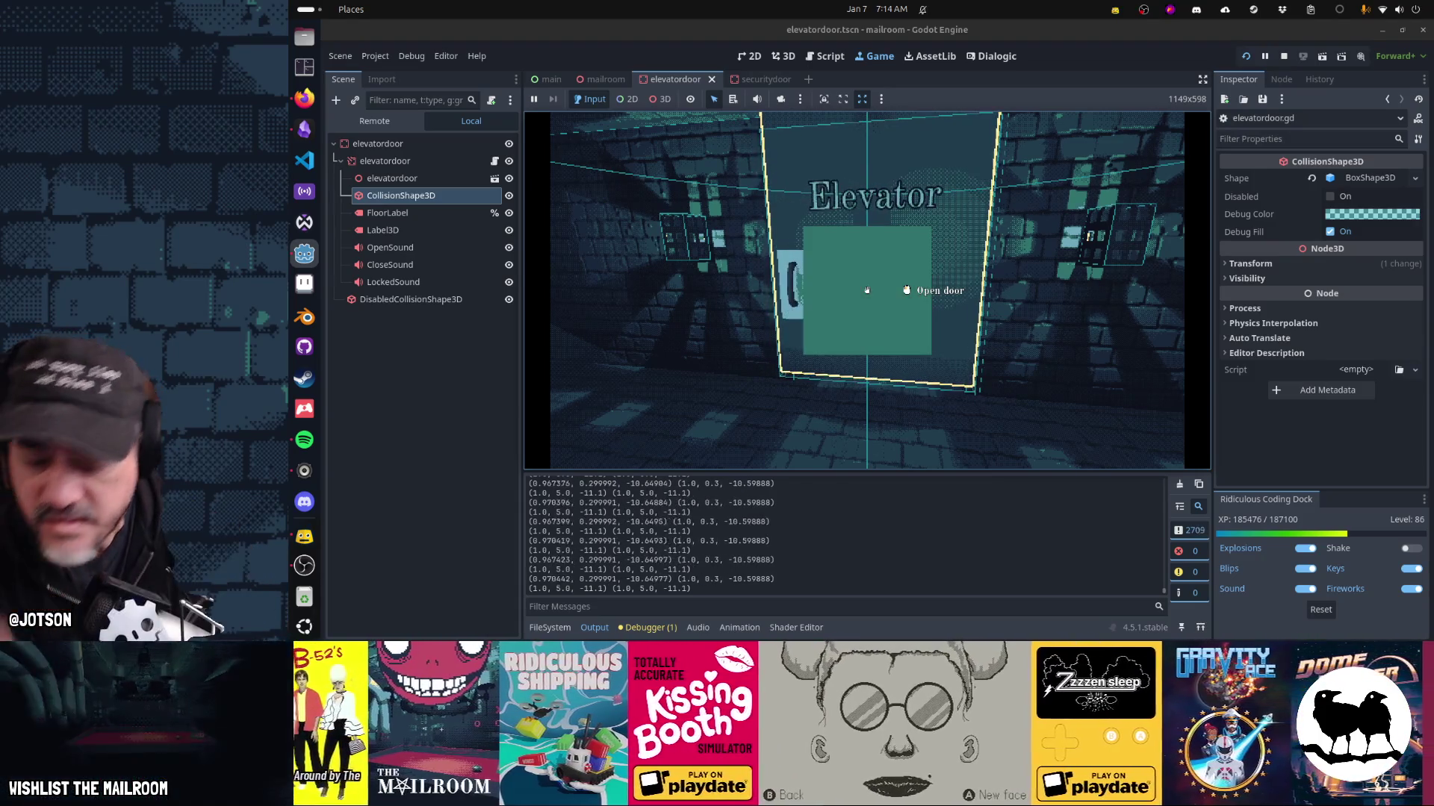
{"action": "key", "text": "F8"}
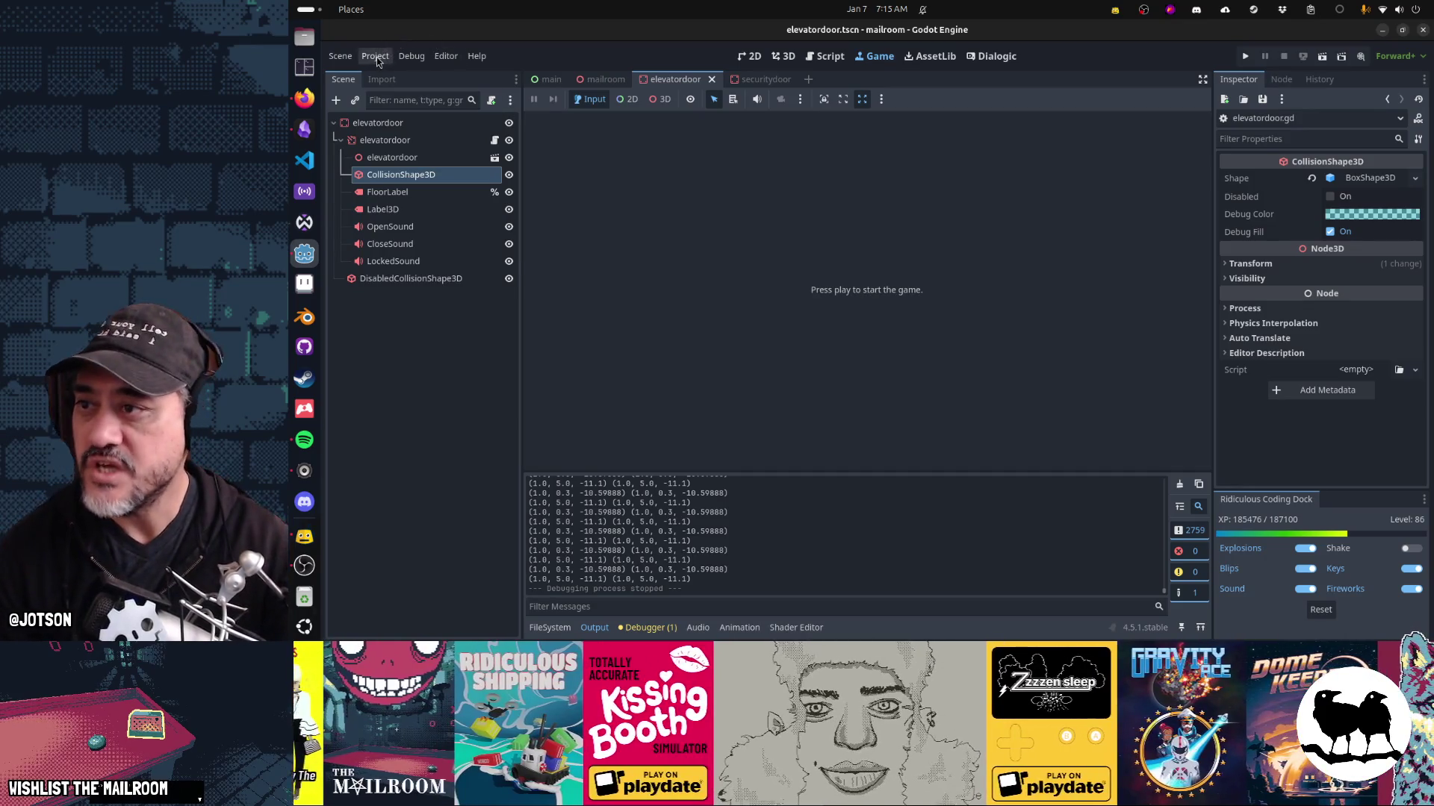
{"action": "left_click", "coordinate": [375, 56]}
{"action": "mouse_move", "coordinate": [410, 66]}
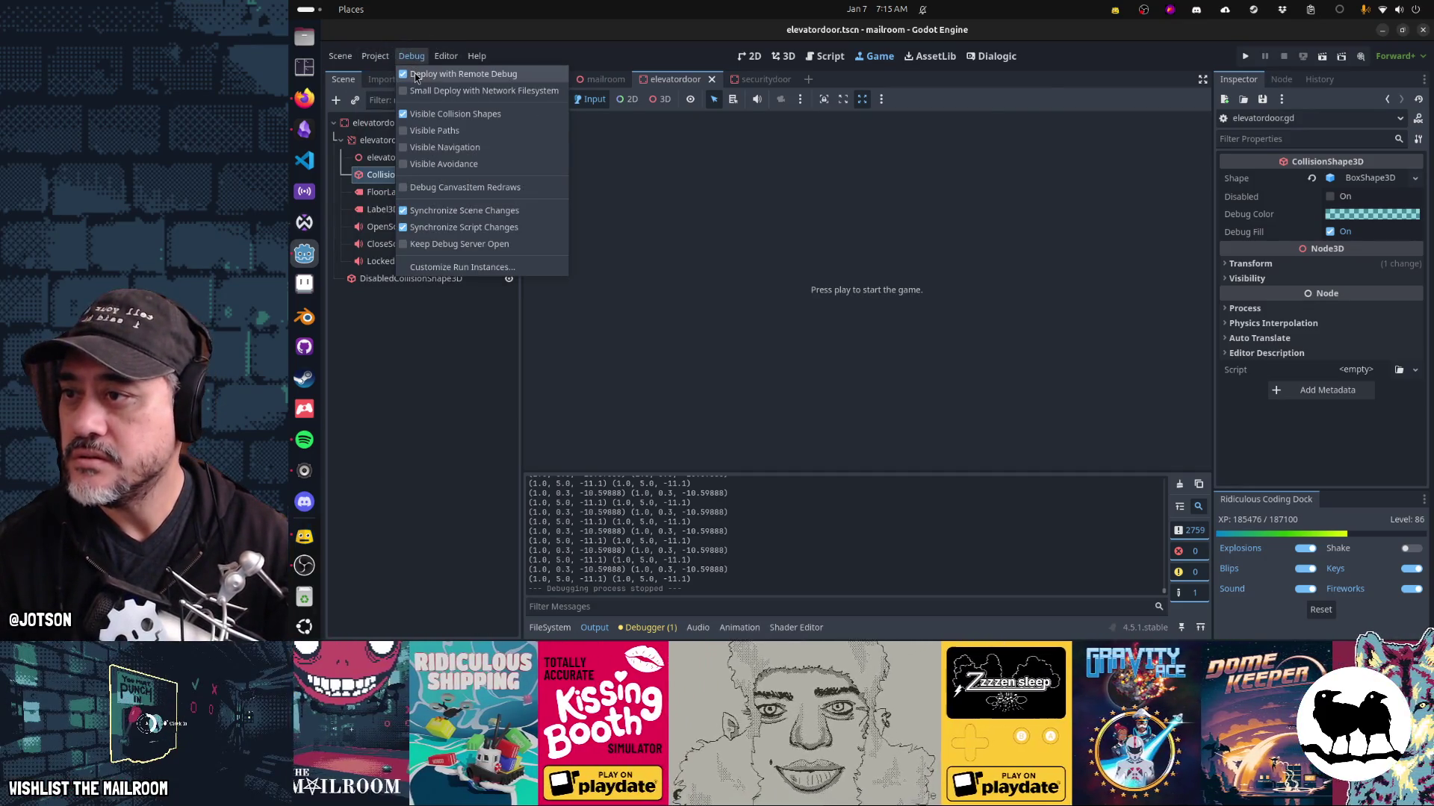
{"action": "left_click", "coordinate": [456, 113]}
{"action": "left_click", "coordinate": [878, 216]}
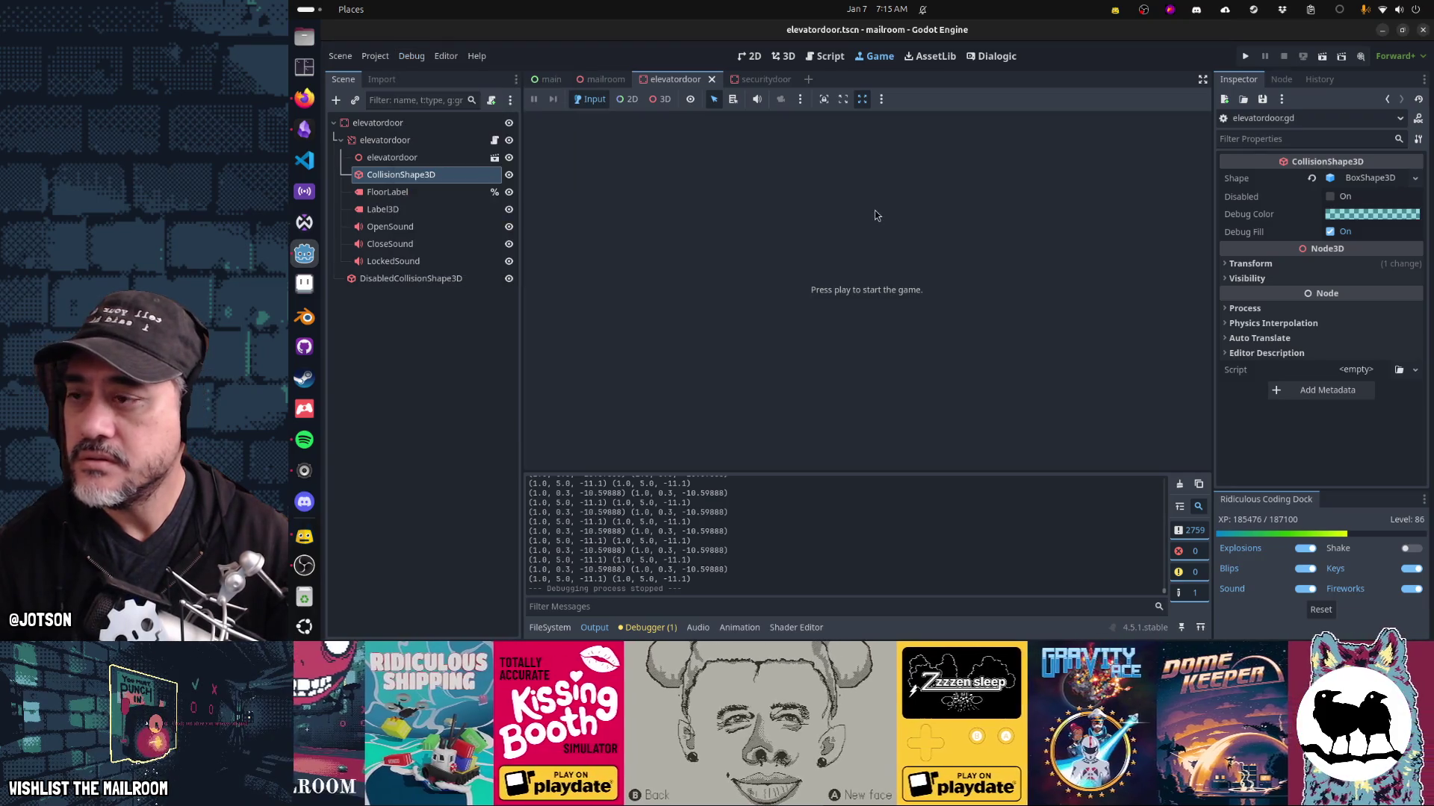
{"action": "left_click", "coordinate": [828, 56]}
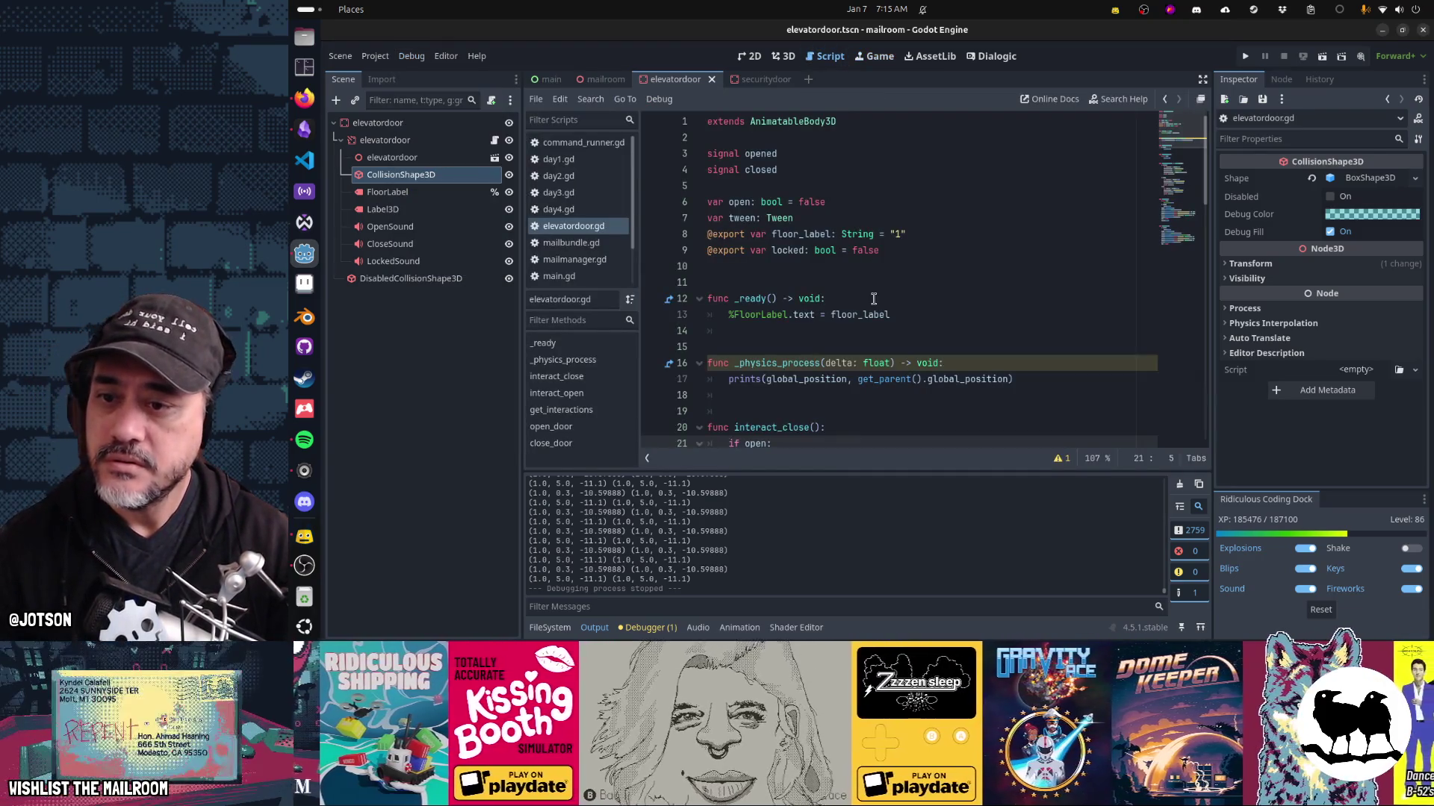
Delete the debug-printing _physics_process function (lines 16–19) from elevatordoor.gd.
{"action": "left_click", "coordinate": [1018, 354]}
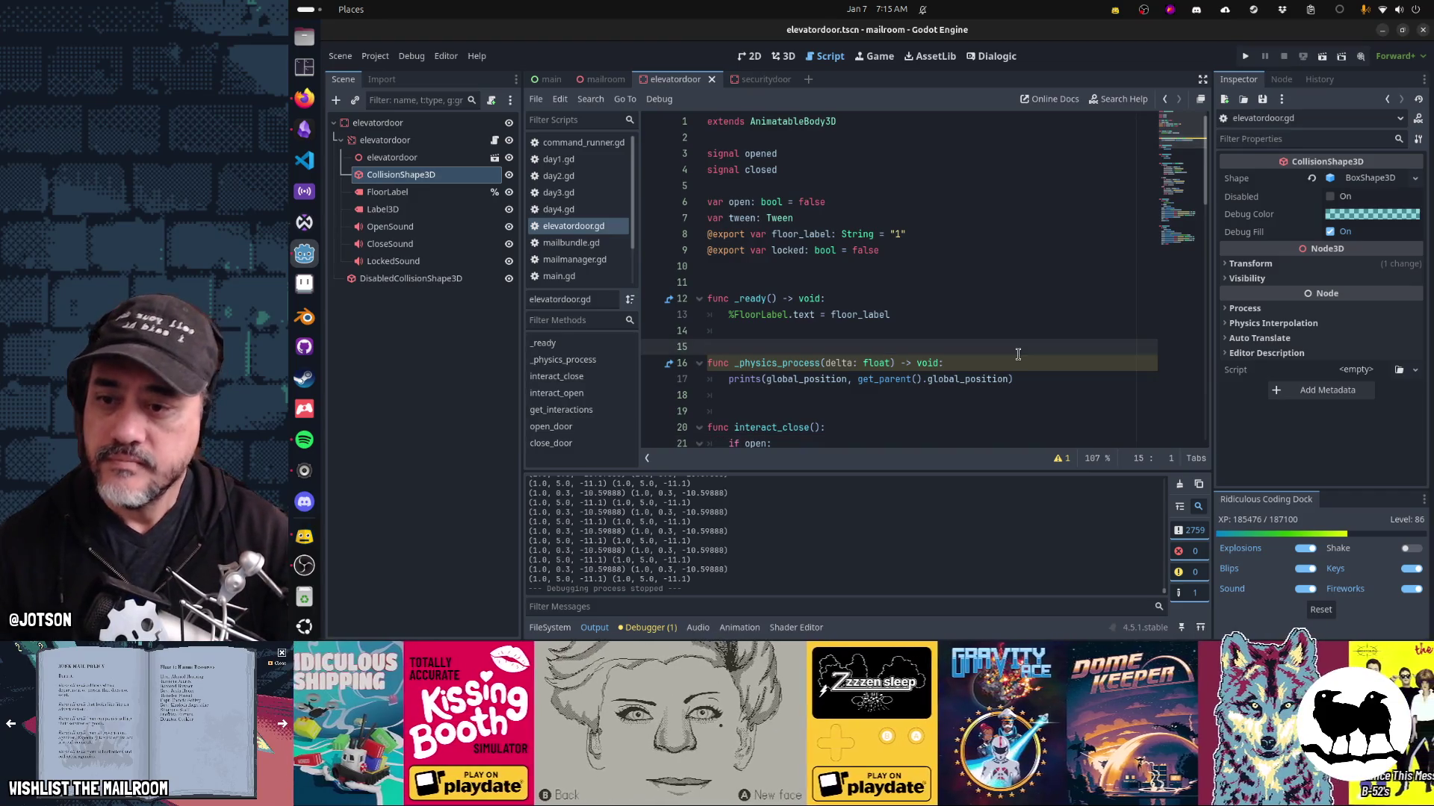
{"action": "key", "text": "Down"}
{"action": "key", "text": "shift+Down"}
{"action": "key", "text": "shift+Down"}
{"action": "key", "text": "shift+Down"}
{"action": "key", "text": "Delete"}
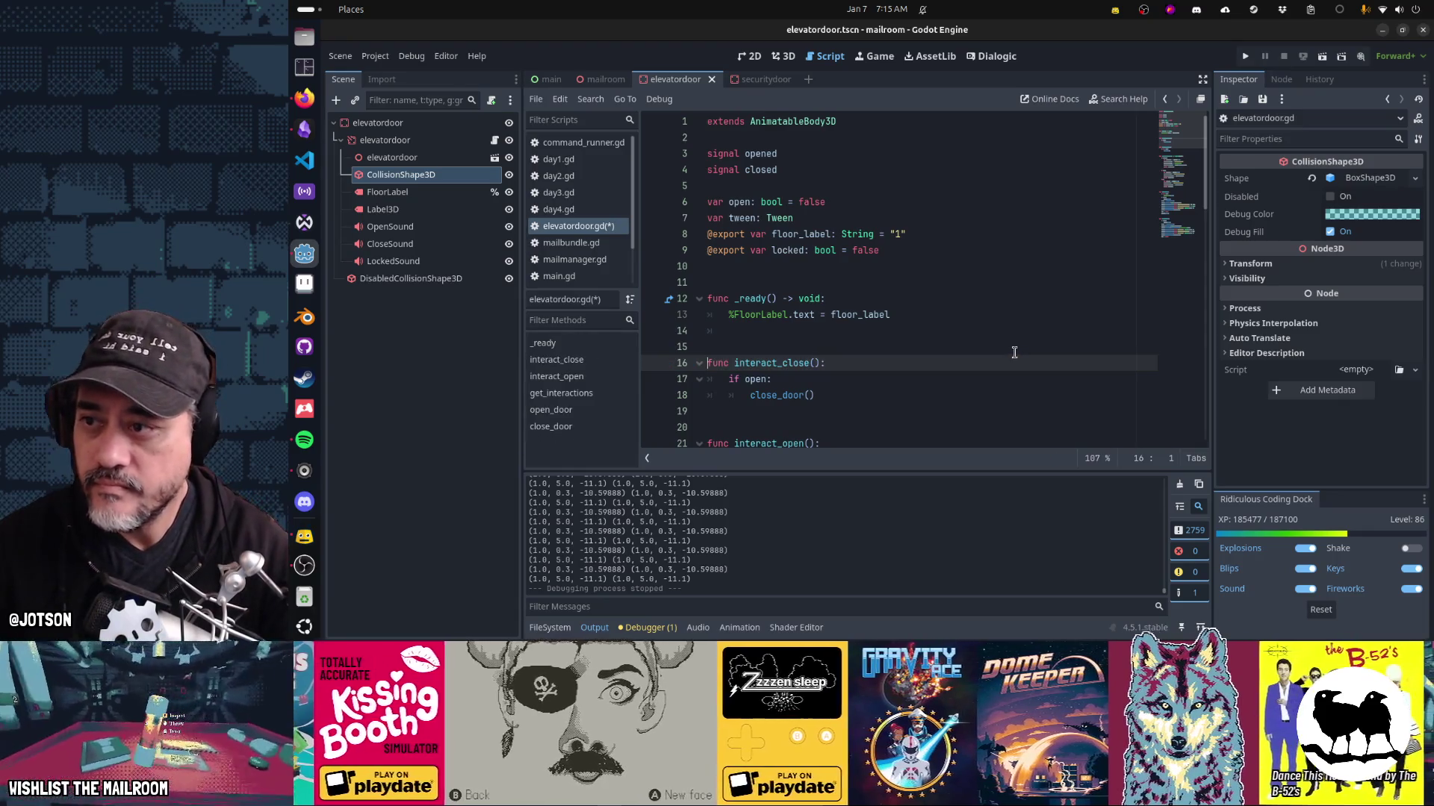
Scroll down to open_door around line 55, then switch to the securitydoor scene.
{"action": "scroll", "coordinate": [1014, 352], "scroll_direction": "down", "scroll_amount": 5}
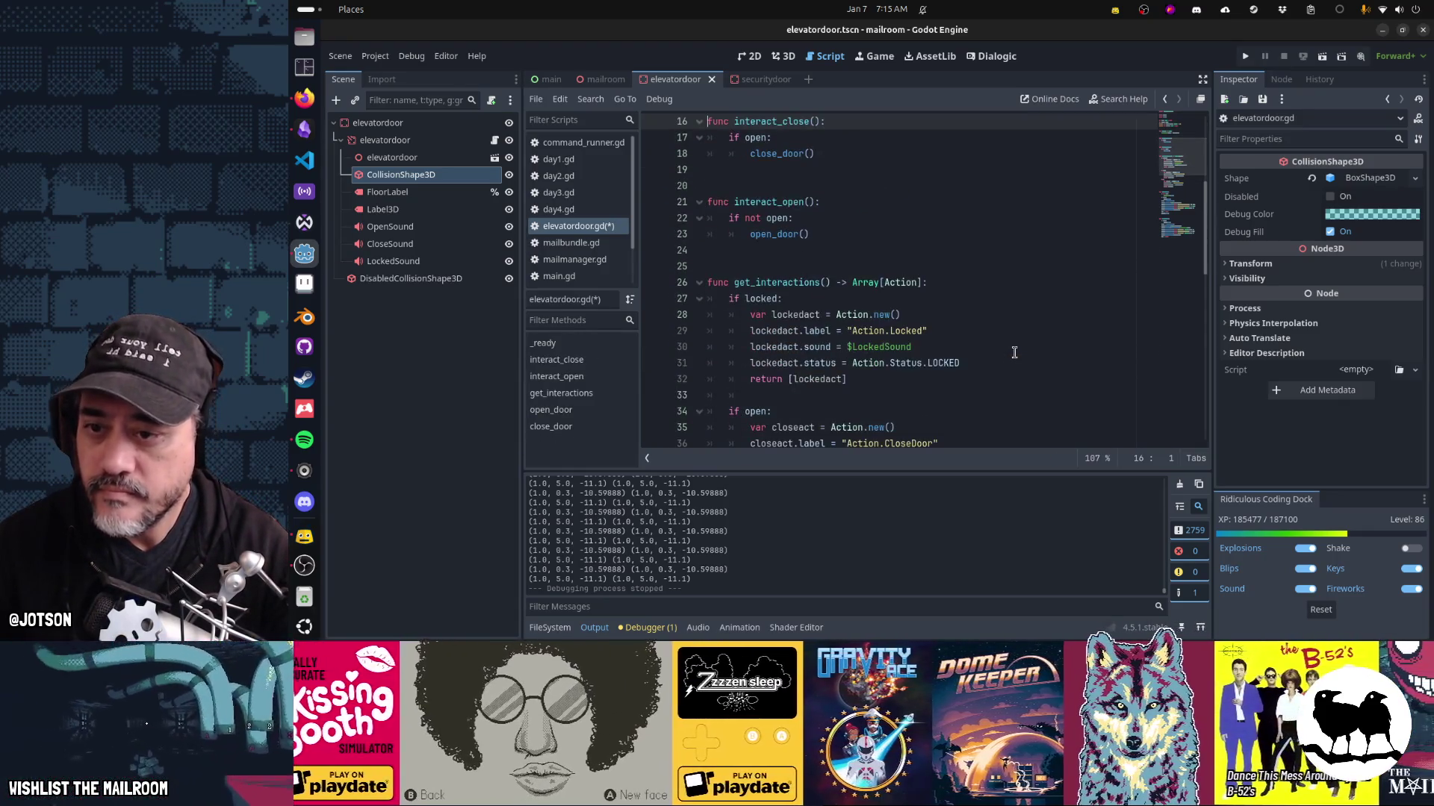
{"action": "scroll", "coordinate": [1014, 352], "scroll_direction": "down", "scroll_amount": 10}
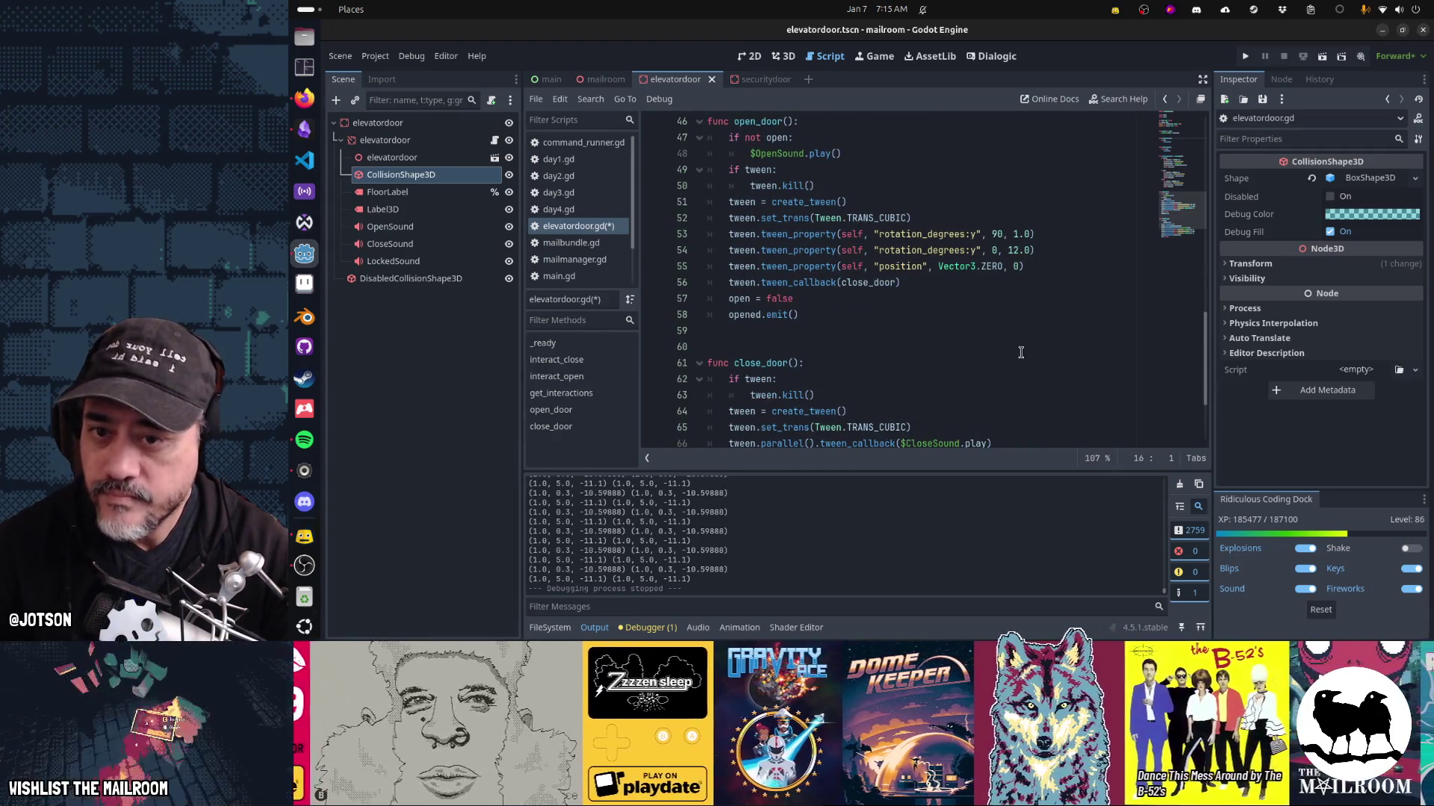
{"action": "left_click", "coordinate": [1058, 273]}
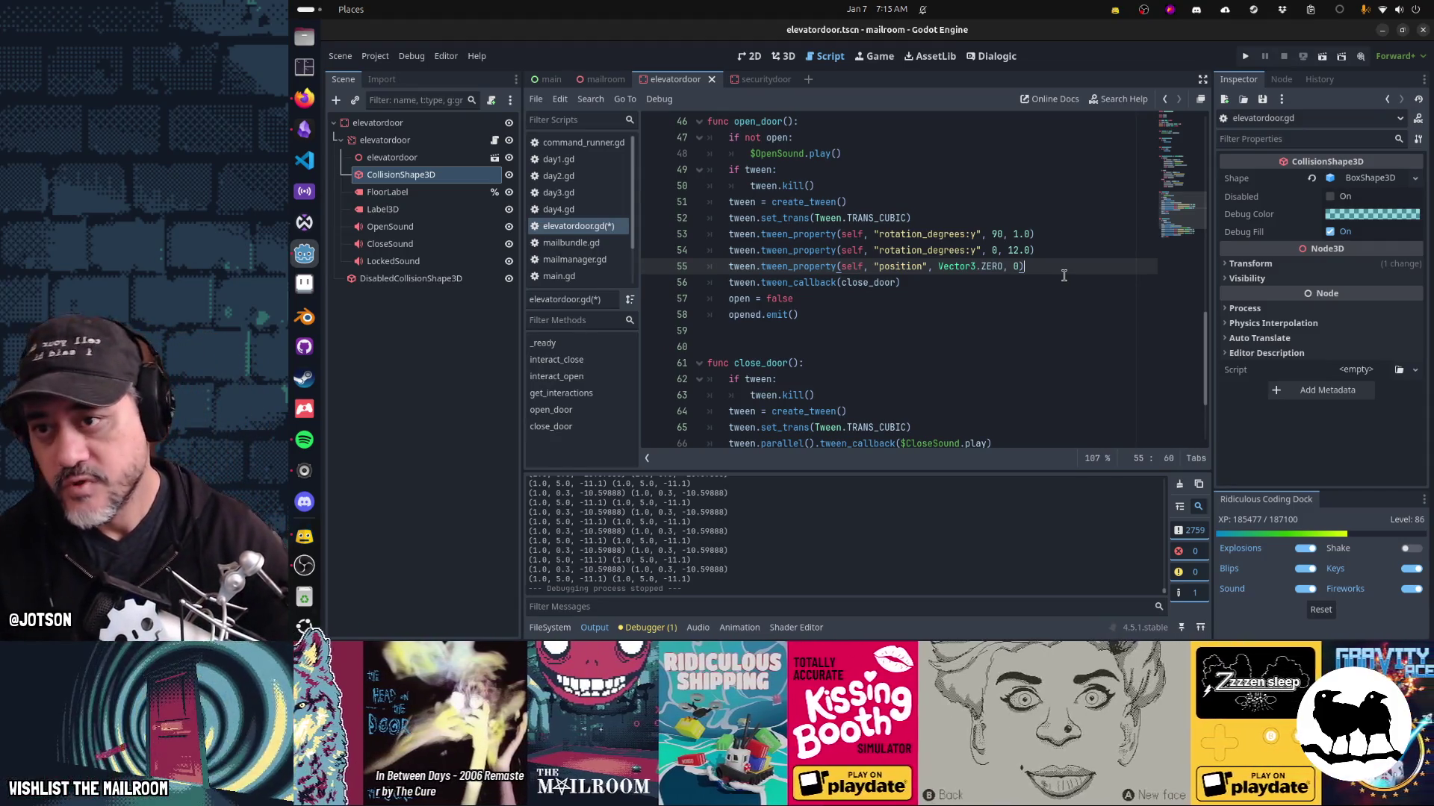
{"action": "left_click", "coordinate": [751, 79]}
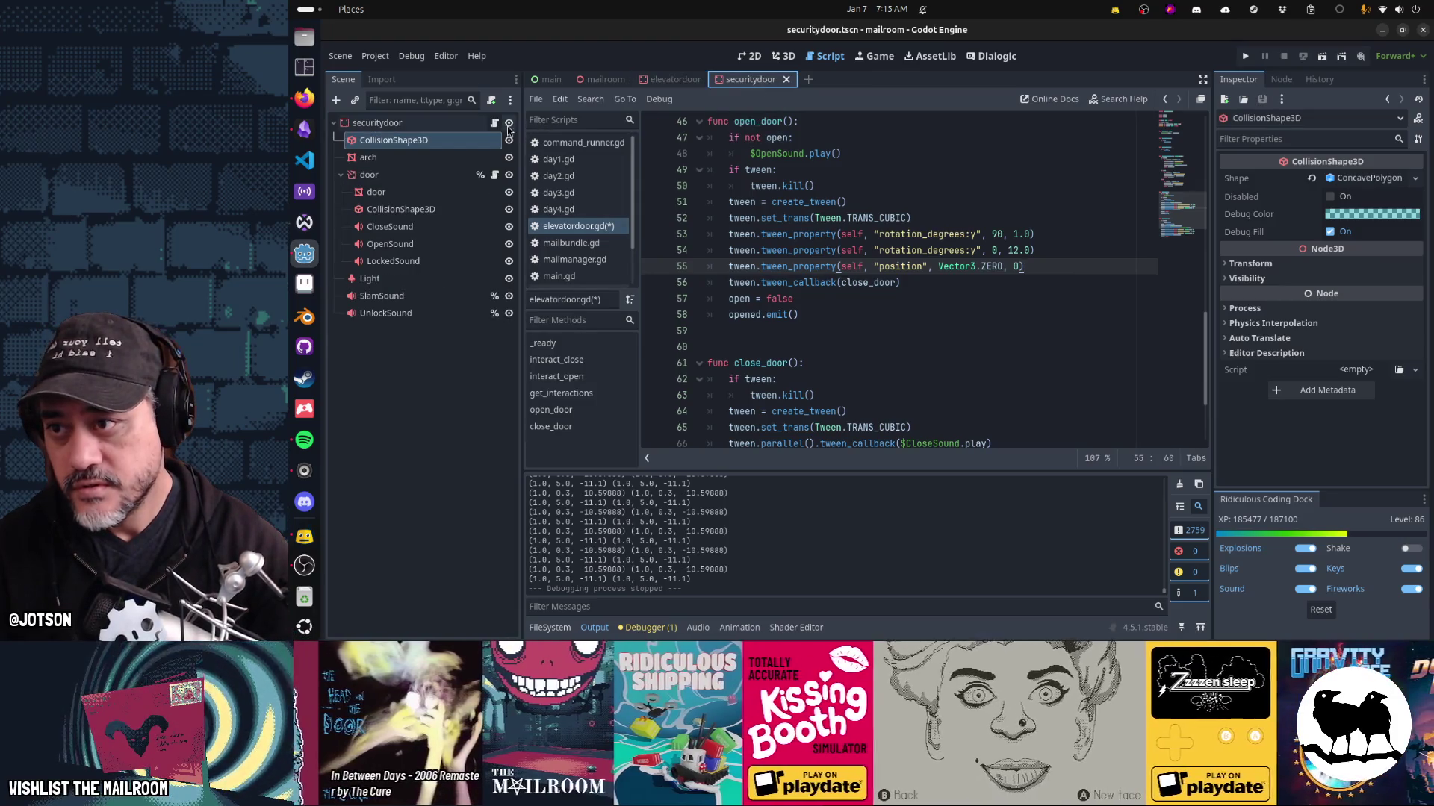
Review the open_door and close_door tween code in securitydoor_door.gd, then return to elevatordoor.gd.
{"action": "left_click", "coordinate": [495, 124]}
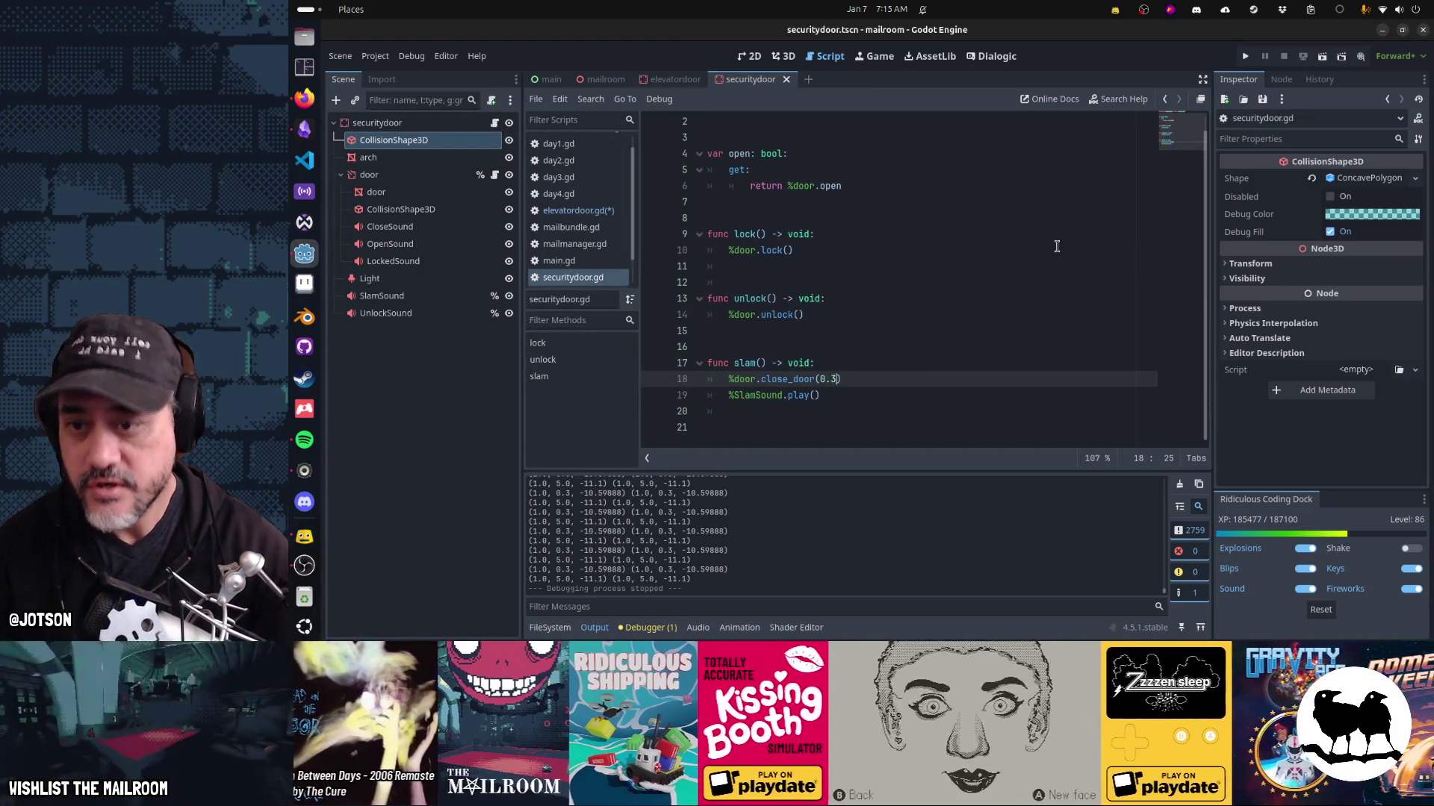
{"action": "scroll", "coordinate": [1057, 246], "scroll_direction": "up", "scroll_amount": 1}
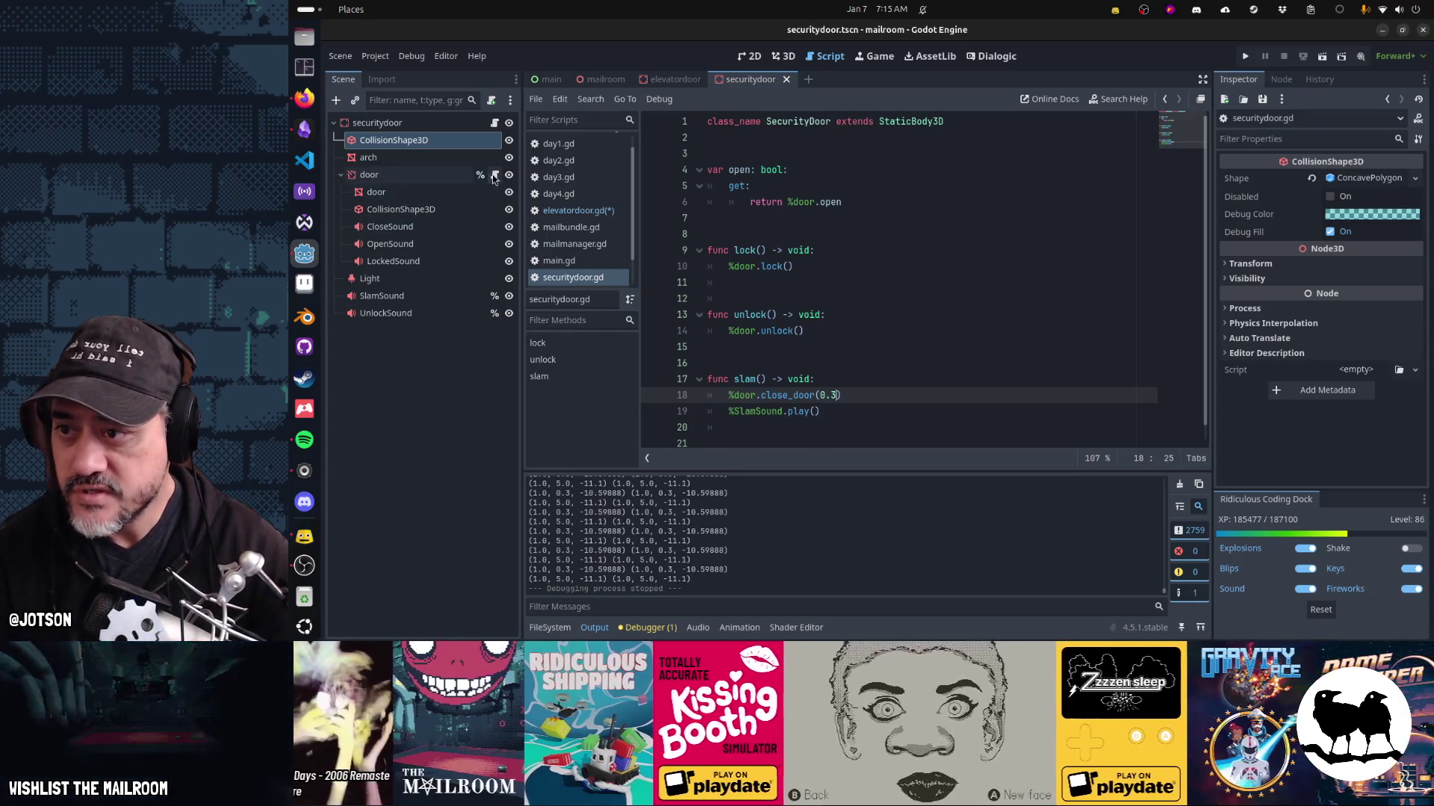
{"action": "left_click", "coordinate": [494, 175]}
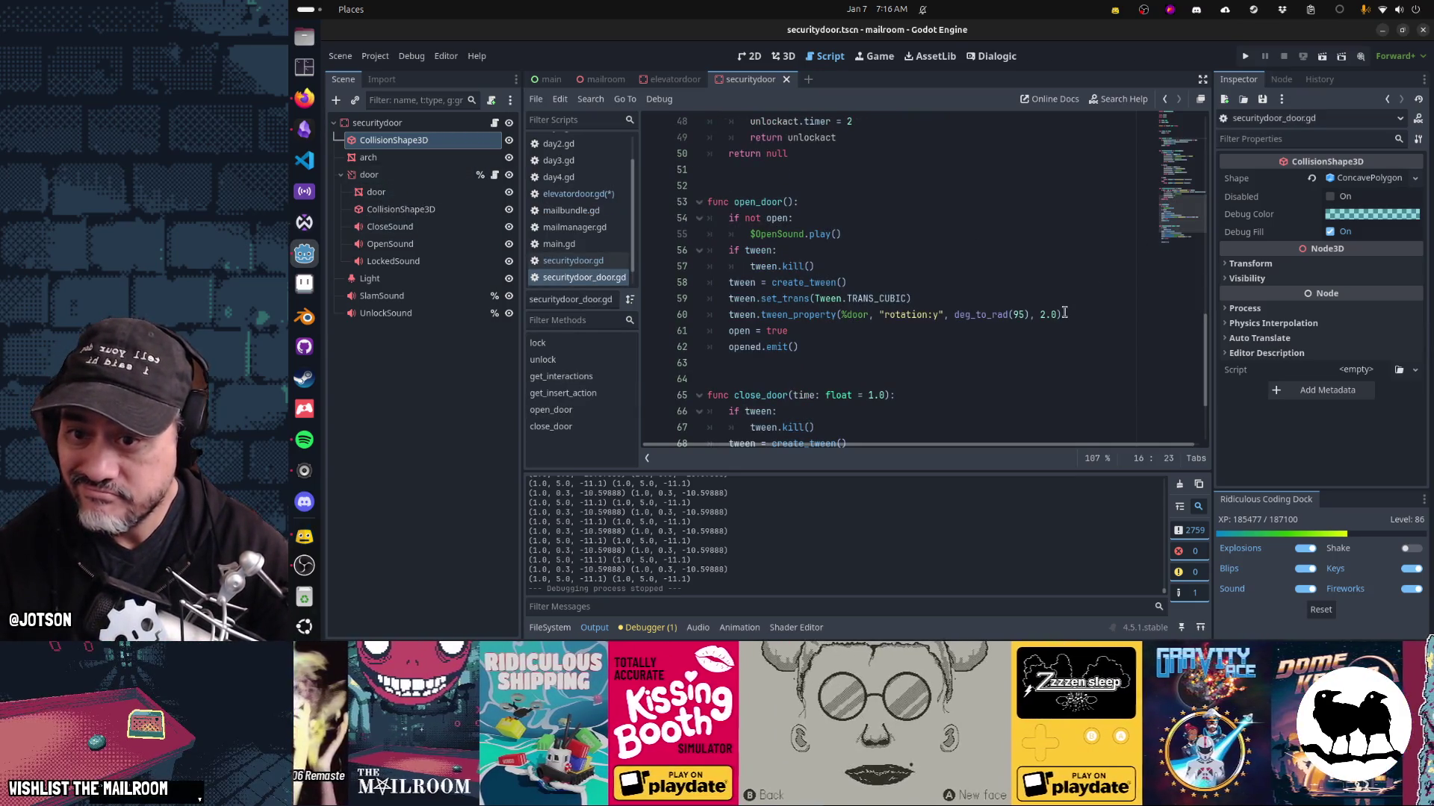
{"action": "scroll", "coordinate": [1004, 324], "scroll_direction": "down", "scroll_amount": 2}
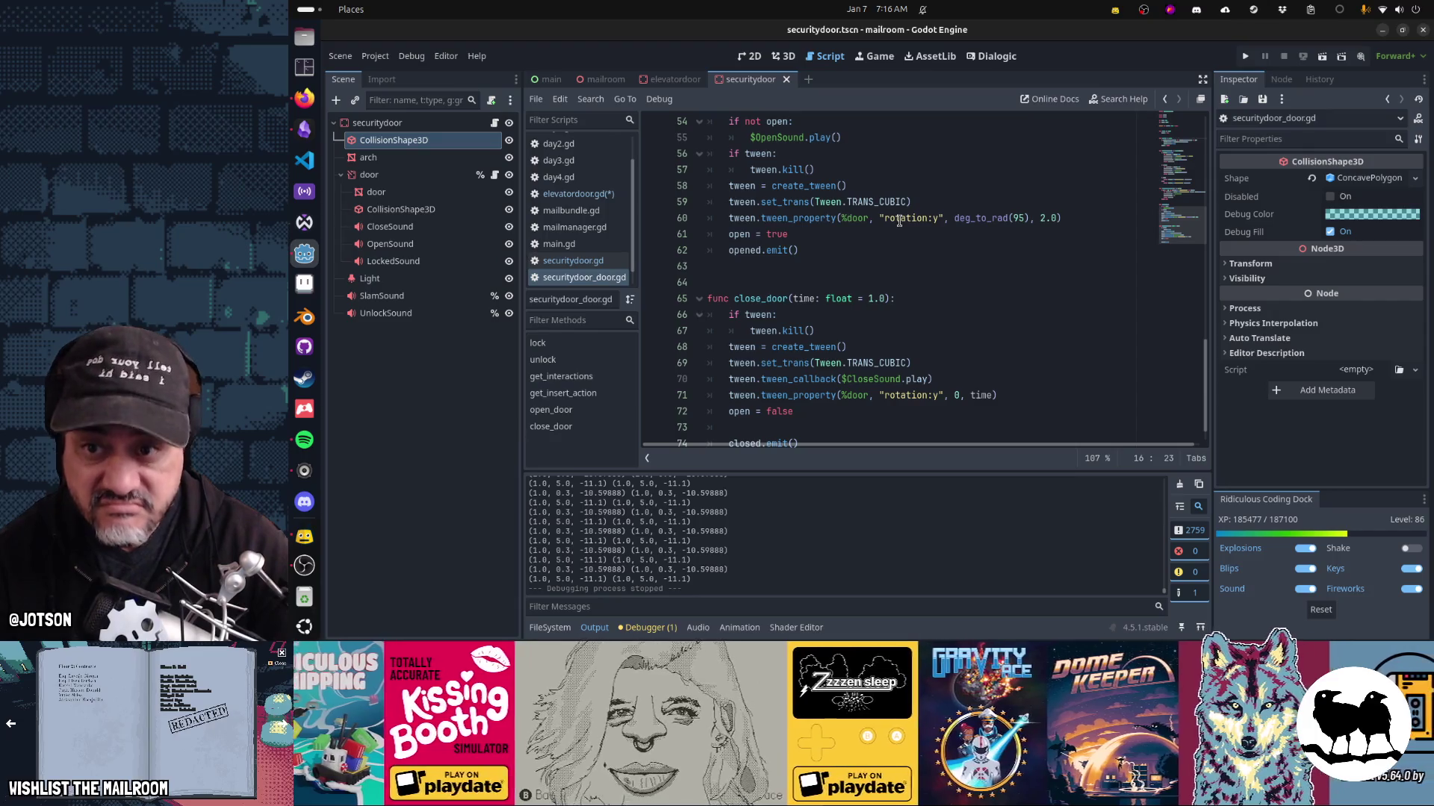
{"action": "scroll", "coordinate": [899, 221], "scroll_direction": "down", "scroll_amount": 1}
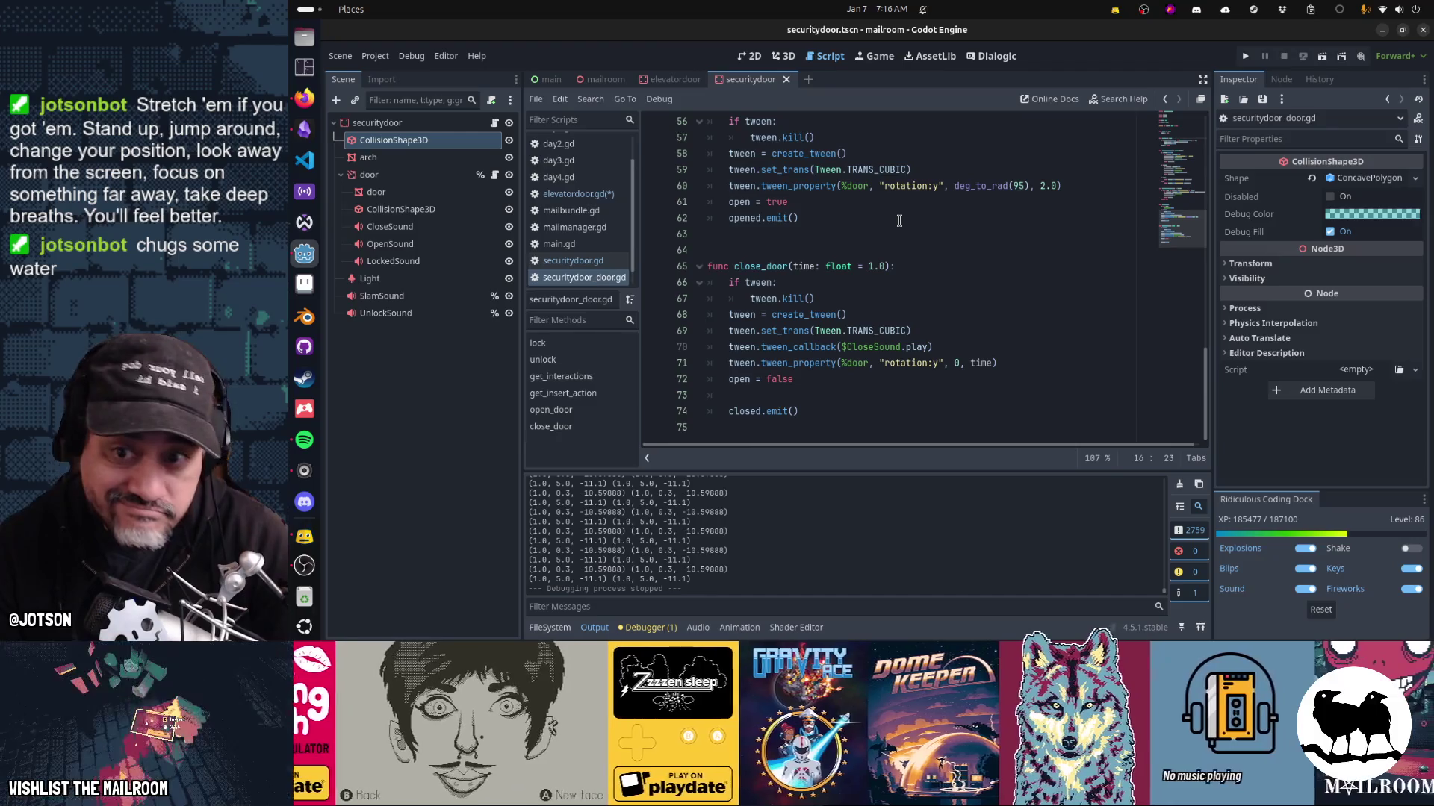
{"action": "scroll", "coordinate": [899, 221], "scroll_direction": "up", "scroll_amount": 8}
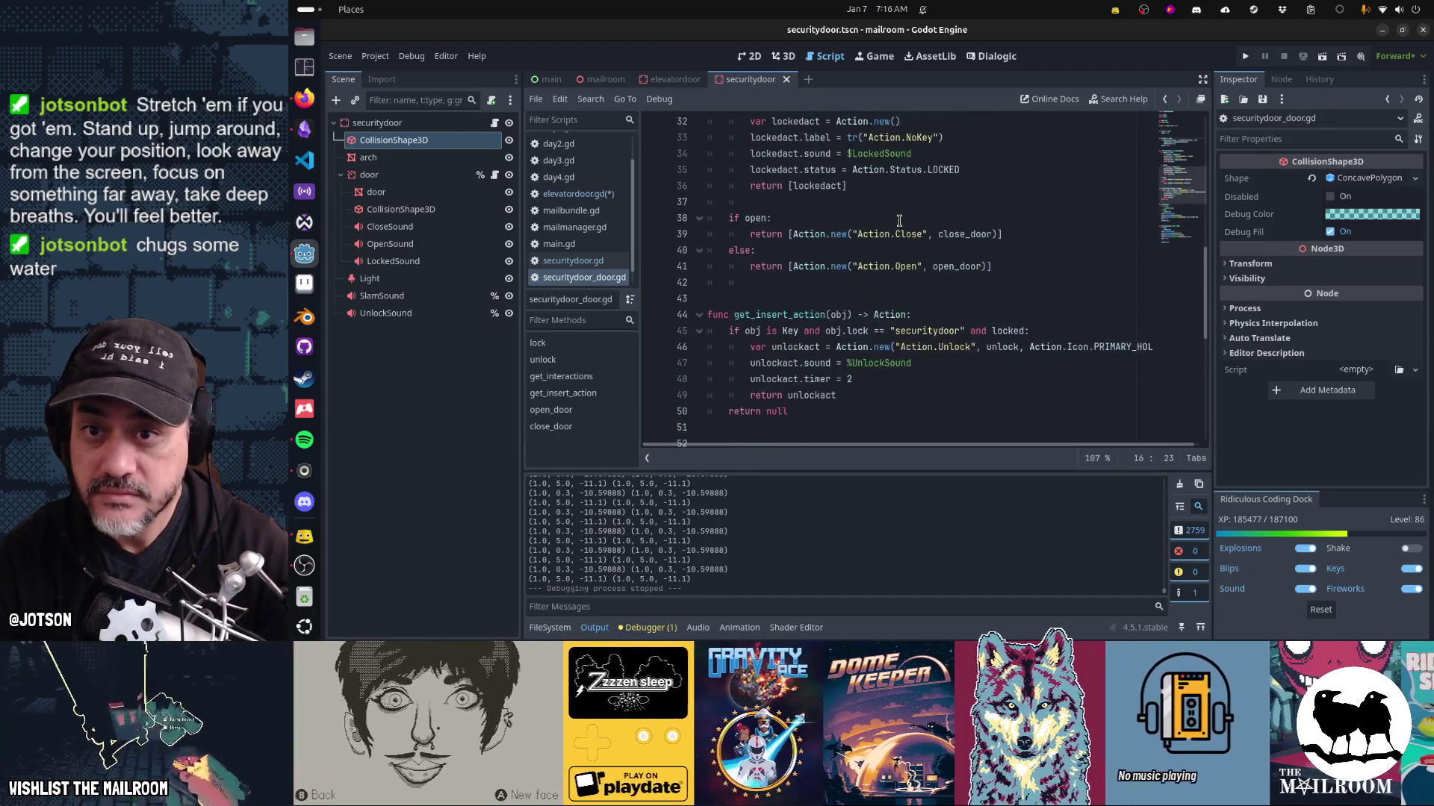
{"action": "scroll", "coordinate": [899, 221], "scroll_direction": "up", "scroll_amount": 7}
{"action": "scroll", "coordinate": [899, 221], "scroll_direction": "down", "scroll_amount": 15}
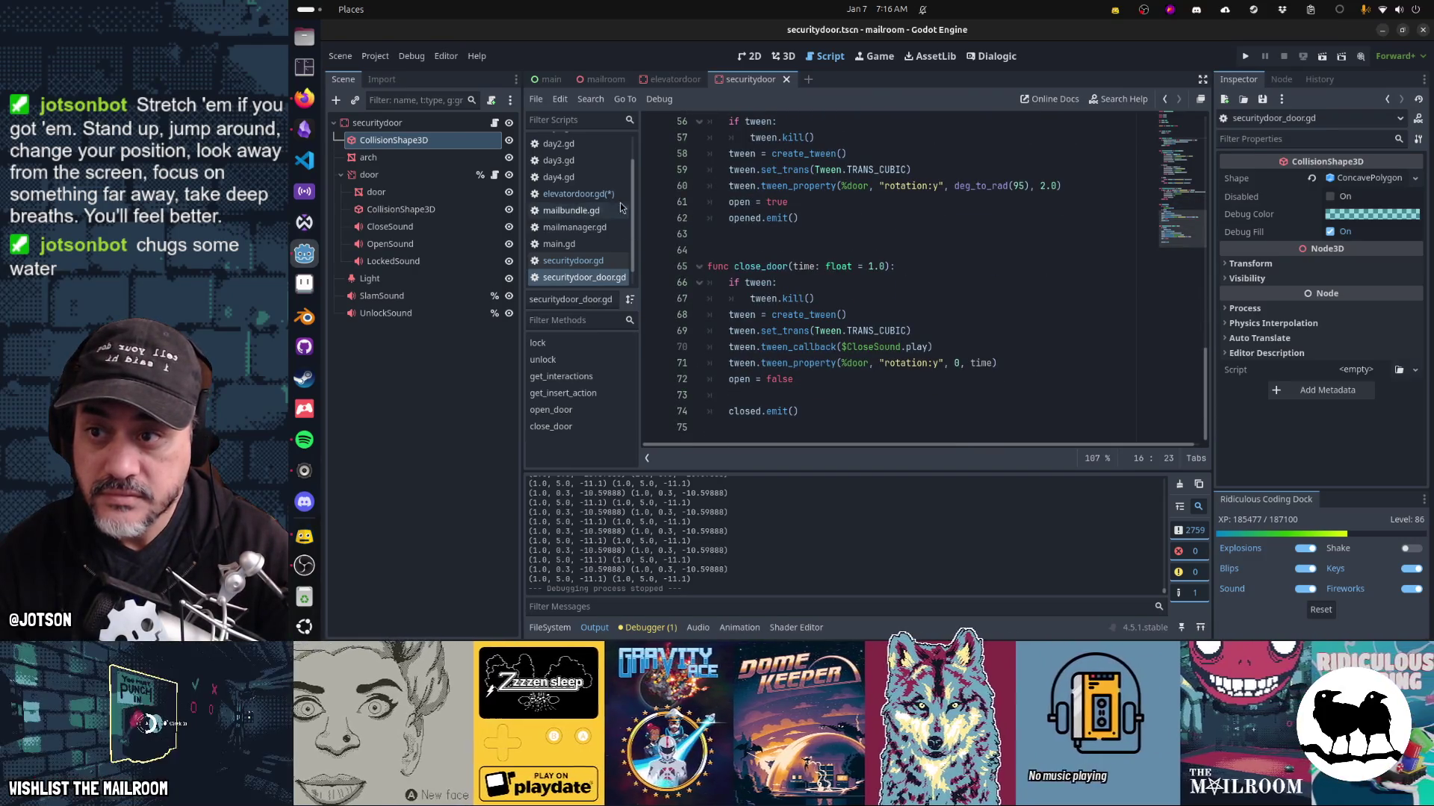
{"action": "left_click", "coordinate": [610, 194]}
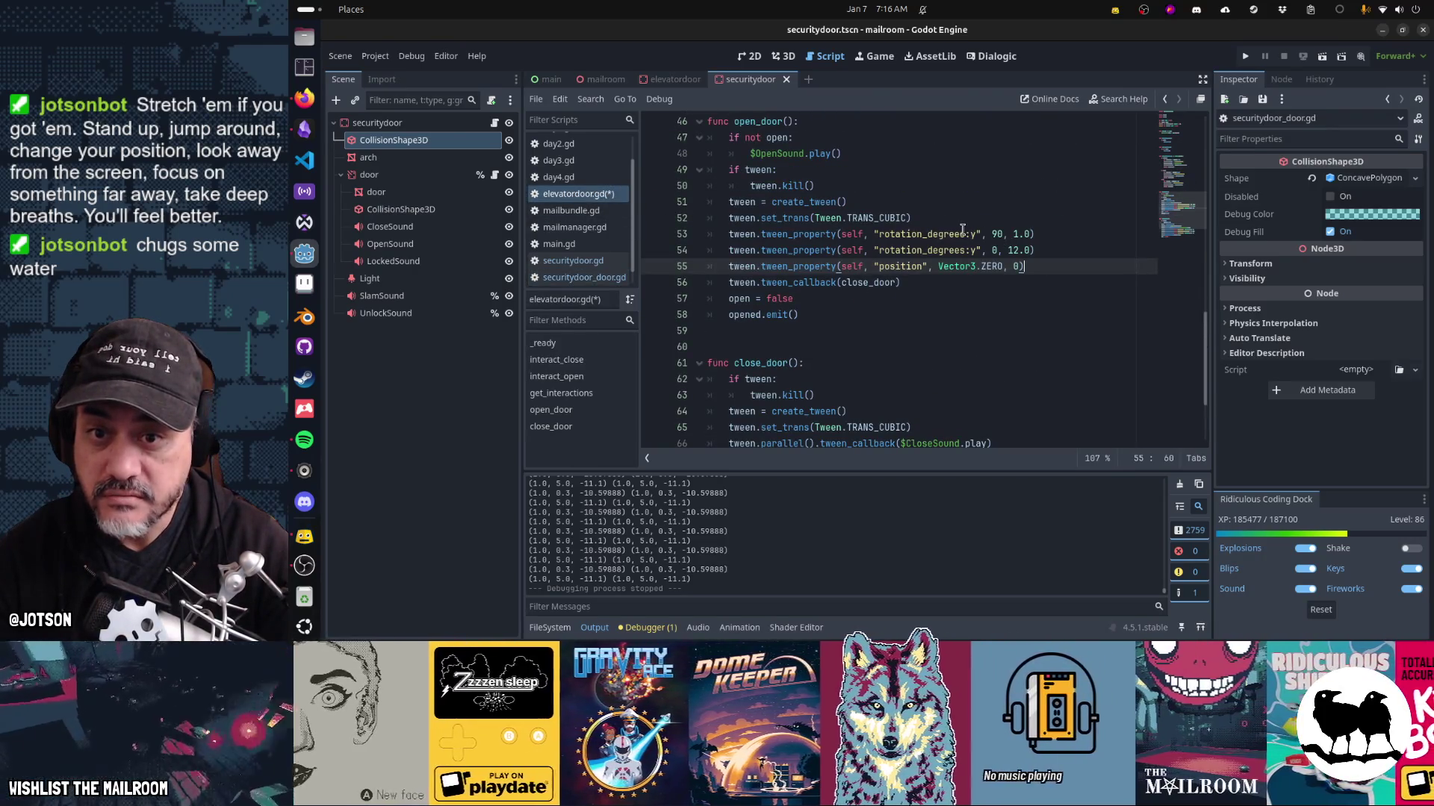
Replace rotation_degrees with rotation in the door tweens and wrap the 90 as deg_to_rad(90).
{"action": "double_click", "coordinate": [949, 234]}
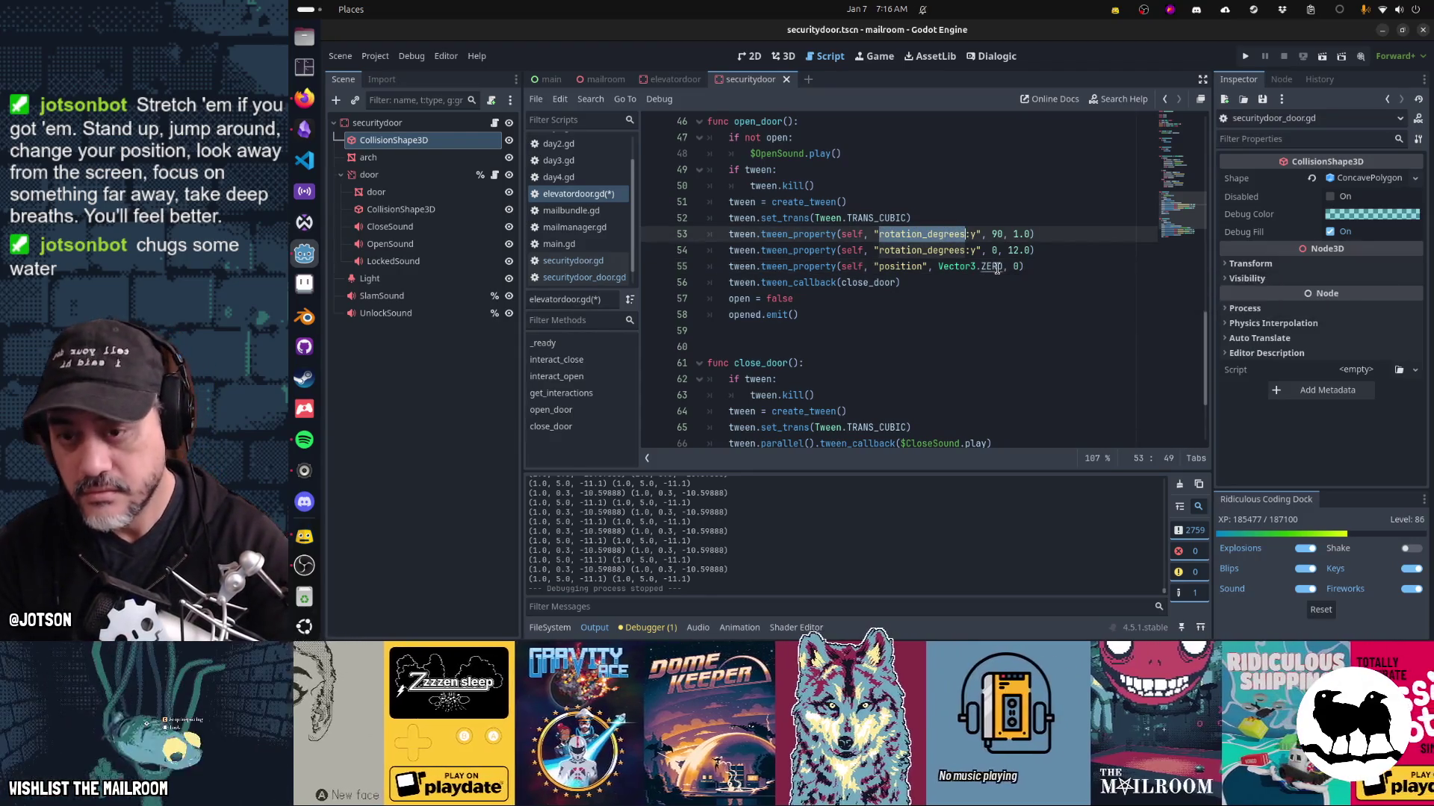
{"action": "scroll", "coordinate": [997, 269], "scroll_direction": "down", "scroll_amount": 1}
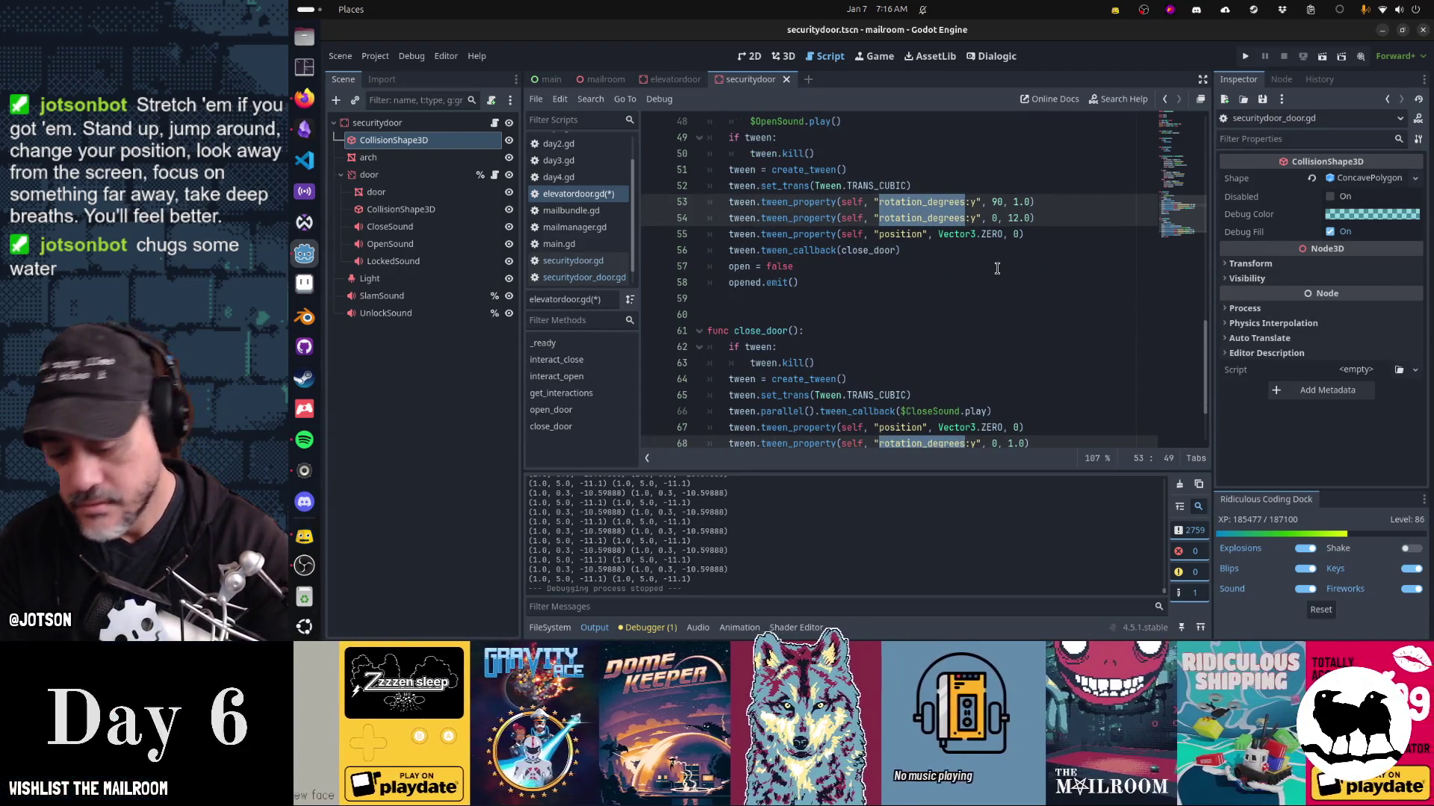
{"action": "type", "text": "rotation"}
{"action": "key", "text": "Right"}
{"action": "key", "text": "Right"}
{"action": "key", "text": "Right"}
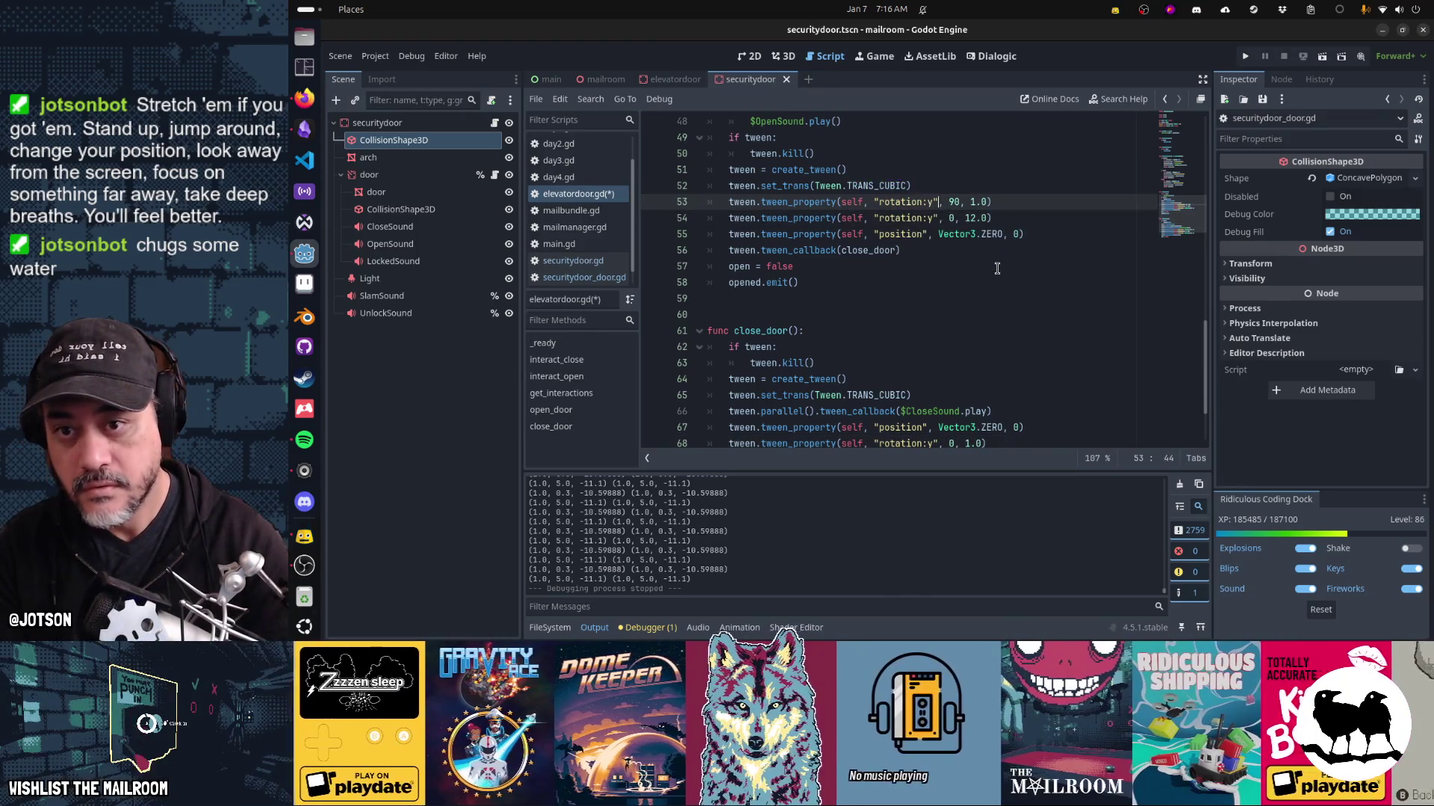
{"action": "type", "text": "deg_to_rad("}
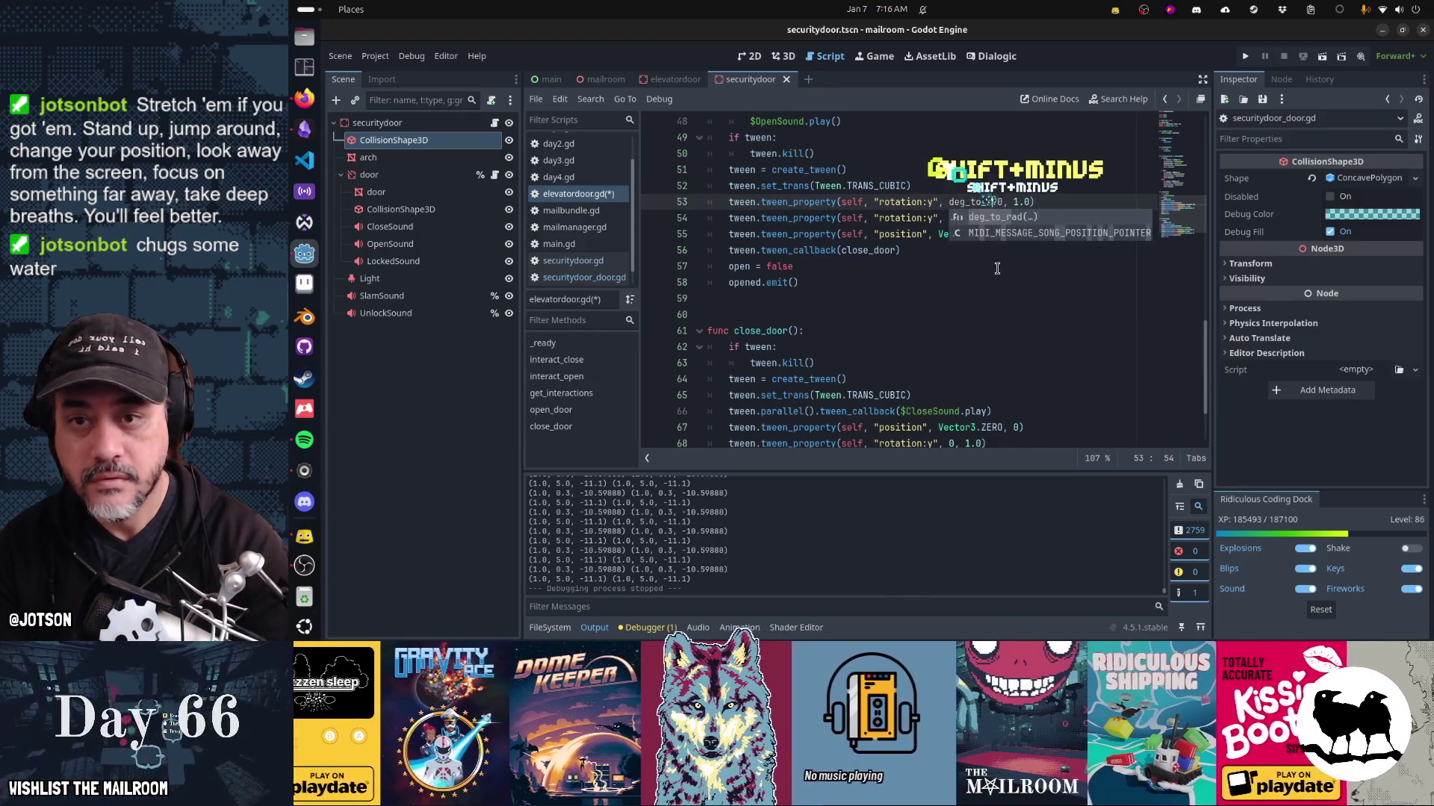
{"action": "key", "text": "Right"}
{"action": "key", "text": "Right"}
{"action": "type", "text": ")"}
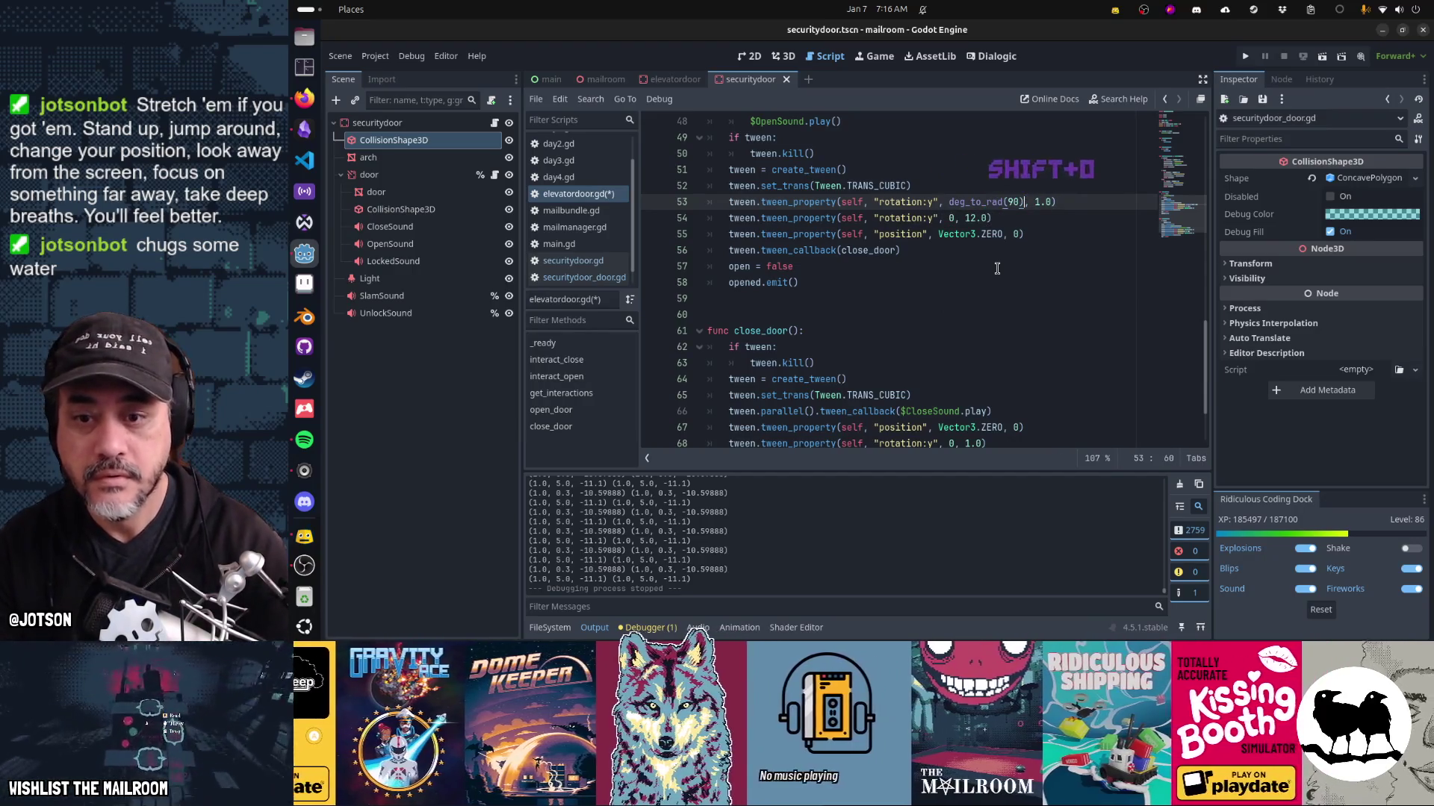
{"action": "scroll", "coordinate": [988, 317], "scroll_direction": "down", "scroll_amount": 2}
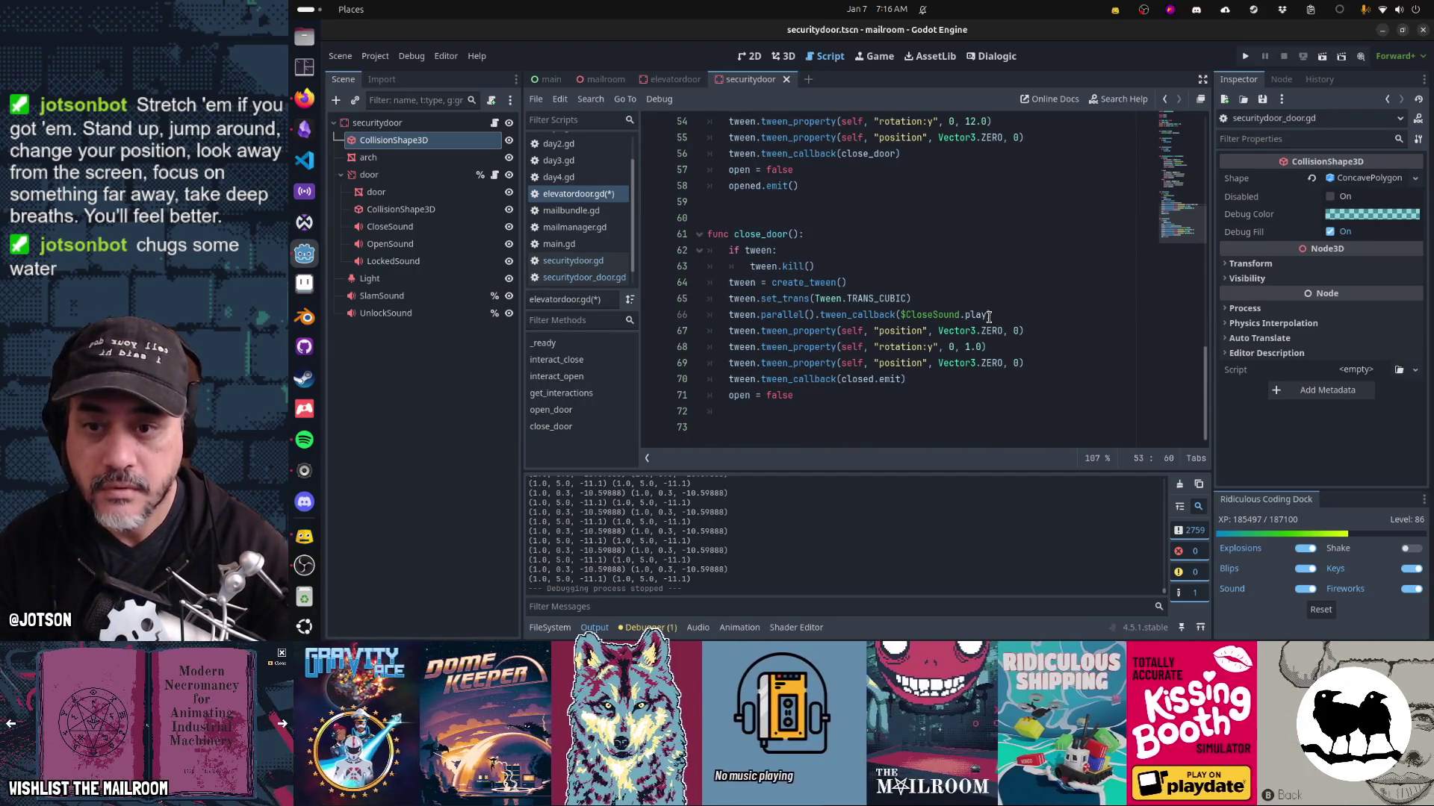
Save elevatordoor.gd and switch over to GitHub Desktop.
{"action": "key", "text": "ctrl+s"}
{"action": "key", "text": "alt+Tab"}
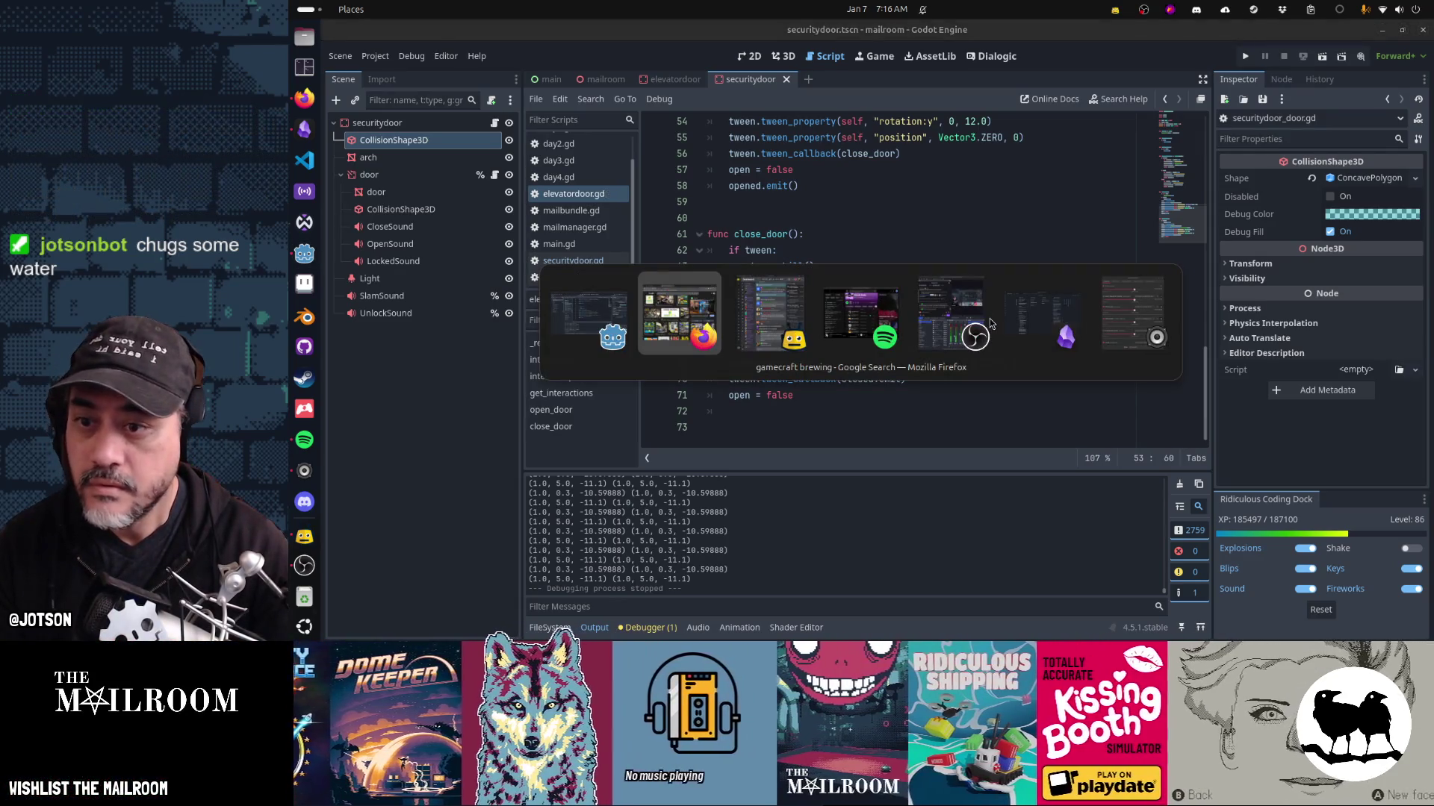
{"action": "key", "text": "alt+Tab"}
{"action": "key", "text": "alt+Tab"}
{"action": "key", "text": "alt+Tab"}
{"action": "key", "text": "Escape"}
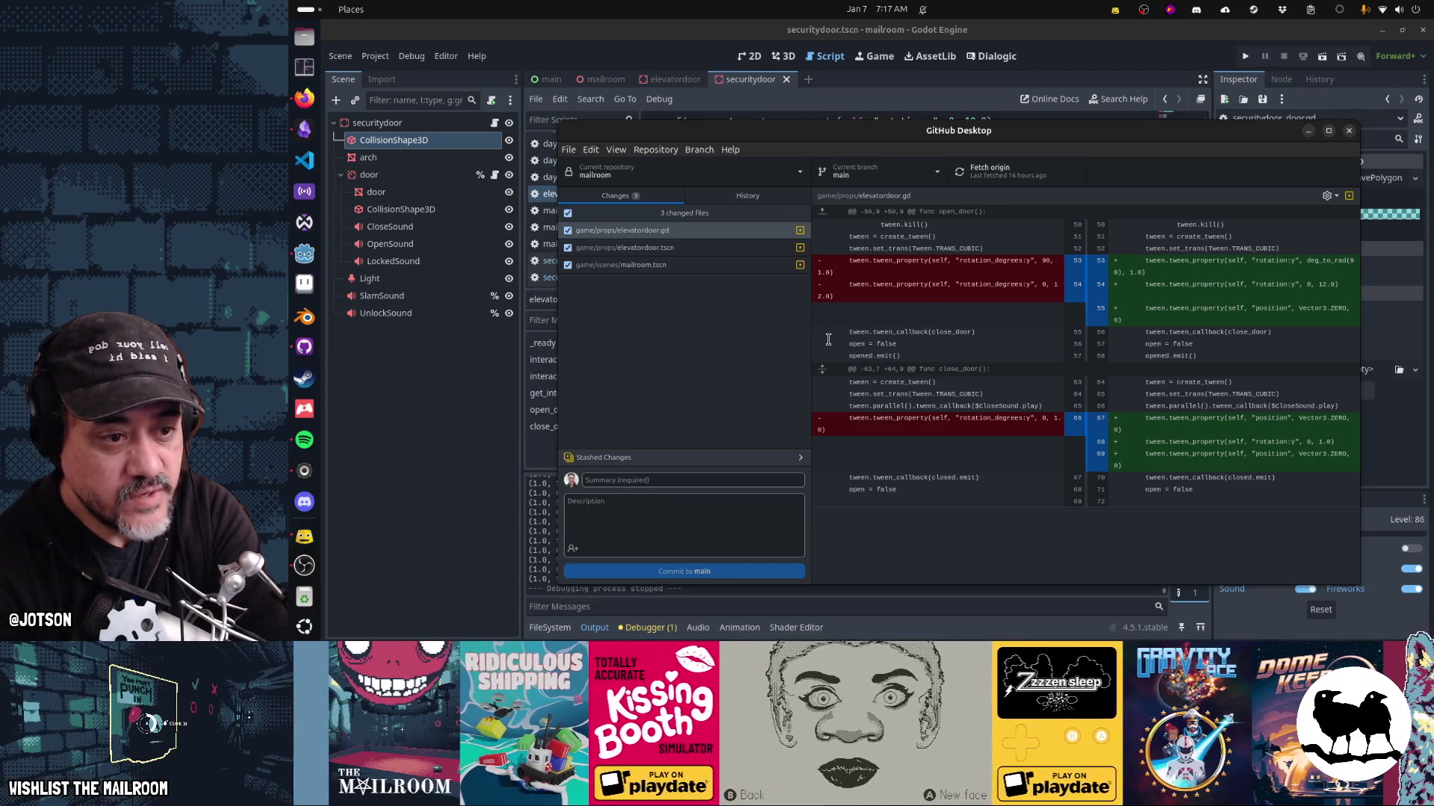
Review the elevatordoor.tscn diff and discard the changes to mailroom.tscn.
{"action": "left_click", "coordinate": [719, 252]}
{"action": "left_click", "coordinate": [714, 266]}
{"action": "right_click", "coordinate": [715, 269]}
{"action": "left_click", "coordinate": [737, 277]}
{"action": "left_click", "coordinate": [840, 105]}
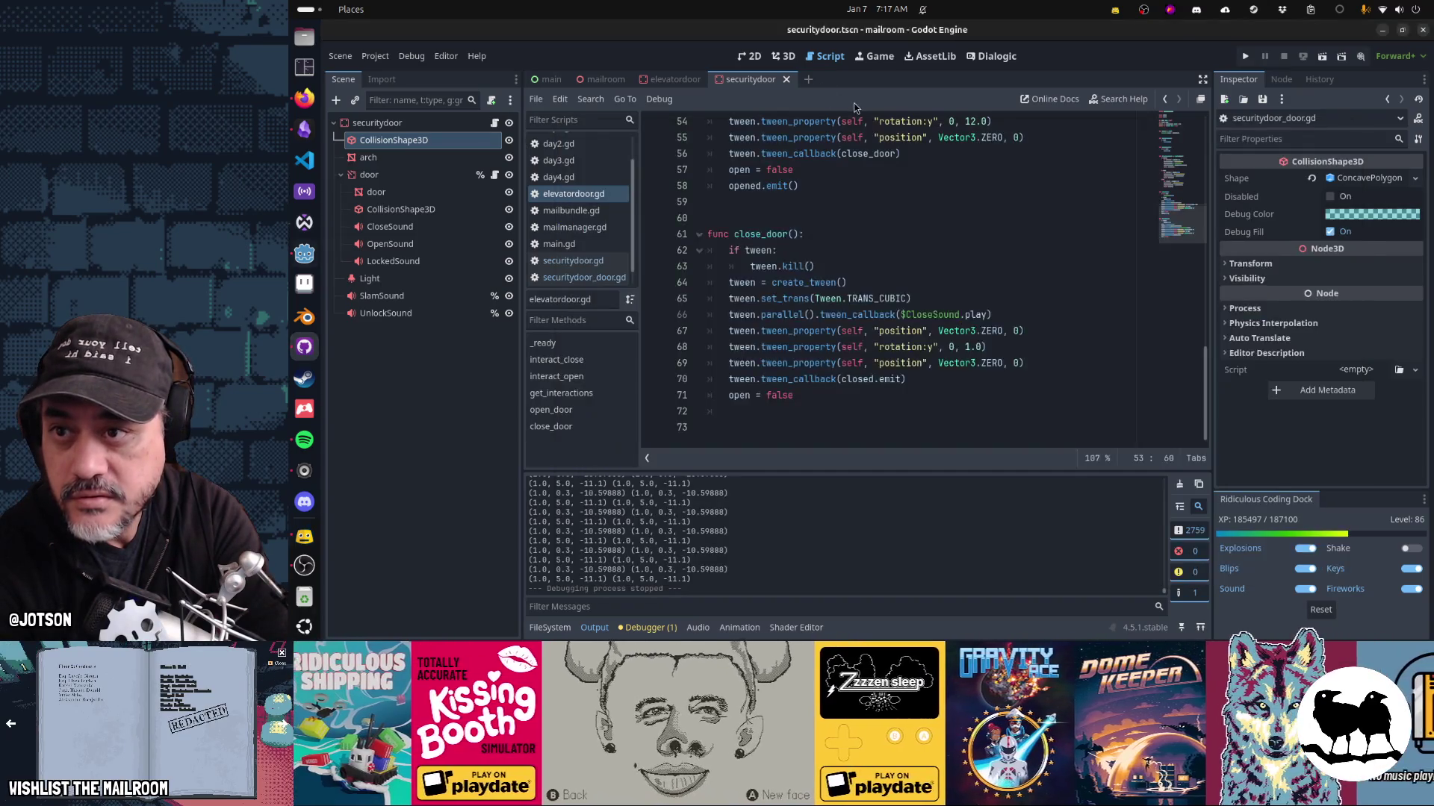
Reload the files modified outside Godot and run the current scene with F6.
{"action": "left_click", "coordinate": [829, 401]}
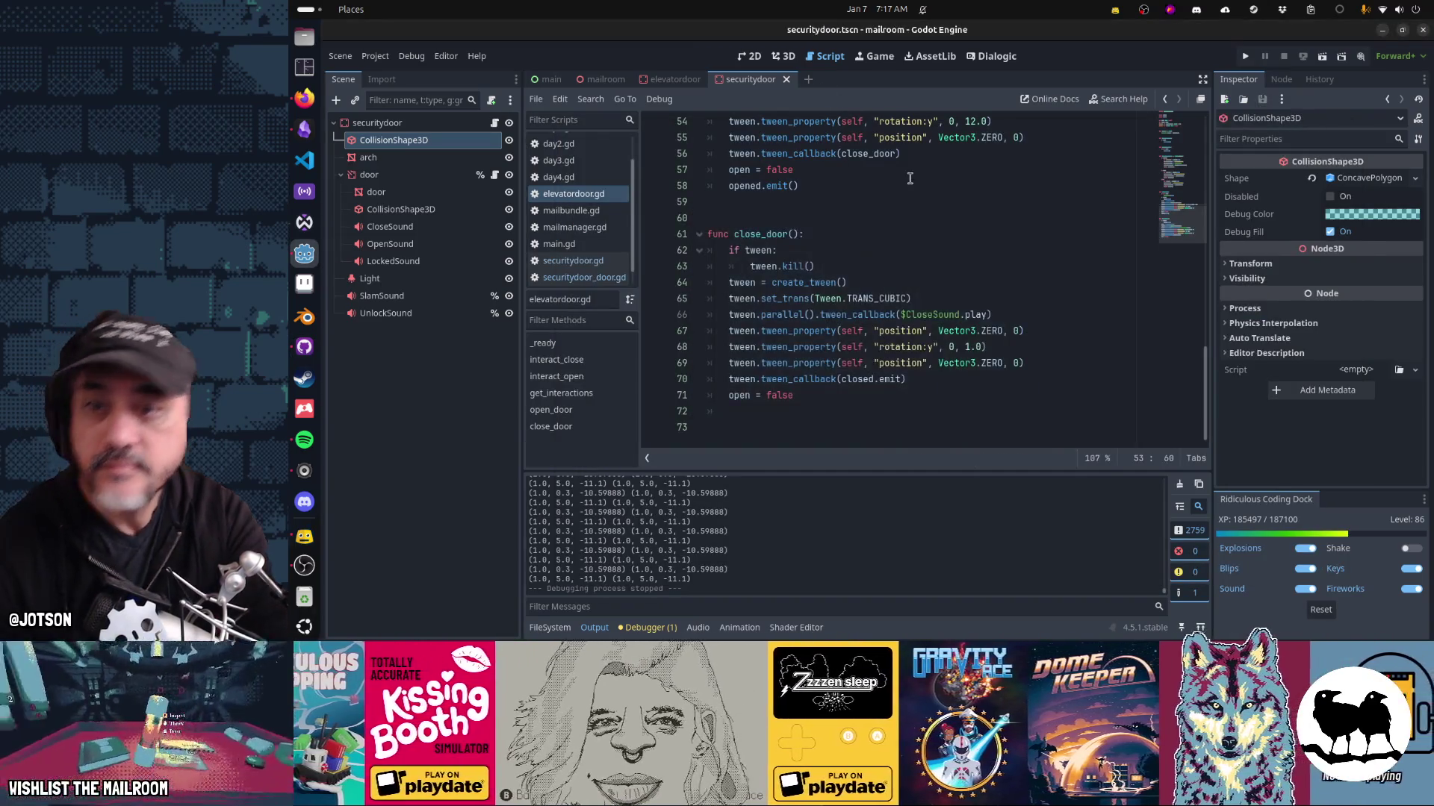
{"action": "key", "text": "F6"}
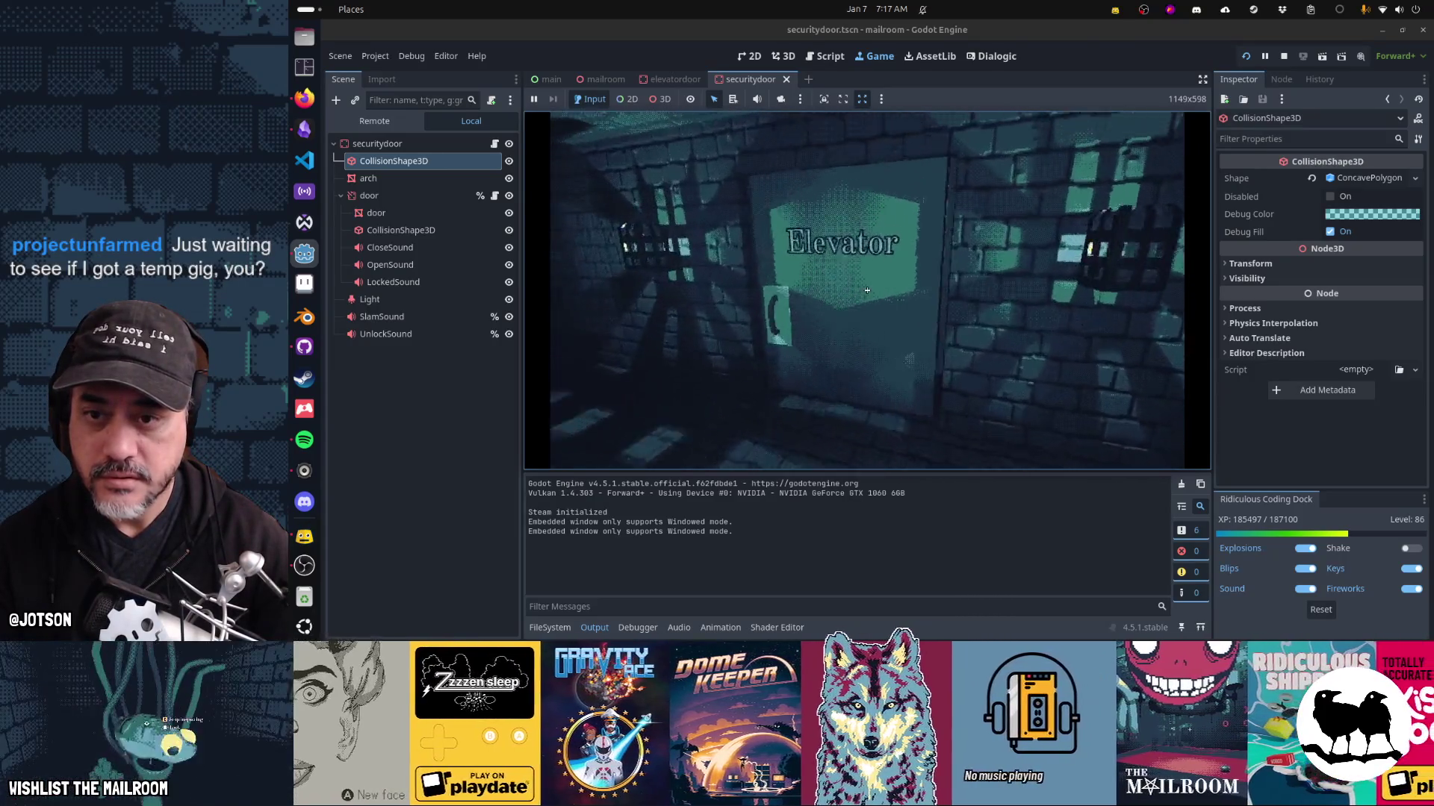
Open the doors and walk up to the Elevator door in-game, then pause and return to the script.
{"action": "left_click", "coordinate": [866, 291]}
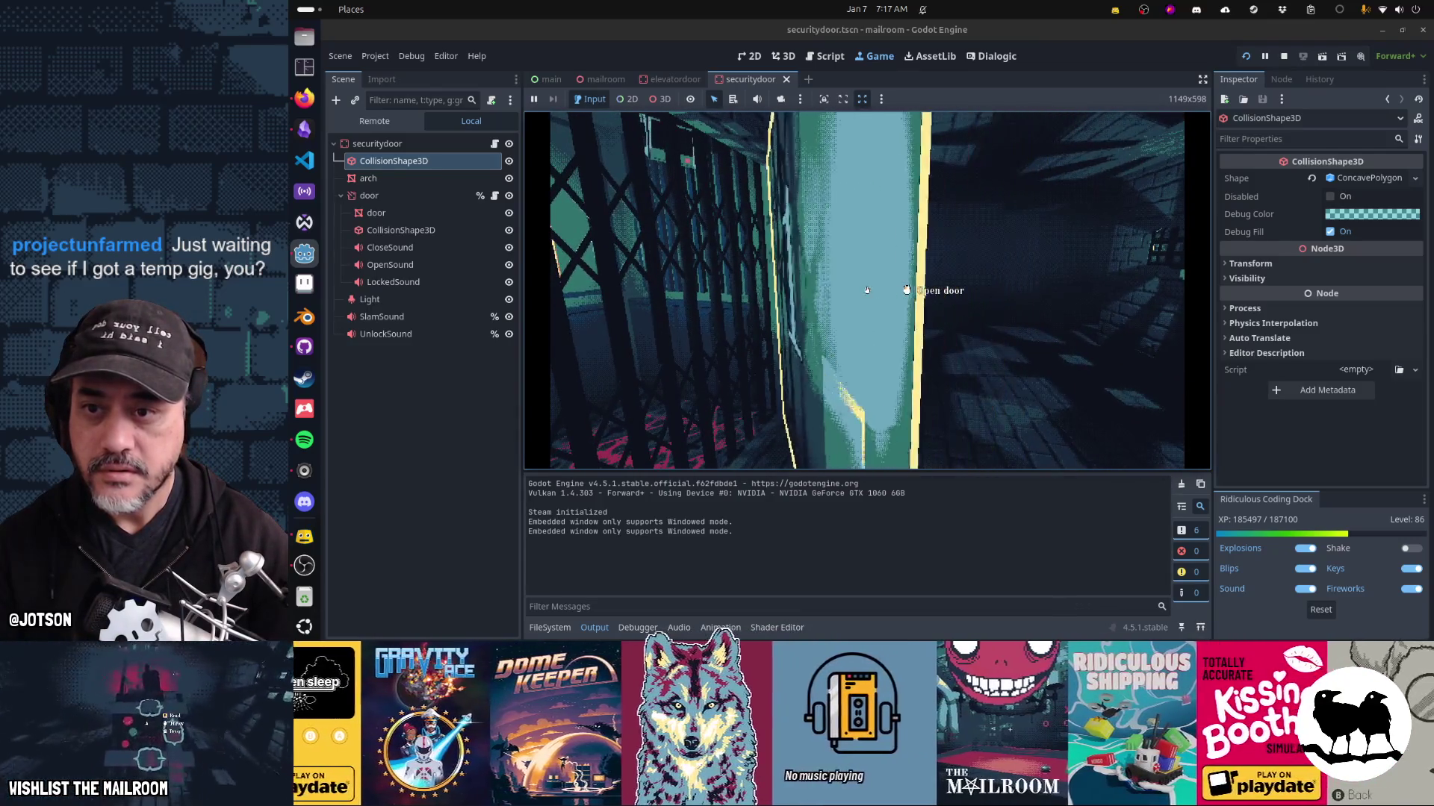
{"action": "left_click", "coordinate": [867, 290]}
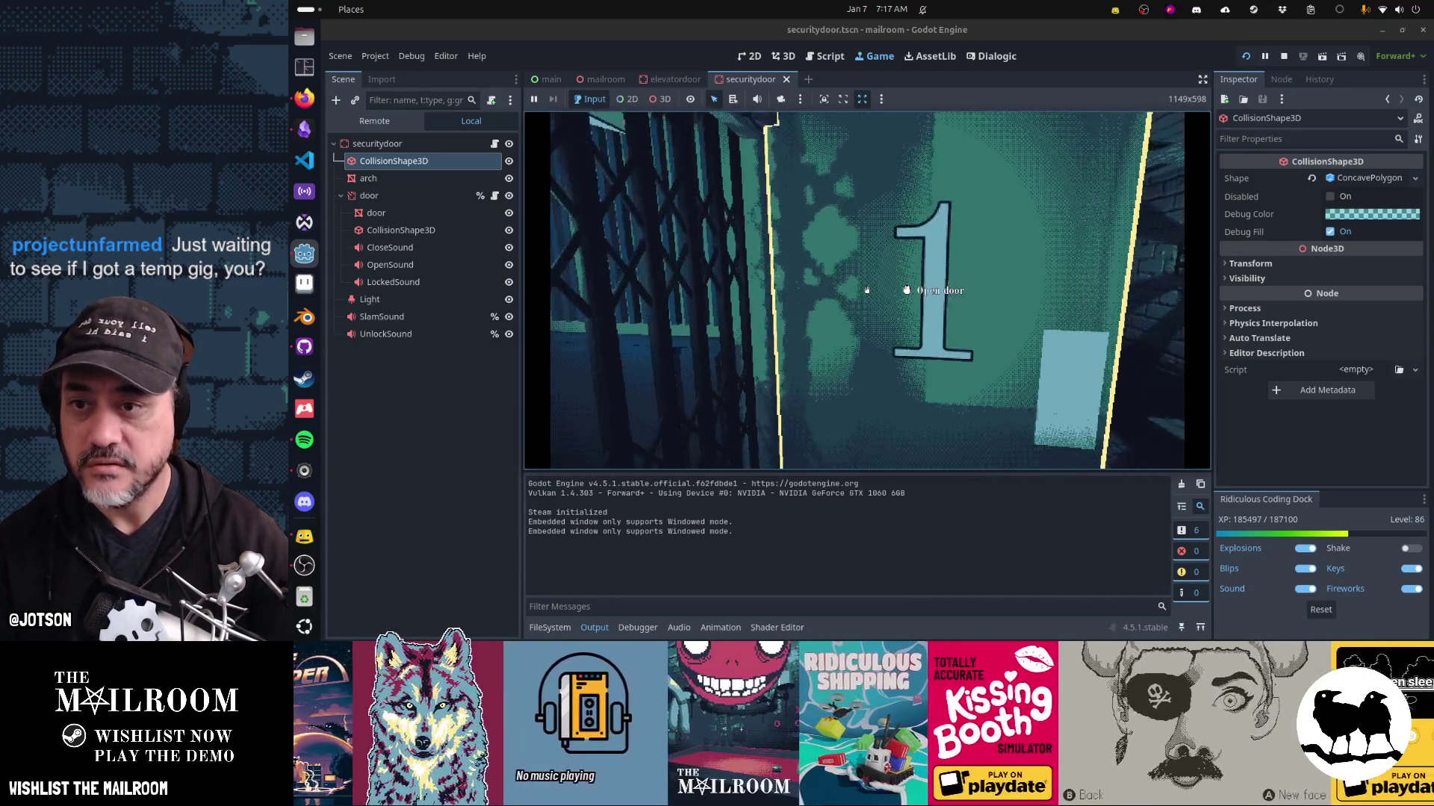
{"action": "key", "text": "w"}
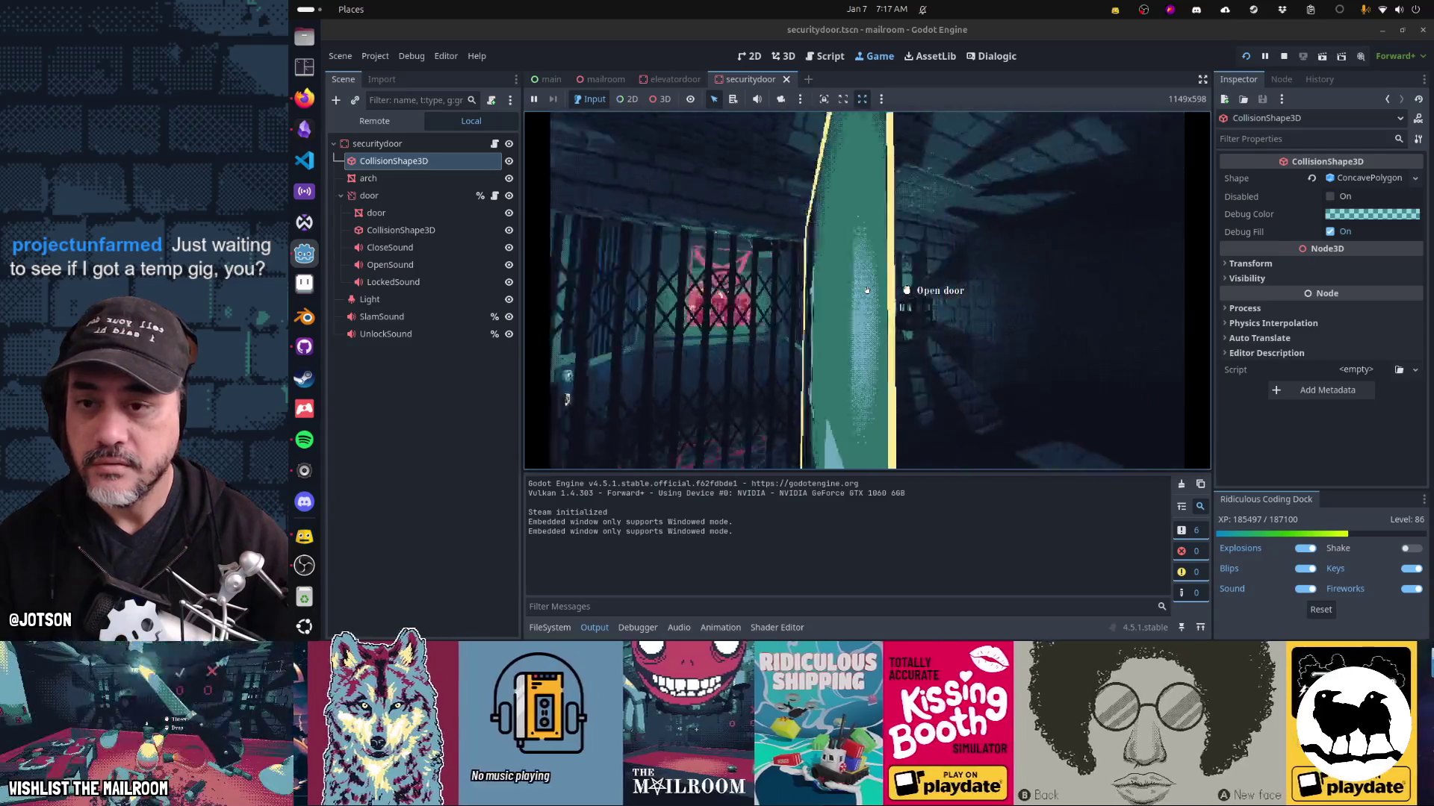
{"action": "key", "text": "w"}
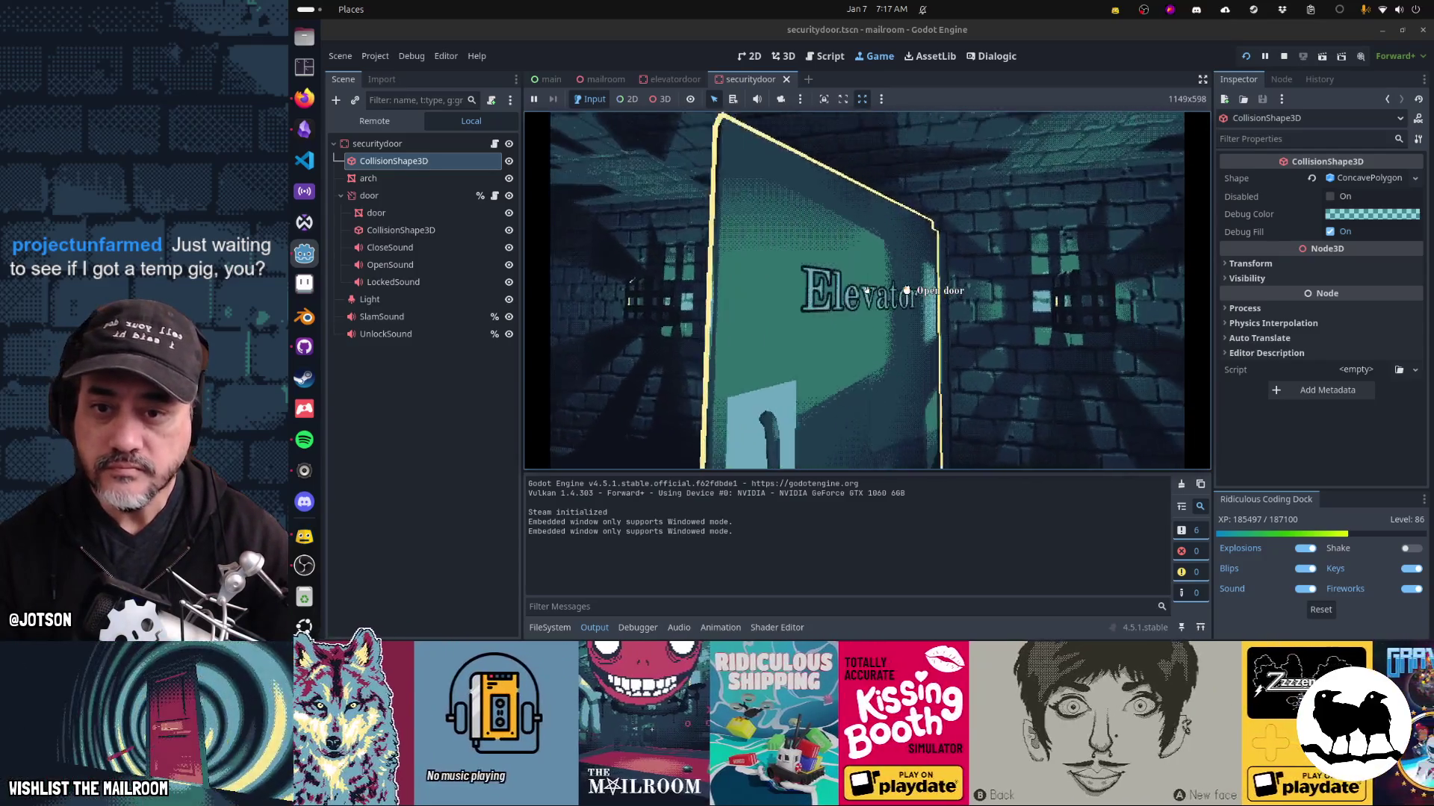
{"action": "key", "text": "s"}
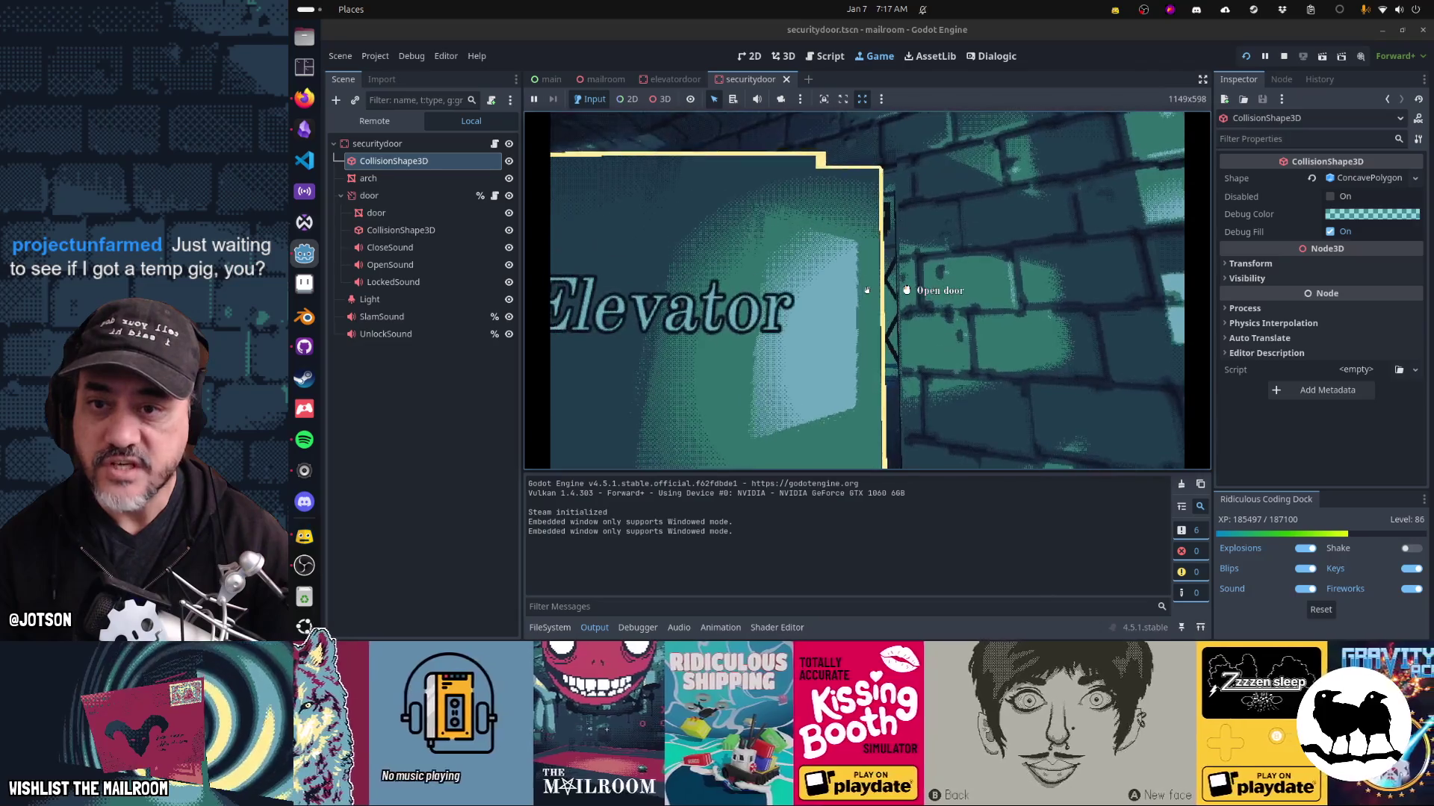
{"action": "key", "text": "a"}
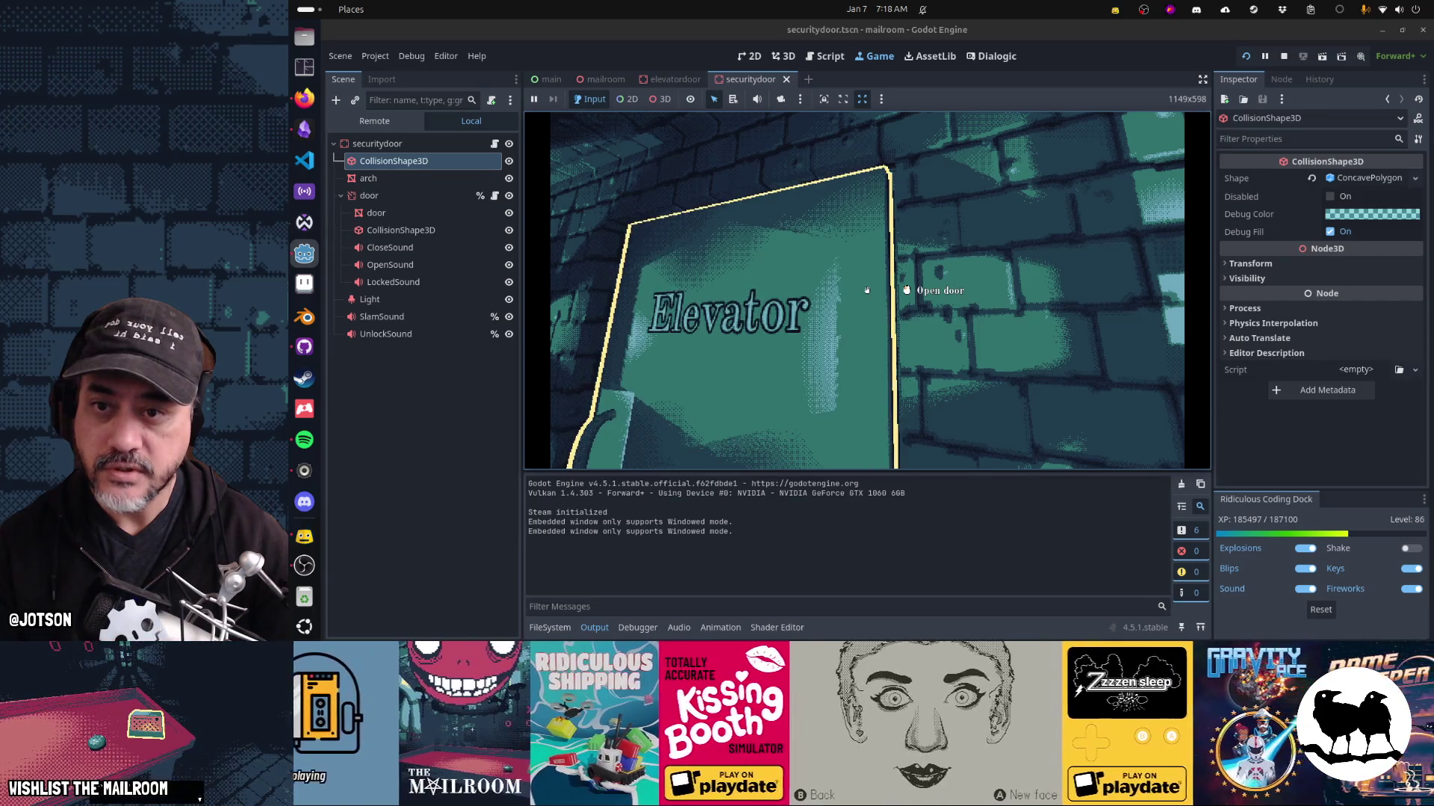
{"action": "key", "text": "Escape"}
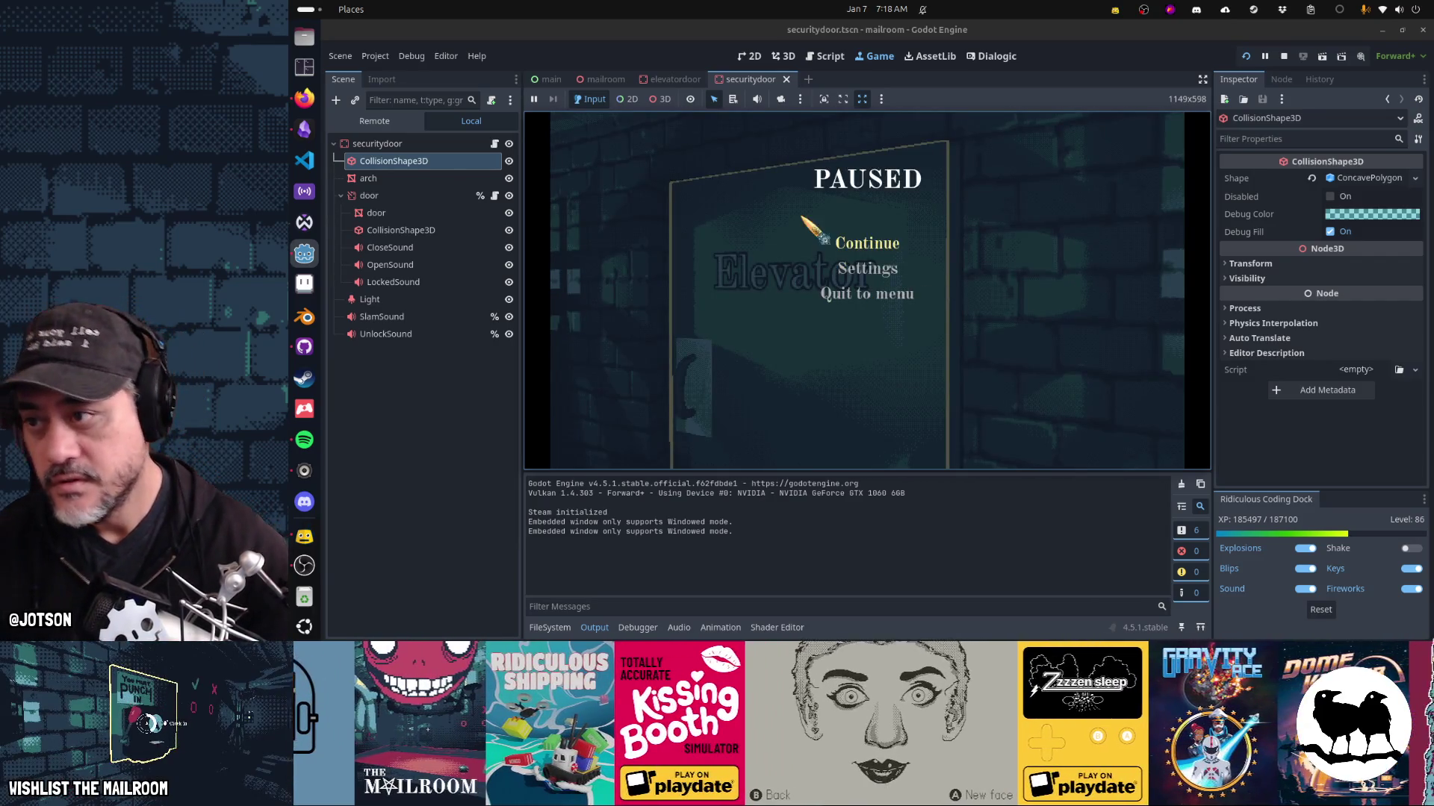
{"action": "left_click", "coordinate": [825, 56]}
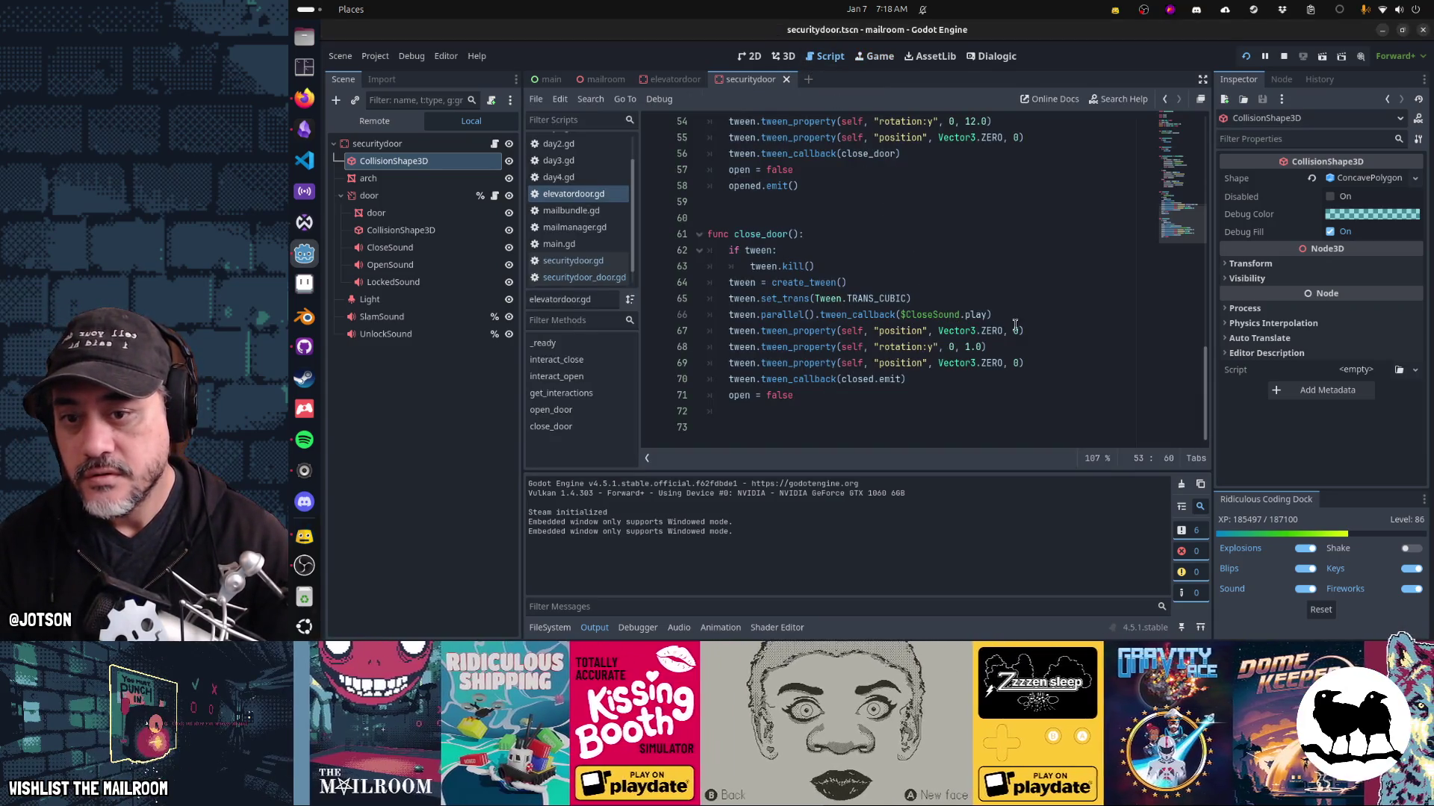
Change the return rotation duration on line 54 from 12.0 to 1.0.
{"action": "scroll", "coordinate": [1053, 323], "scroll_direction": "up", "scroll_amount": 3}
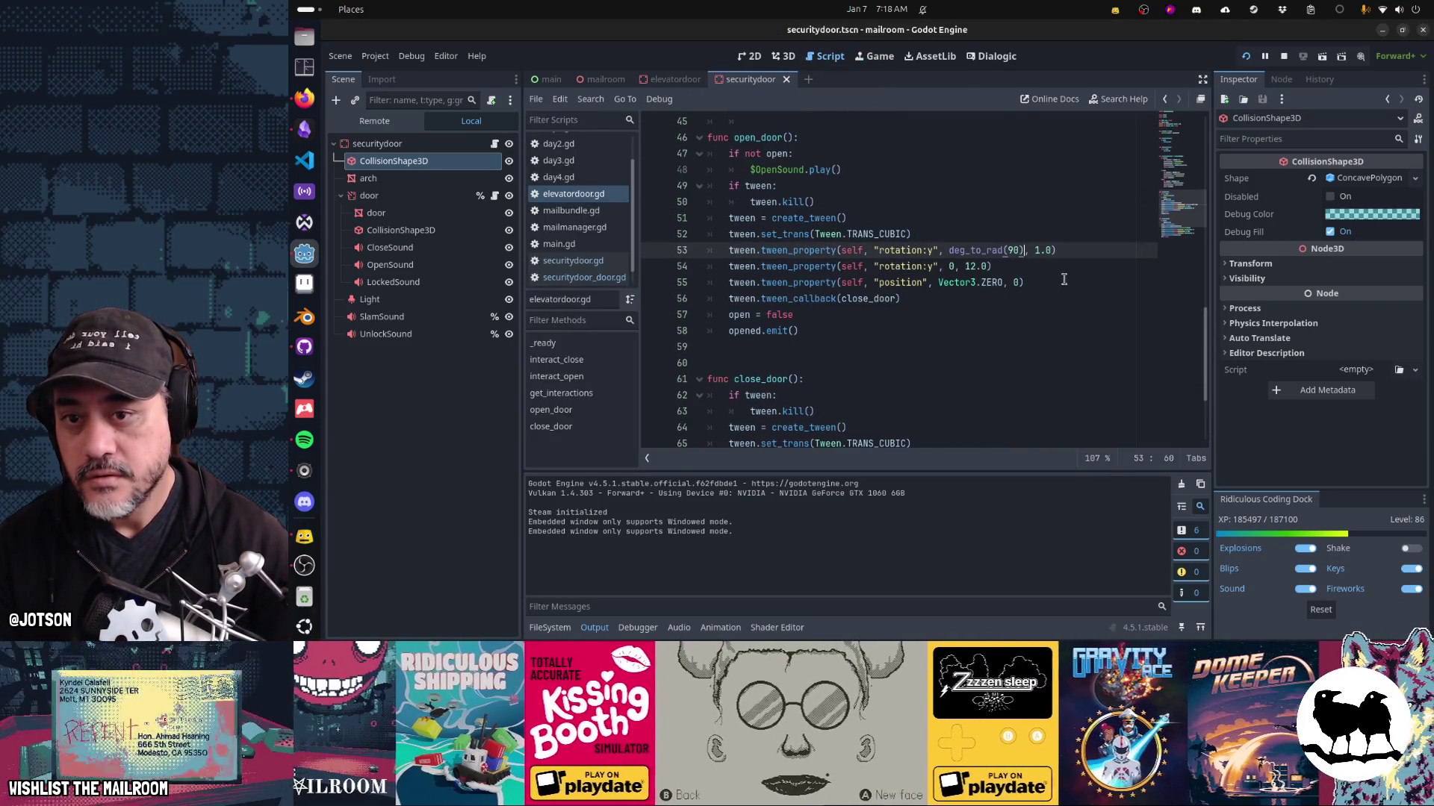
{"action": "left_click", "coordinate": [1062, 265]}
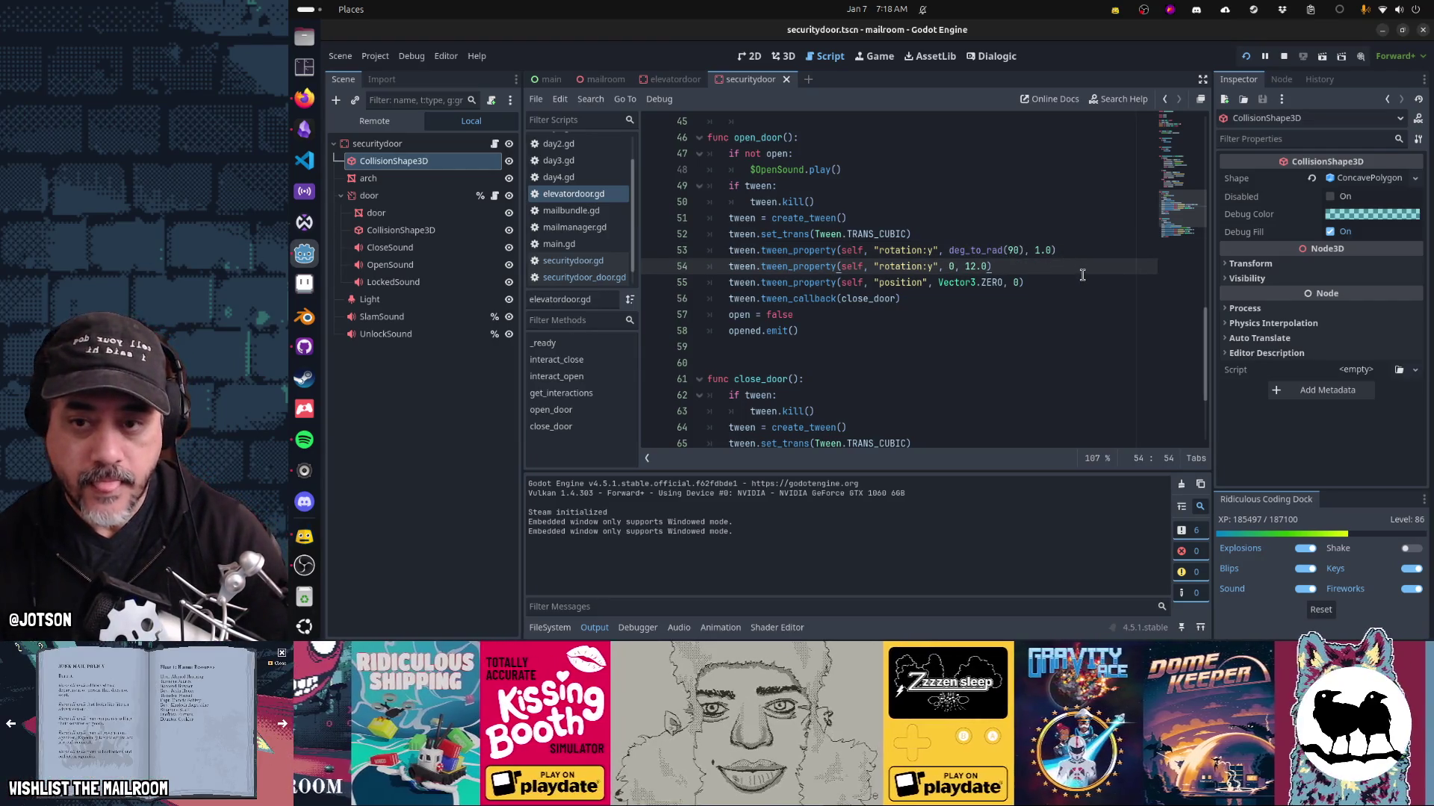
{"action": "key", "text": "BackSpace"}
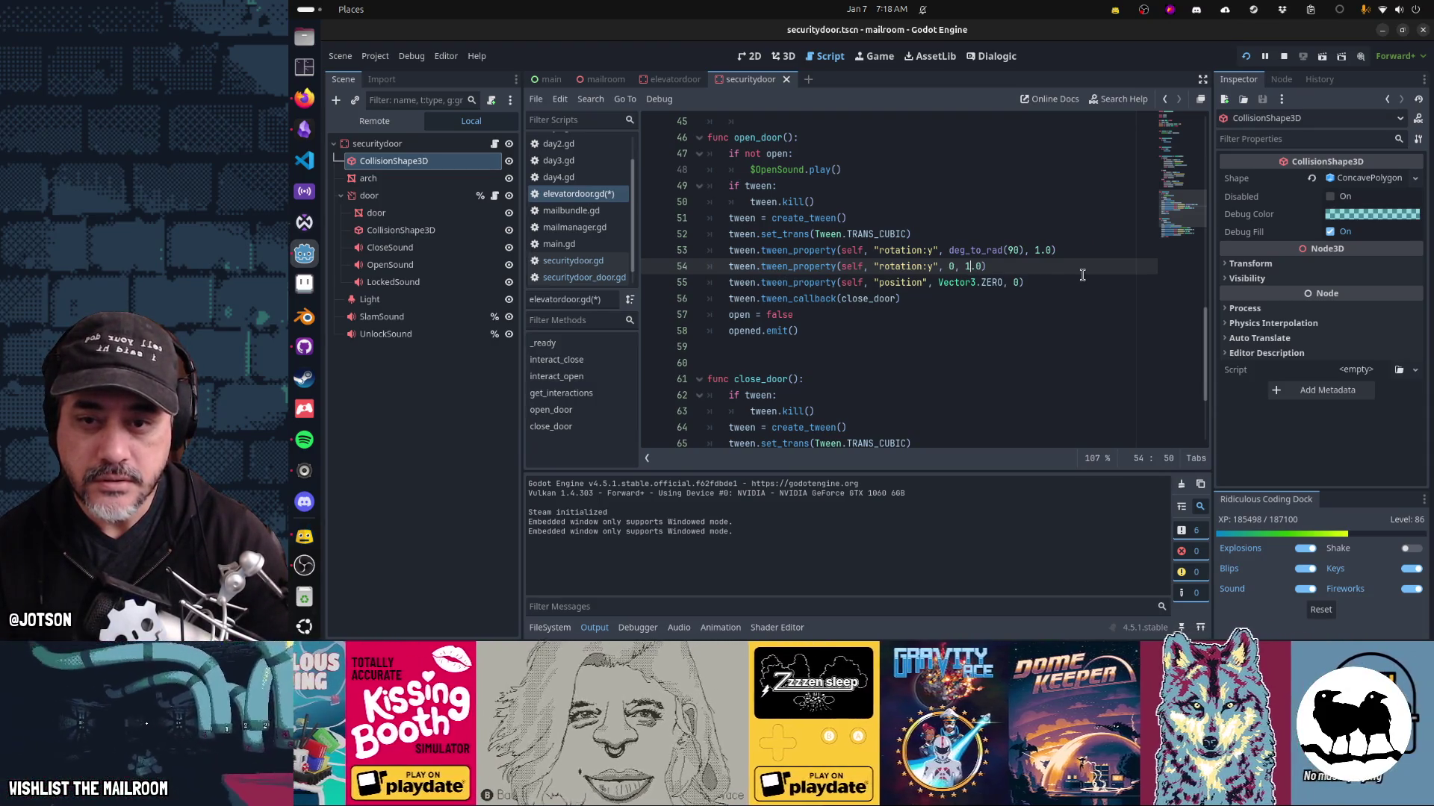
Start selecting the open_door tween lines beginning at line 51.
{"action": "key", "text": "Up"}
{"action": "key", "text": "Left"}
{"action": "key", "text": "Left"}
{"action": "key", "text": "Left"}
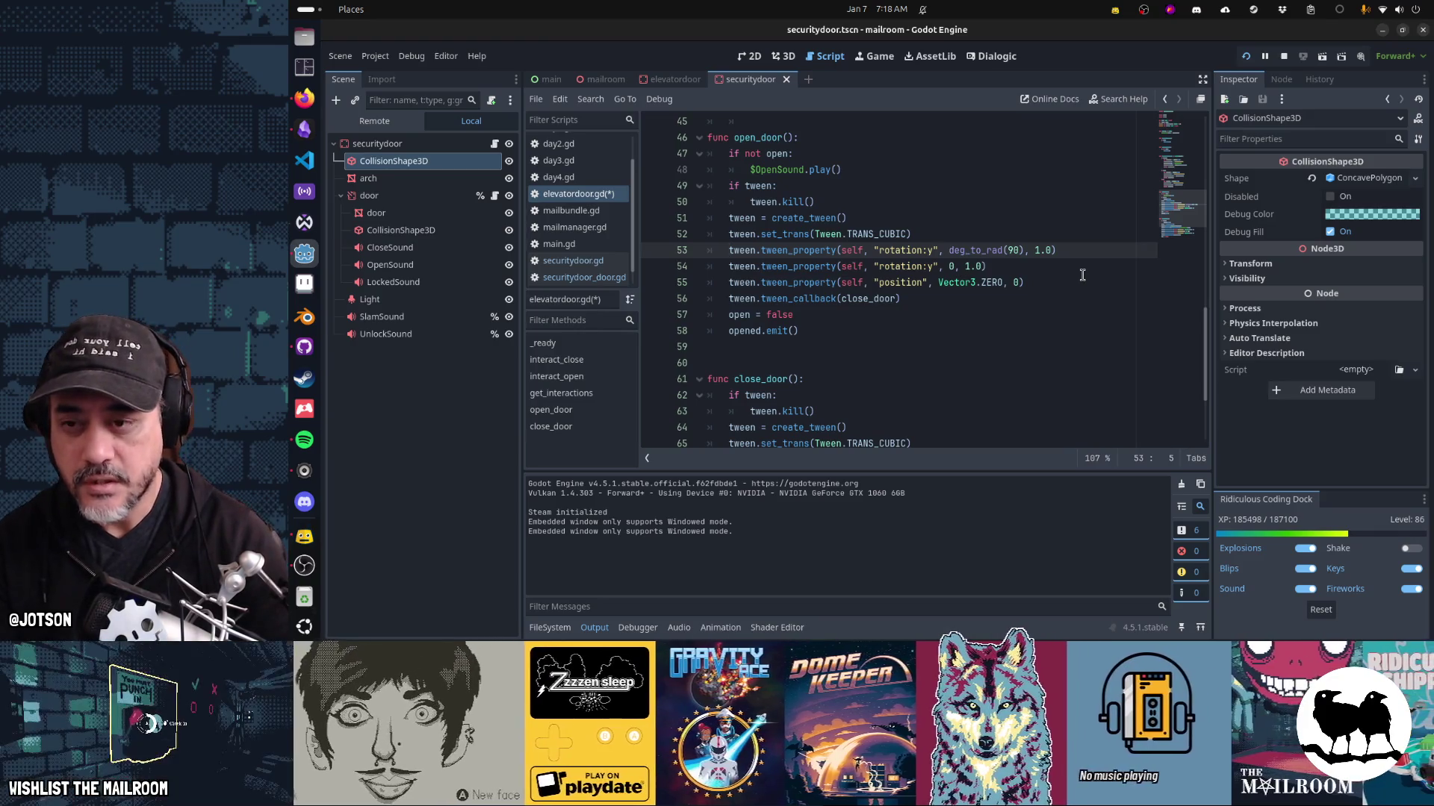
{"action": "key", "text": "Up"}
{"action": "key", "text": "Up"}
{"action": "key", "text": "shift+Down"}
{"action": "key", "text": "shift+Down"}
{"action": "key", "text": "shift+Down"}
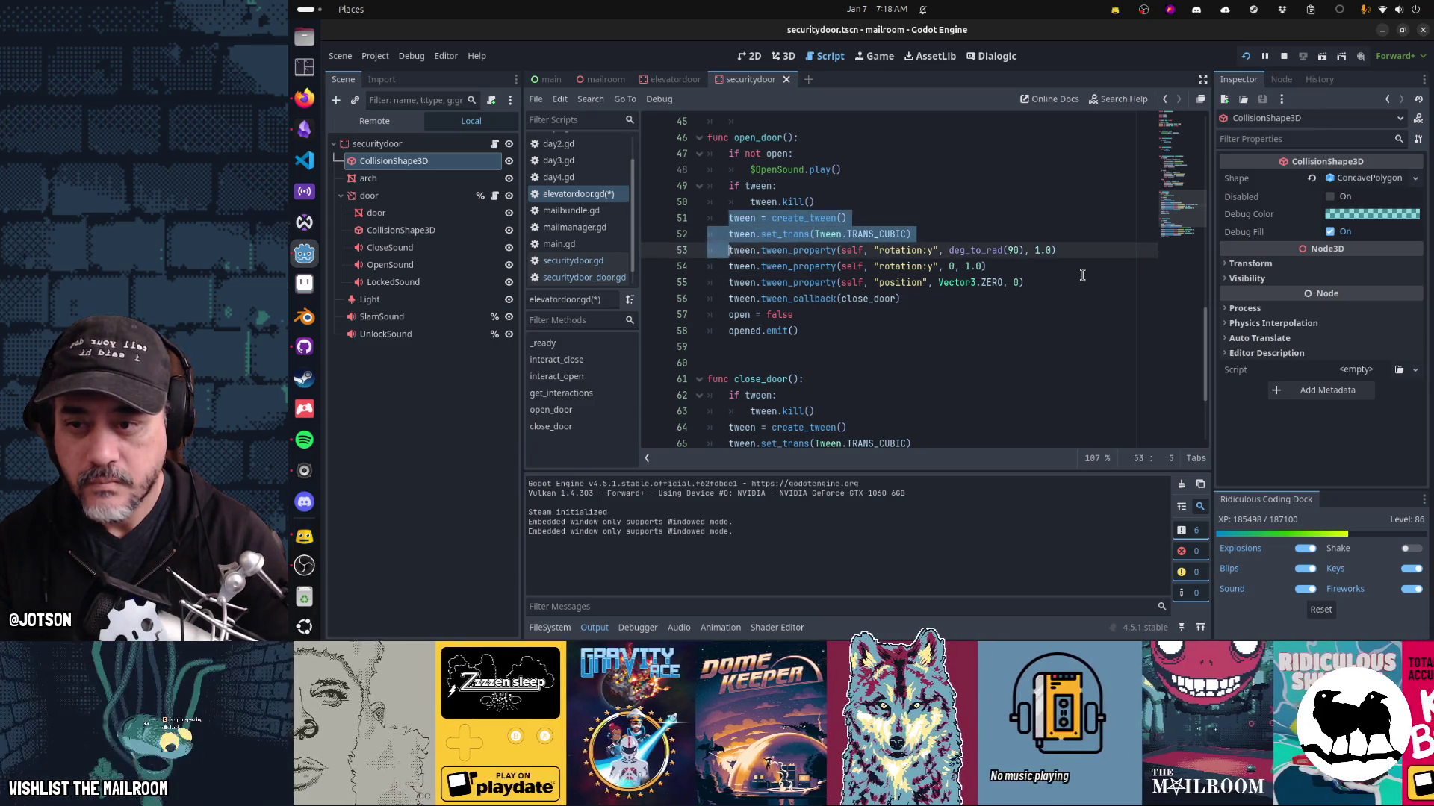
Comment out open_door's tween lines 51–56 and add rotation.y = PI/2 below them.
{"action": "key", "text": "ctrl+slash"}
{"action": "key", "text": "End"}
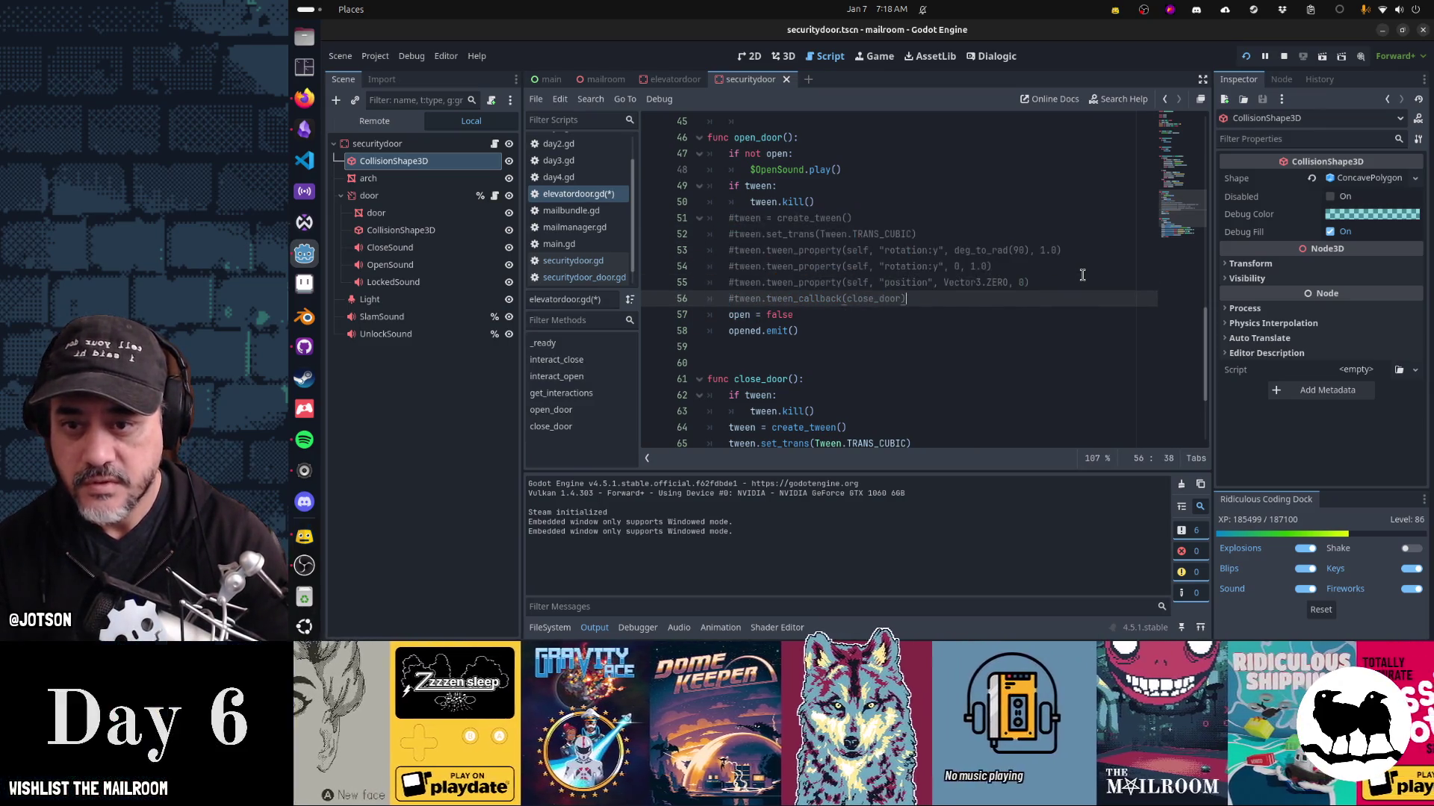
{"action": "key", "text": "Up"}
{"action": "key", "text": "Up"}
{"action": "key", "text": "Up"}
{"action": "key", "text": "Down"}
{"action": "key", "text": "Down"}
{"action": "key", "text": "Down"}
{"action": "key", "text": "Return"}
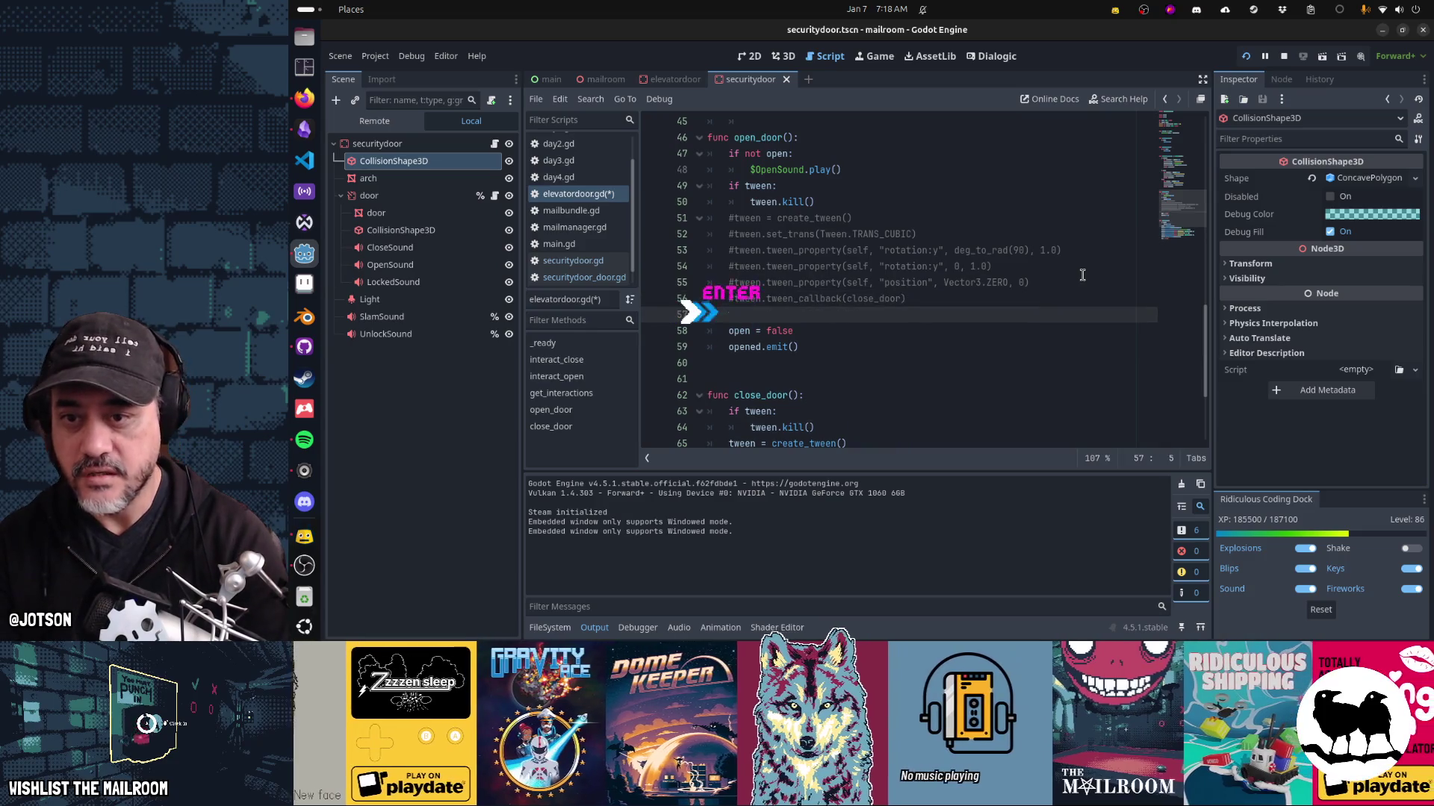
{"action": "type", "text": "rotation.y = deg_"}
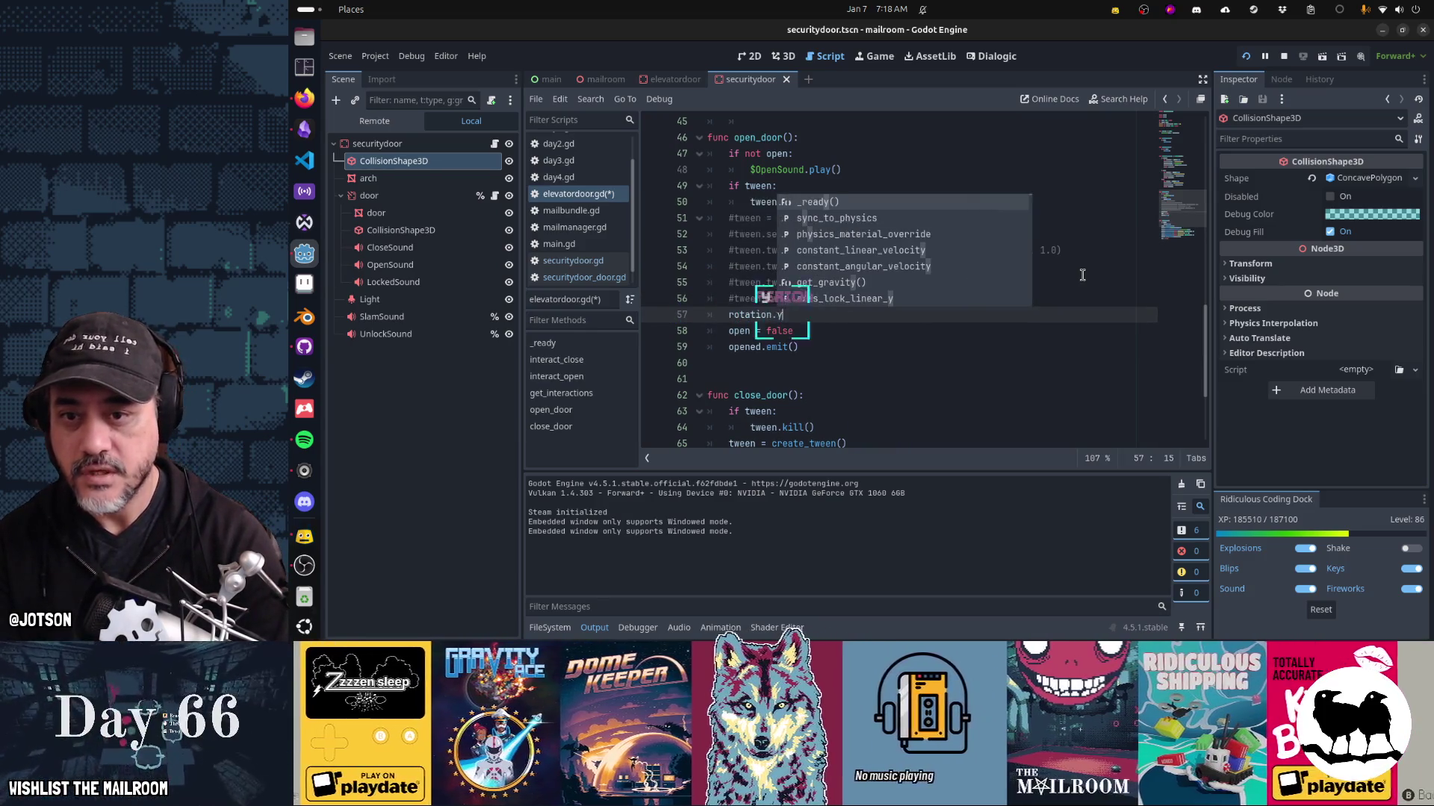
{"action": "type", "text": "to_rad"}
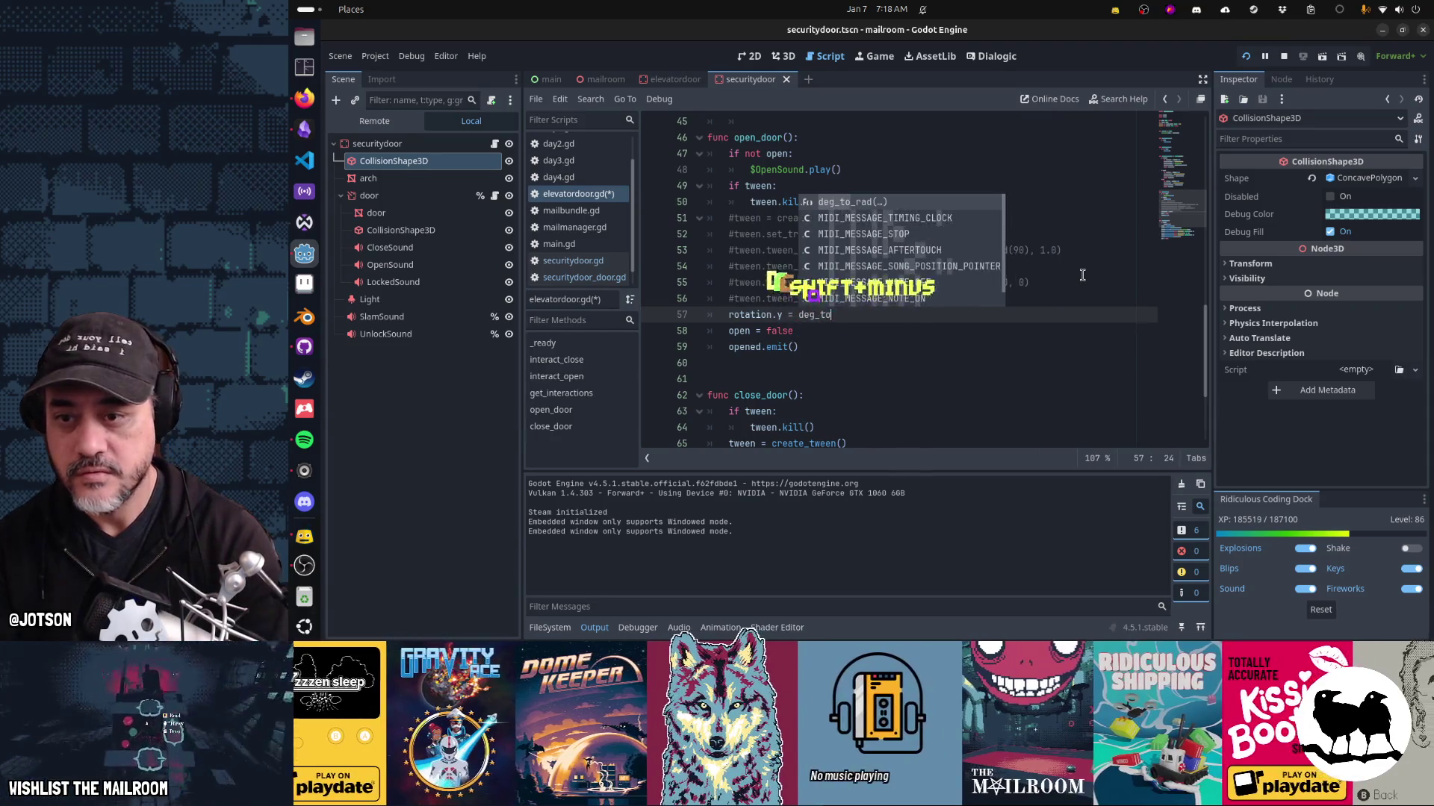
{"action": "key", "text": "ctrl+shift+Left"}
{"action": "key", "text": "ctrl+shift+Left"}
{"action": "key", "text": "ctrl+shift+Left"}
{"action": "type", "text": "y = PI"}
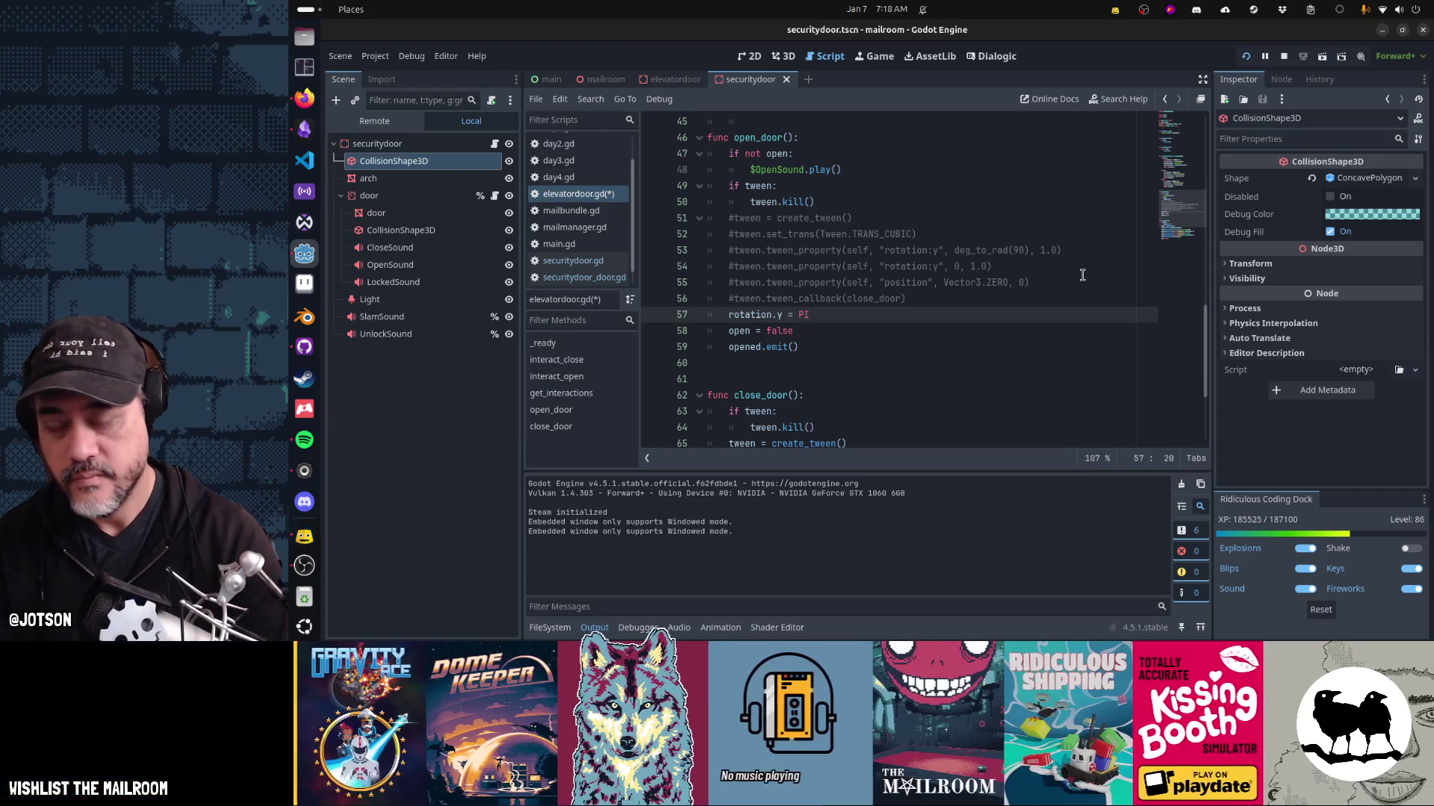
{"action": "type", "text": "/2"}
{"action": "key", "text": "Home"}
{"action": "key", "text": "Home"}
Start selecting close_door's tween lines 65–71.
{"action": "scroll", "coordinate": [1082, 275], "scroll_direction": "down", "scroll_amount": 3}
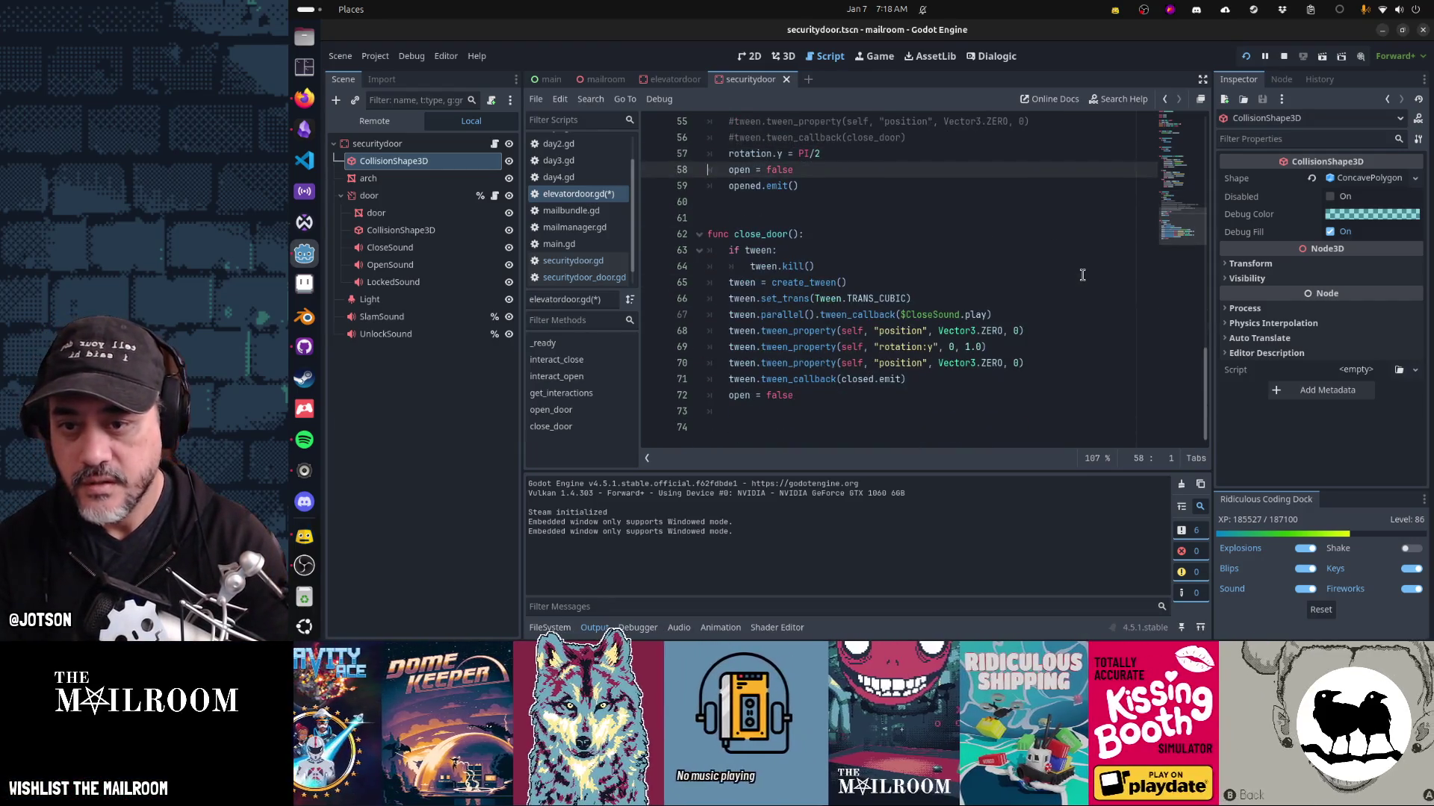
{"action": "key", "text": "Down"}
{"action": "key", "text": "Down"}
{"action": "key", "text": "Down"}
{"action": "key", "text": "Home"}
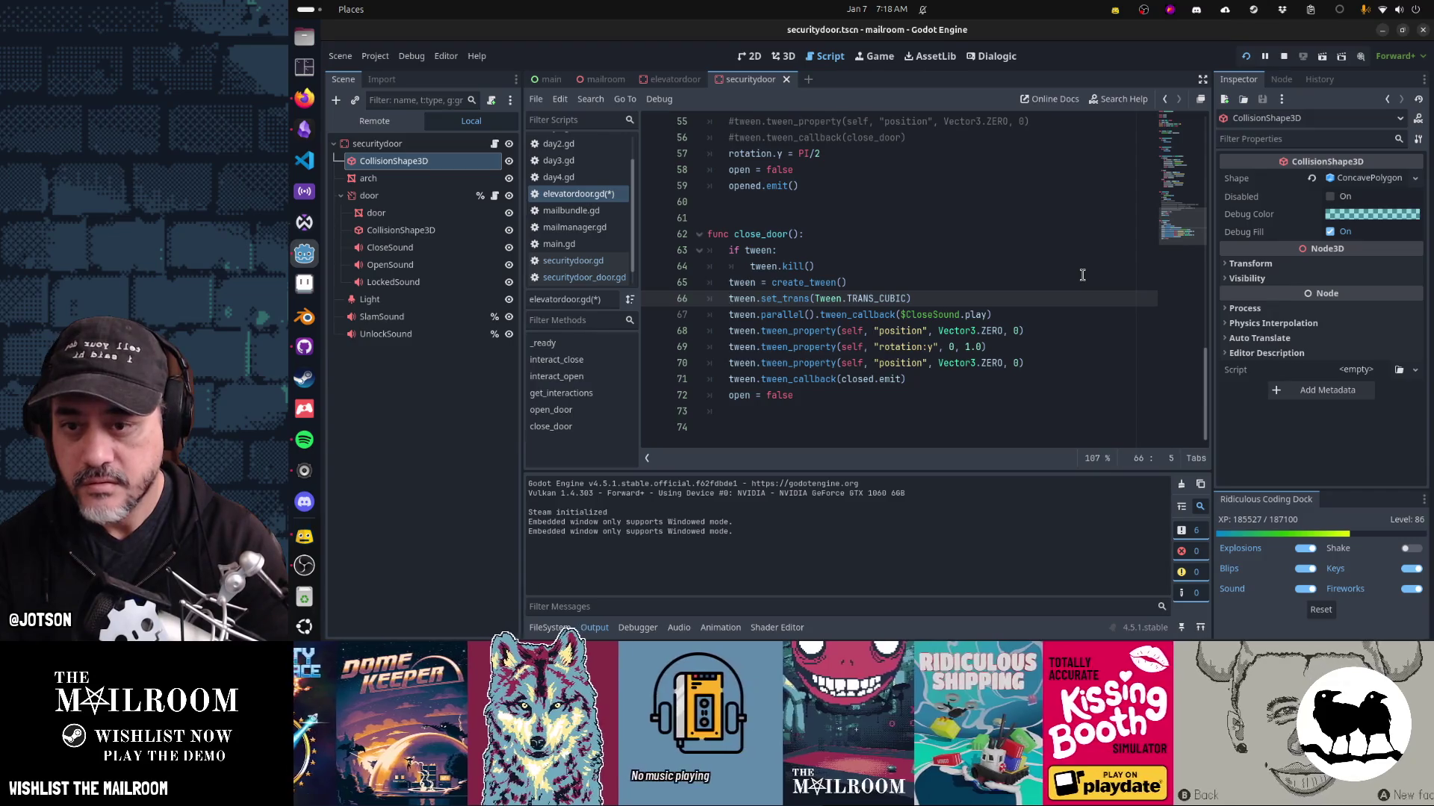
{"action": "key", "text": "Up"}
{"action": "key", "text": "shift+Down"}
{"action": "key", "text": "shift+Down"}
{"action": "key", "text": "shift+Down"}
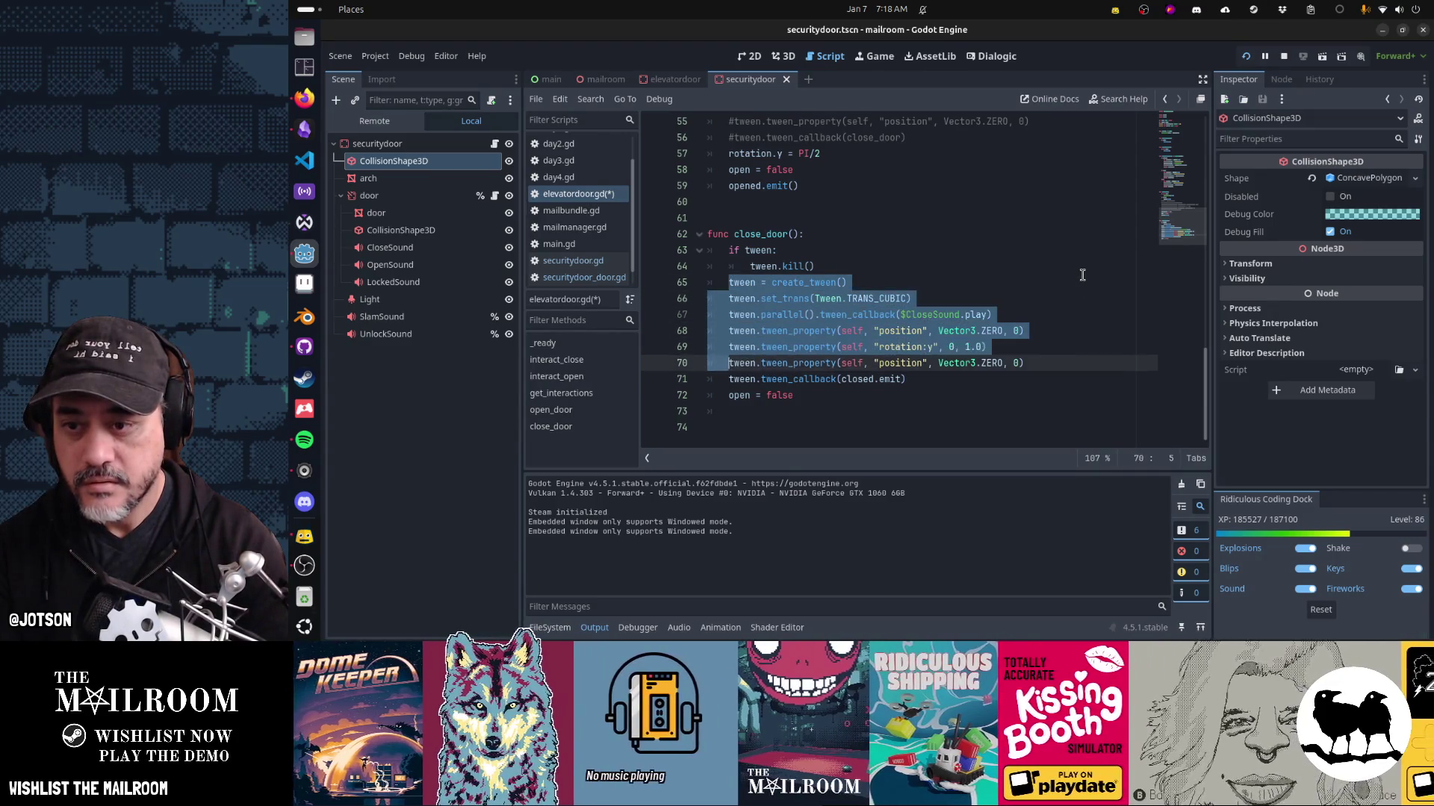
Comment out close_door's tween lines 65–71 and add a rotation.y line resetting it to 0.
{"action": "key", "text": "shift+End"}
{"action": "key", "text": "ctrl+slash"}
{"action": "key", "text": "End"}
{"action": "key", "text": "Return"}
{"action": "type", "text": "rotation.y"}
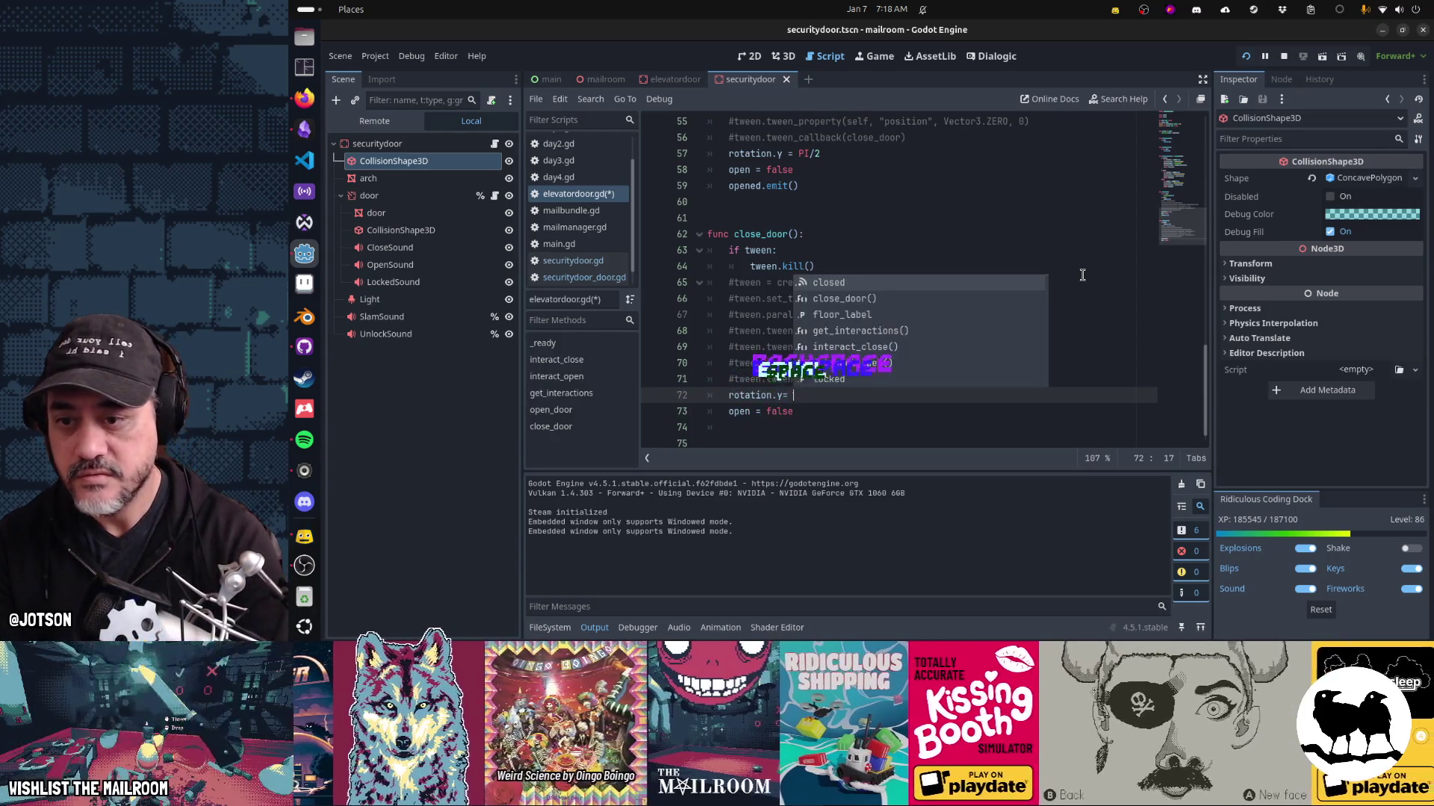
Uncomment open_door's create_tween, set_trans and close_door callback lines, appending .set_delay(2).
{"action": "key", "text": "Escape"}
{"action": "key", "text": "Up"}
{"action": "key", "text": "Up"}
{"action": "key", "text": "Up"}
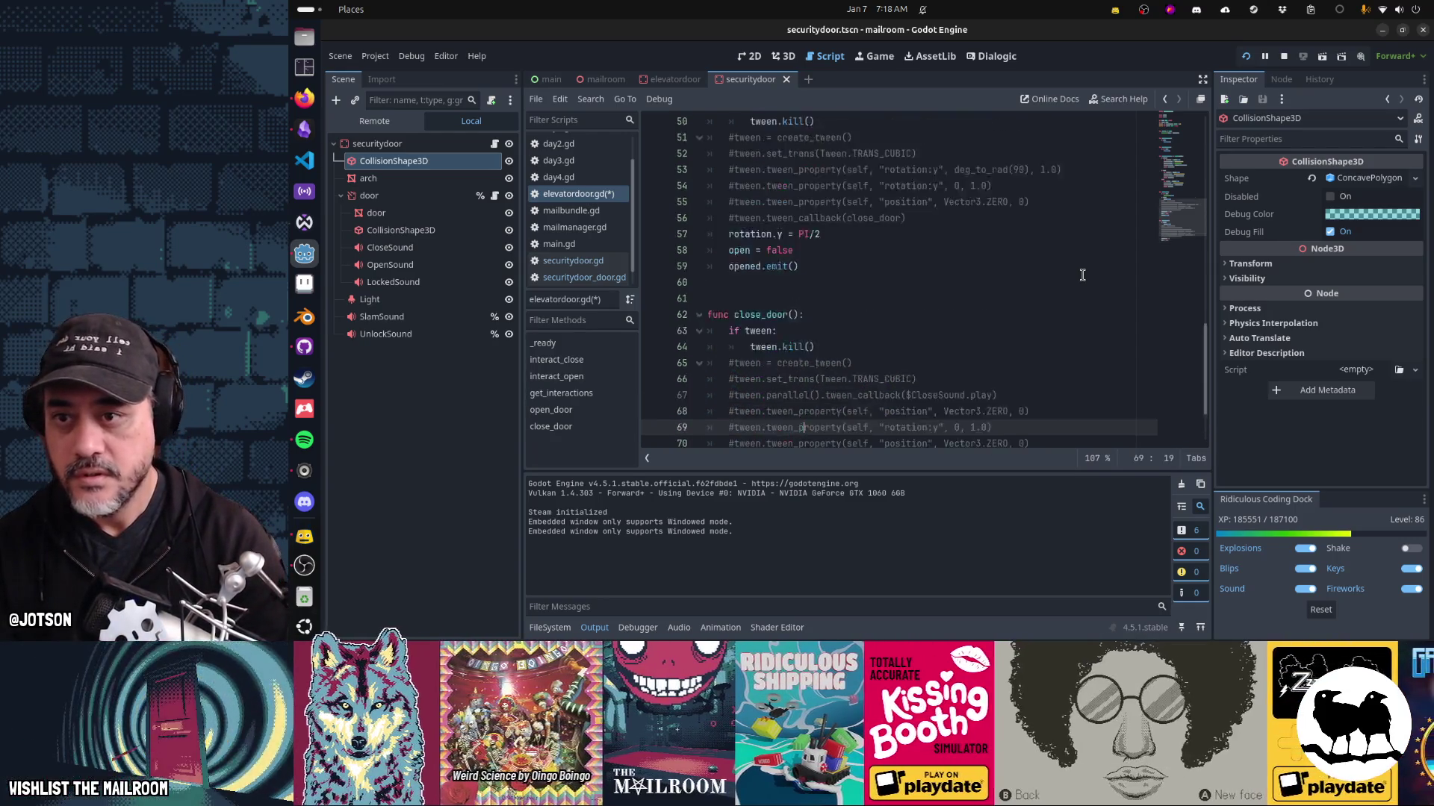
{"action": "key", "text": "Up"}
{"action": "key", "text": "Up"}
{"action": "key", "text": "Up"}
{"action": "key", "text": "Home"}
{"action": "key", "text": "Delete"}
{"action": "key", "text": "Down"}
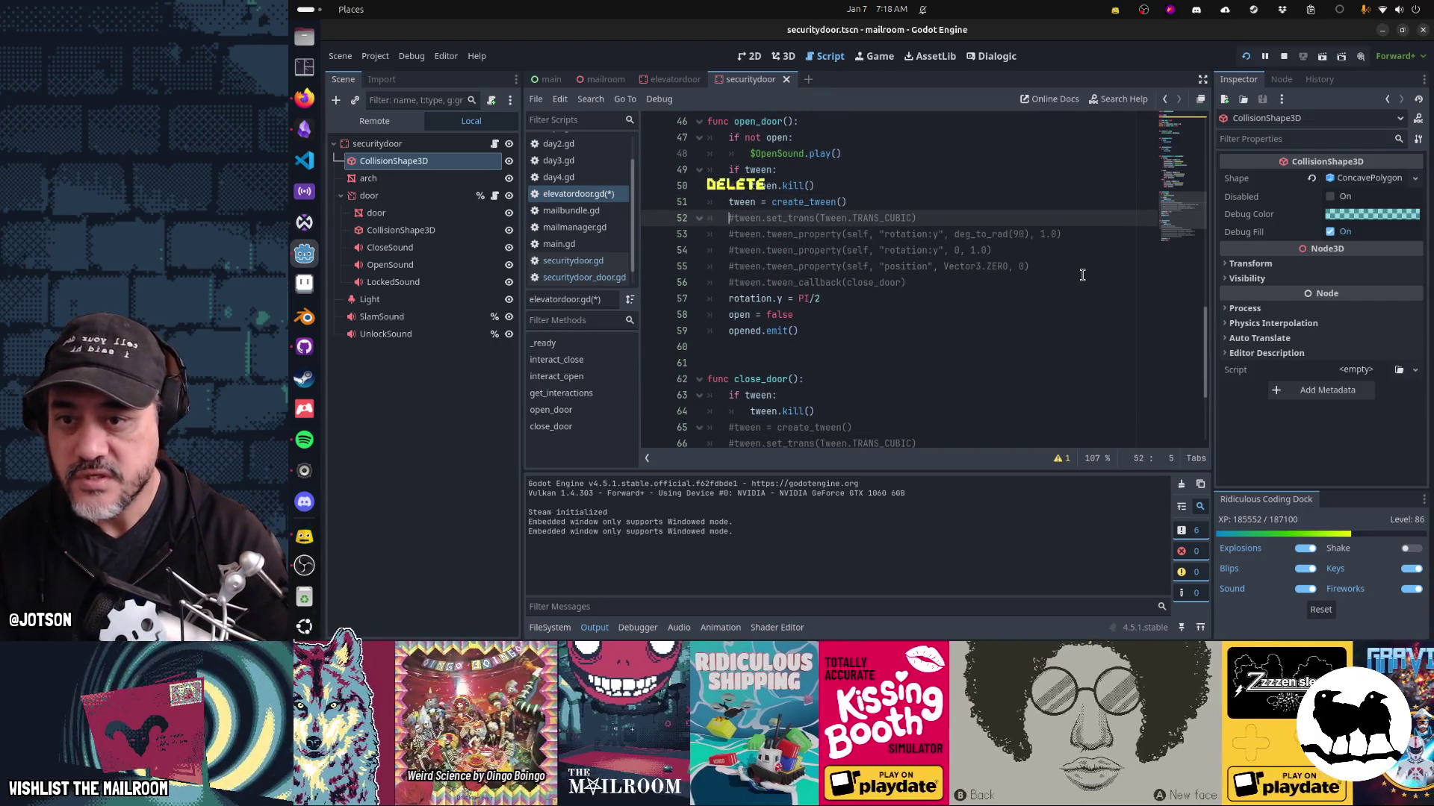
{"action": "key", "text": "Delete"}
{"action": "key", "text": "Down"}
{"action": "key", "text": "Down"}
{"action": "key", "text": "Down"}
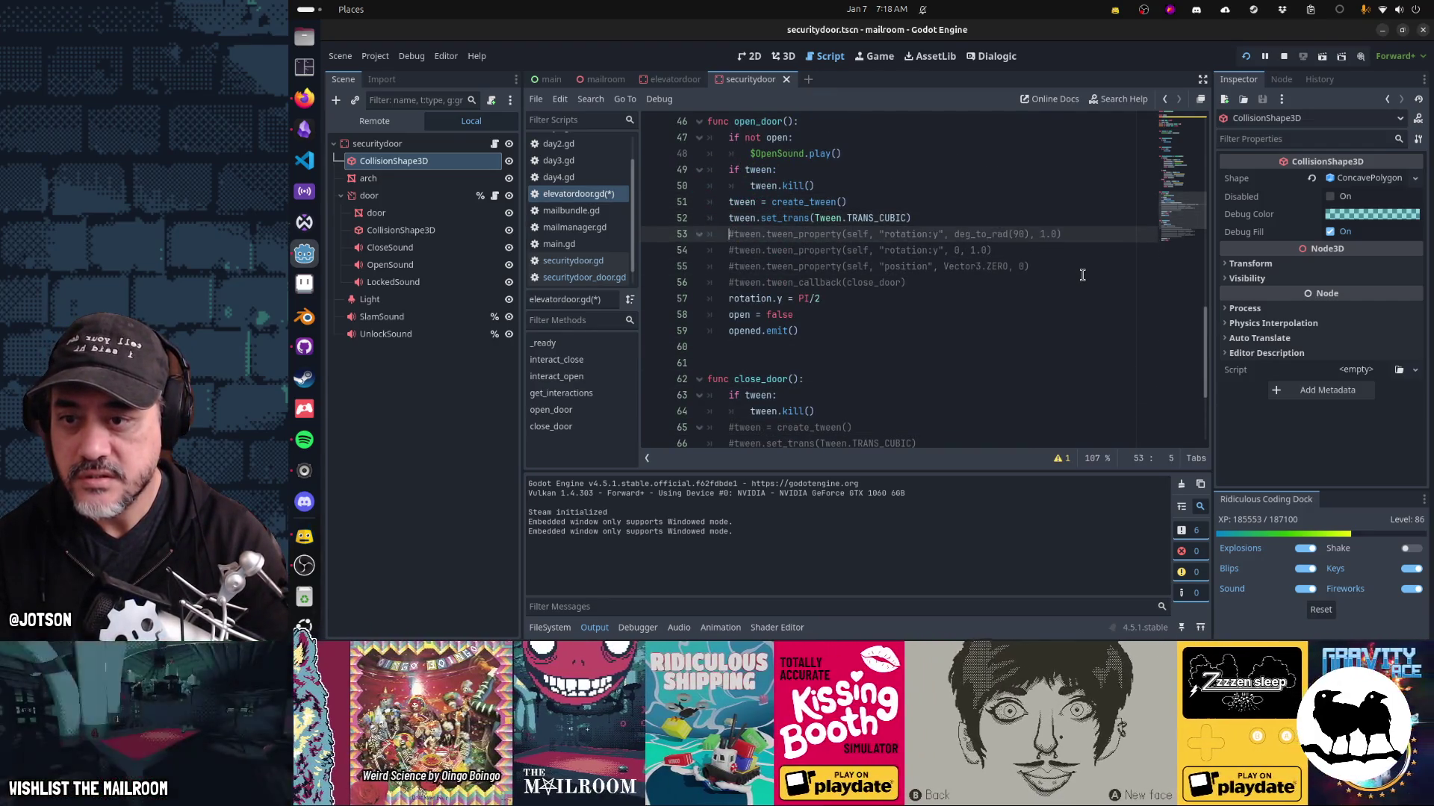
{"action": "key", "text": "Delete"}
{"action": "key", "text": "End"}
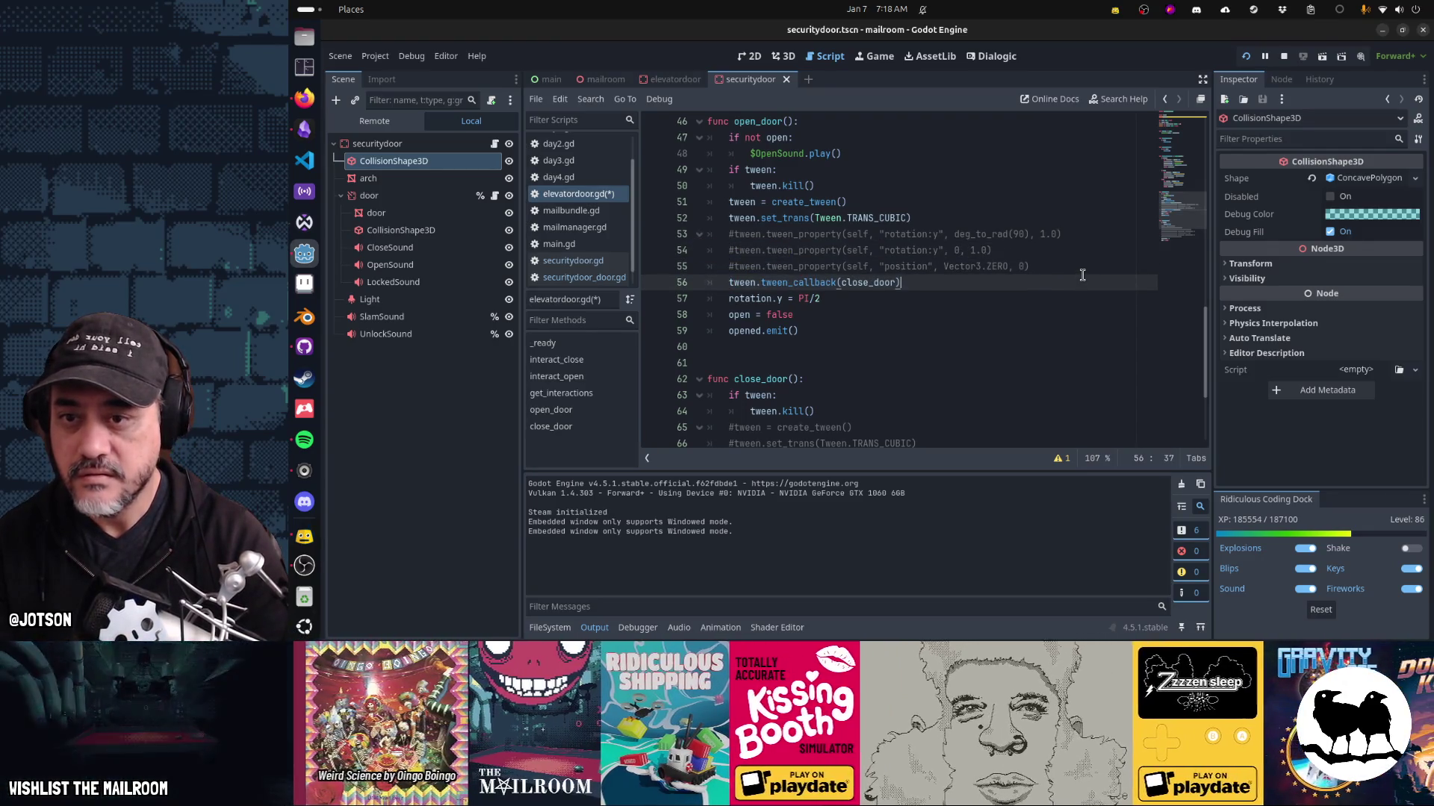
{"action": "type", "text": ".set_delay(2)"}
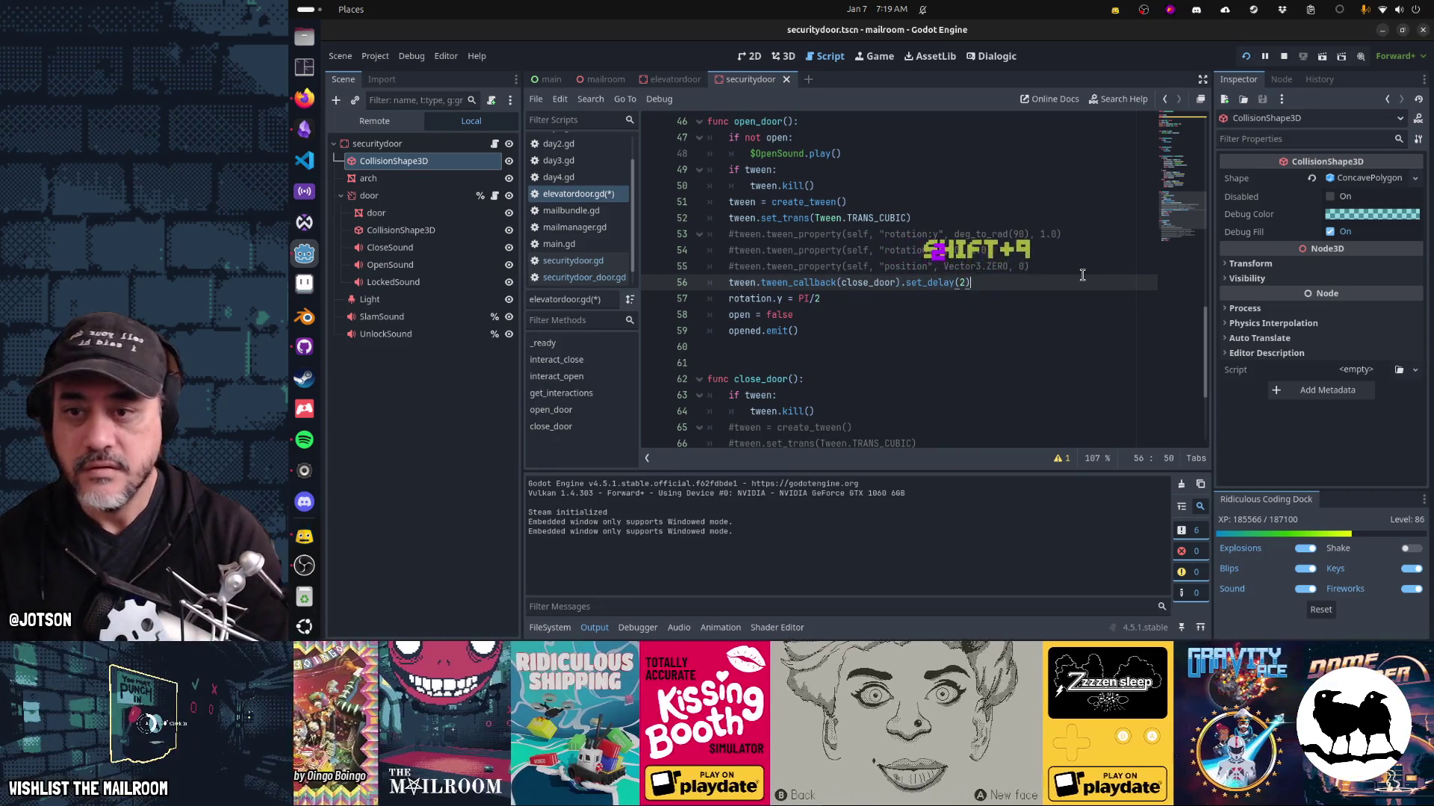
Scroll down past the edits, then save and run the game with F5.
{"action": "key", "text": "Down"}
{"action": "key", "text": "Down"}
{"action": "key", "text": "Home"}
{"action": "scroll", "coordinate": [1082, 275], "scroll_direction": "down", "scroll_amount": 1}
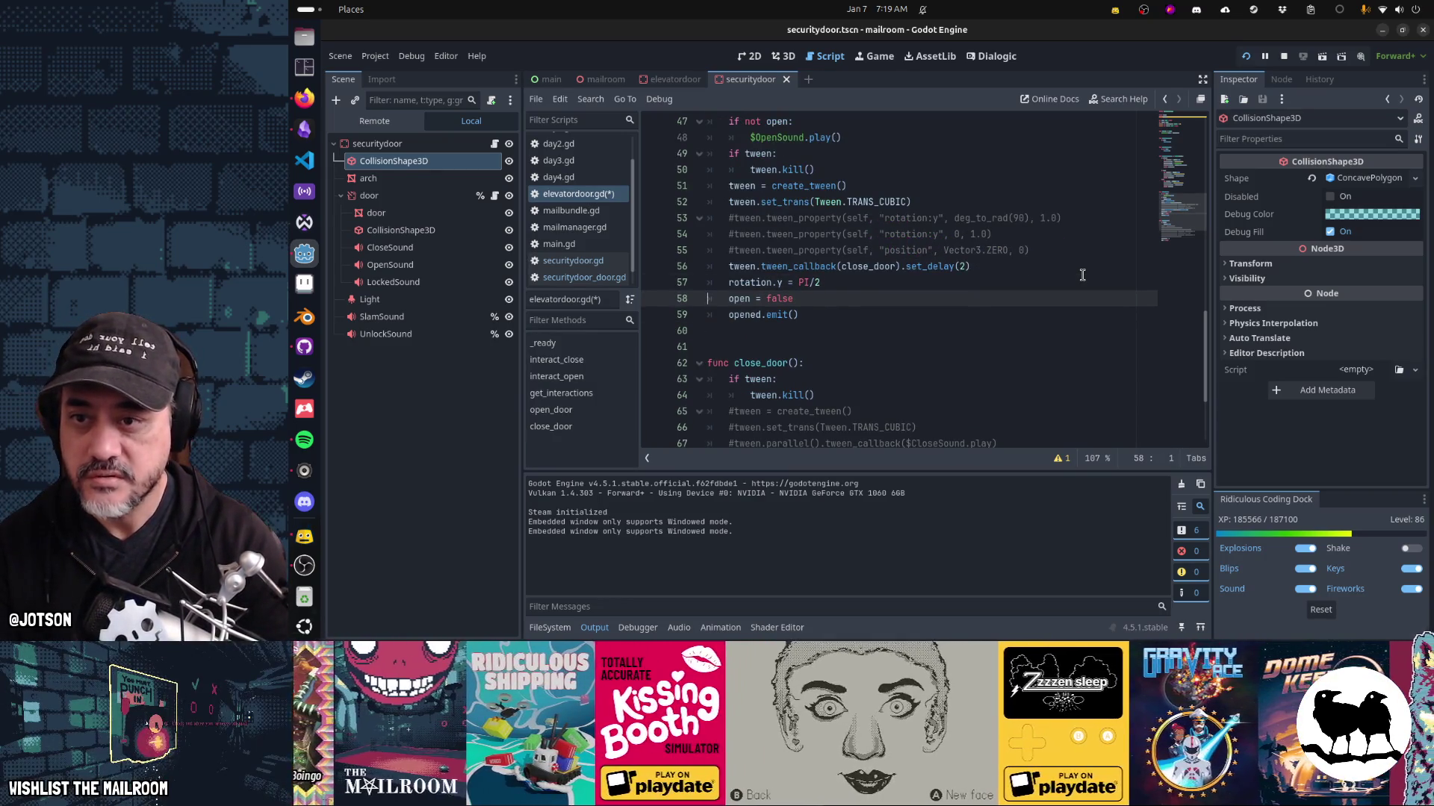
{"action": "scroll", "coordinate": [1082, 275], "scroll_direction": "down", "scroll_amount": 2}
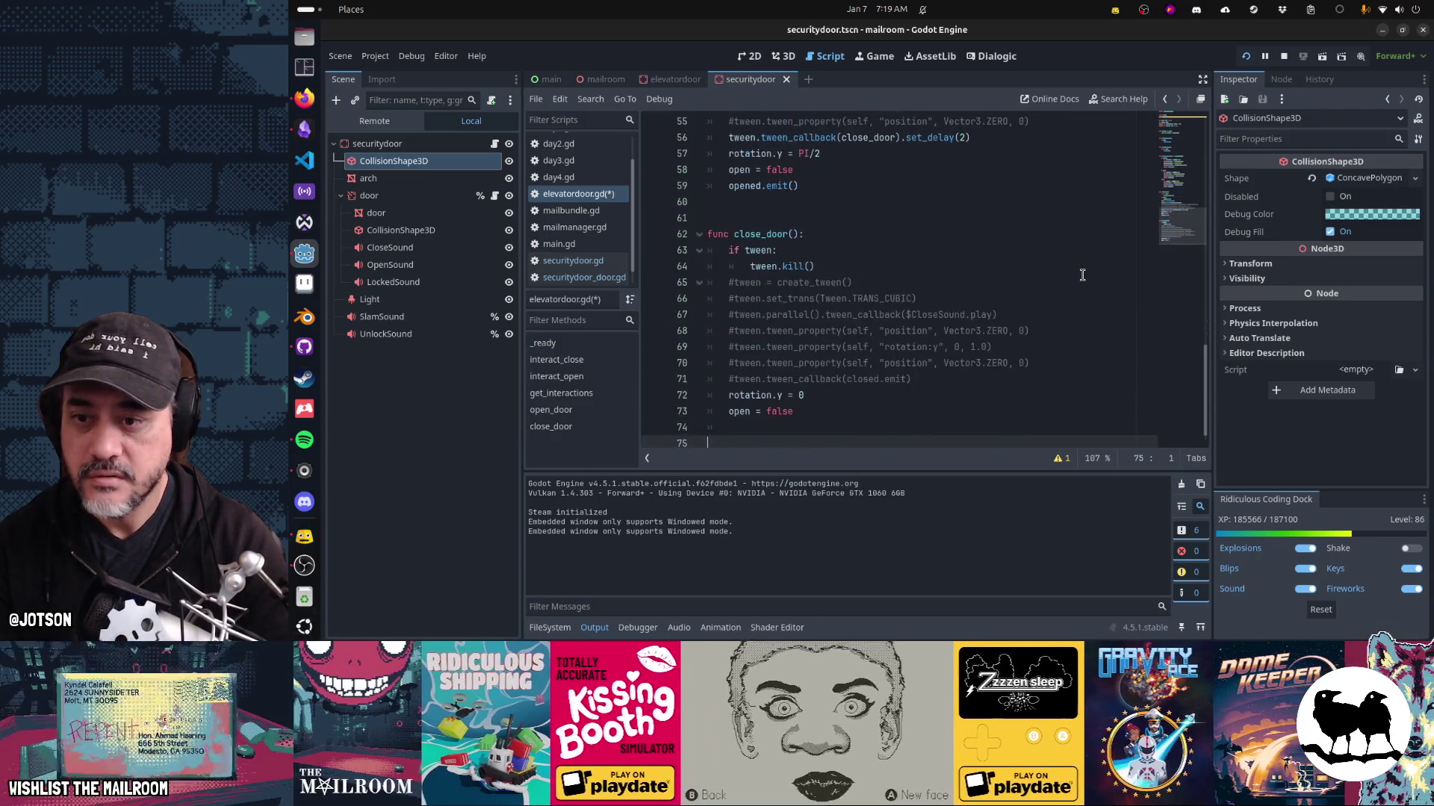
{"action": "key", "text": "F5"}
Resume the game, walk up to the elevator door and open it.
{"action": "left_click", "coordinate": [866, 243]}
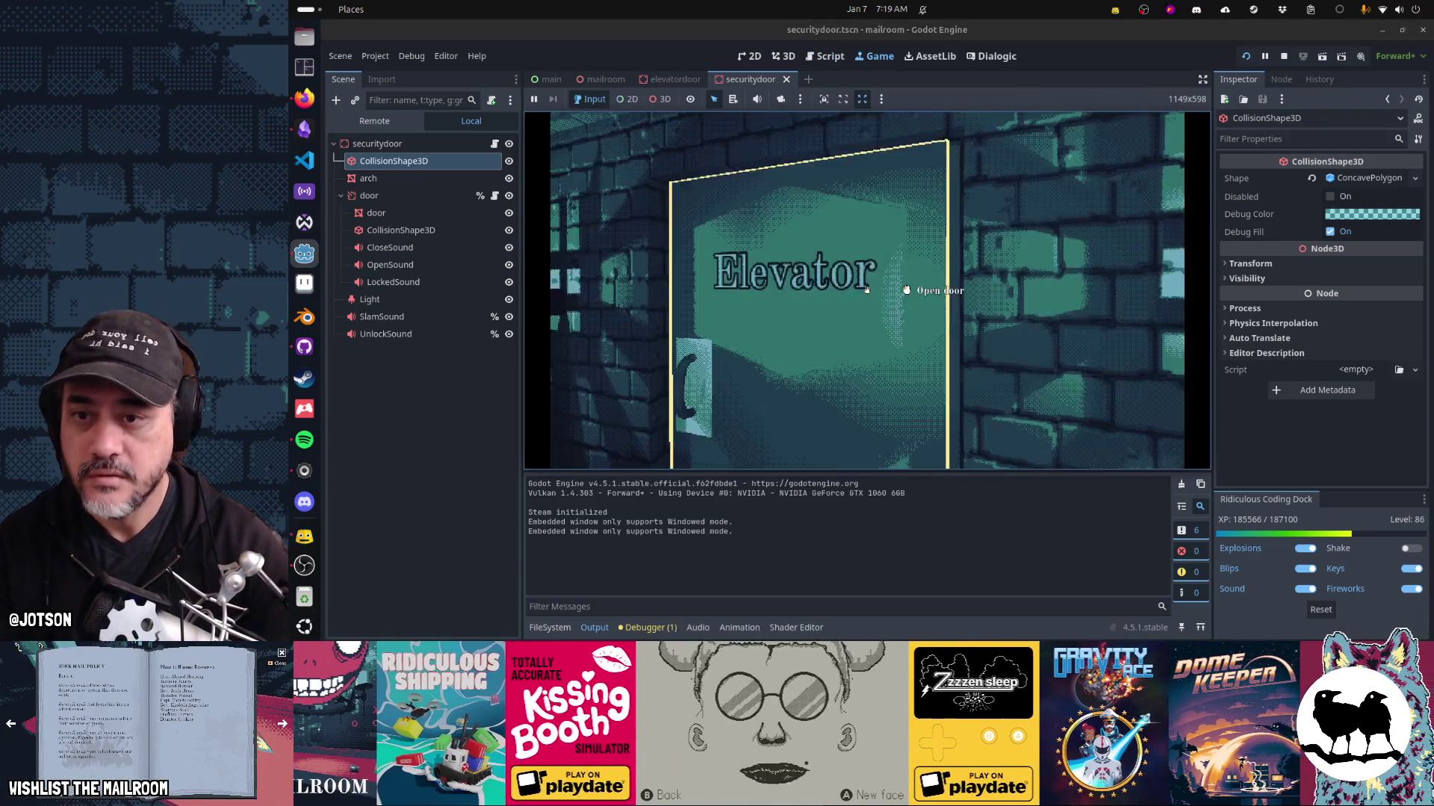
{"action": "left_click", "coordinate": [867, 290]}
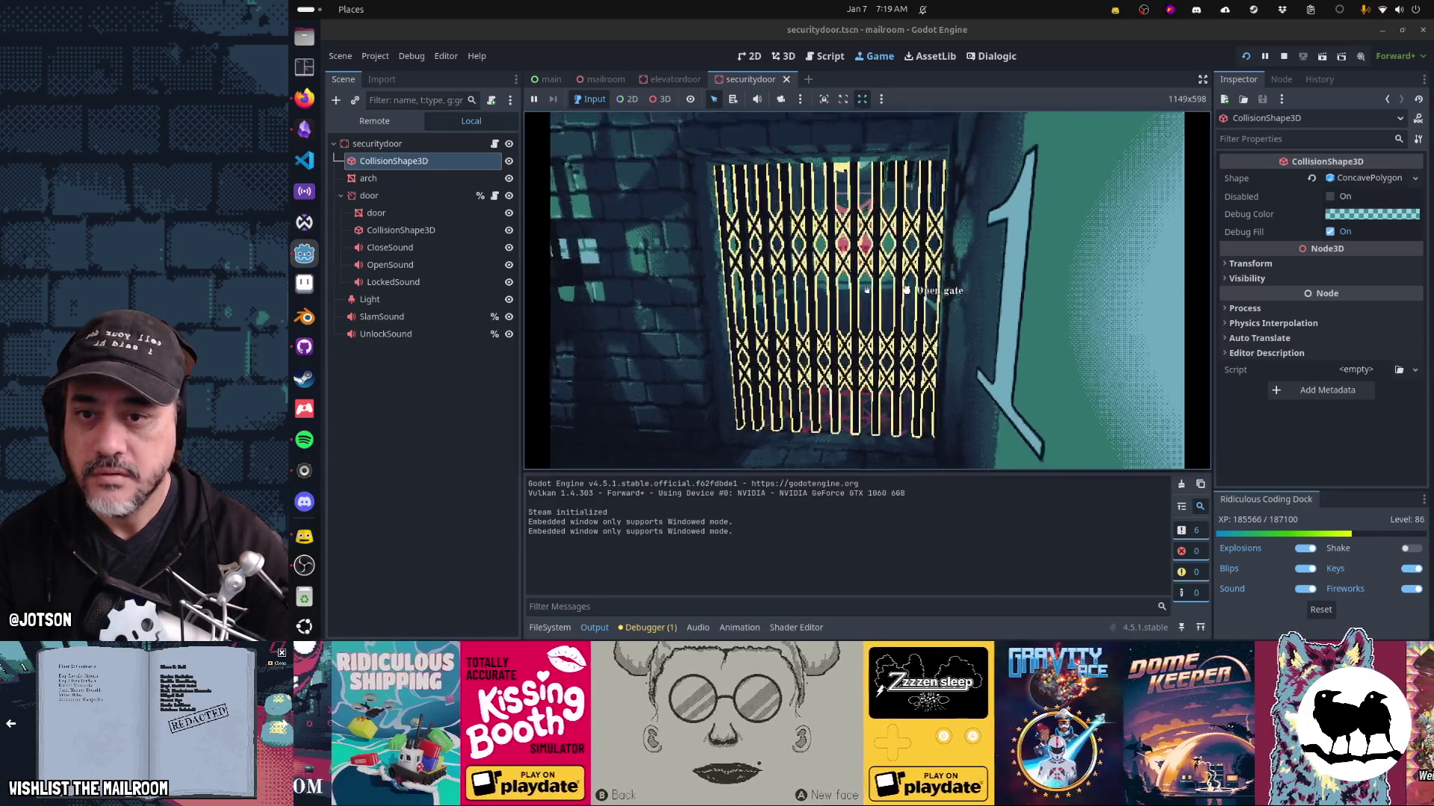
{"action": "key", "text": "w"}
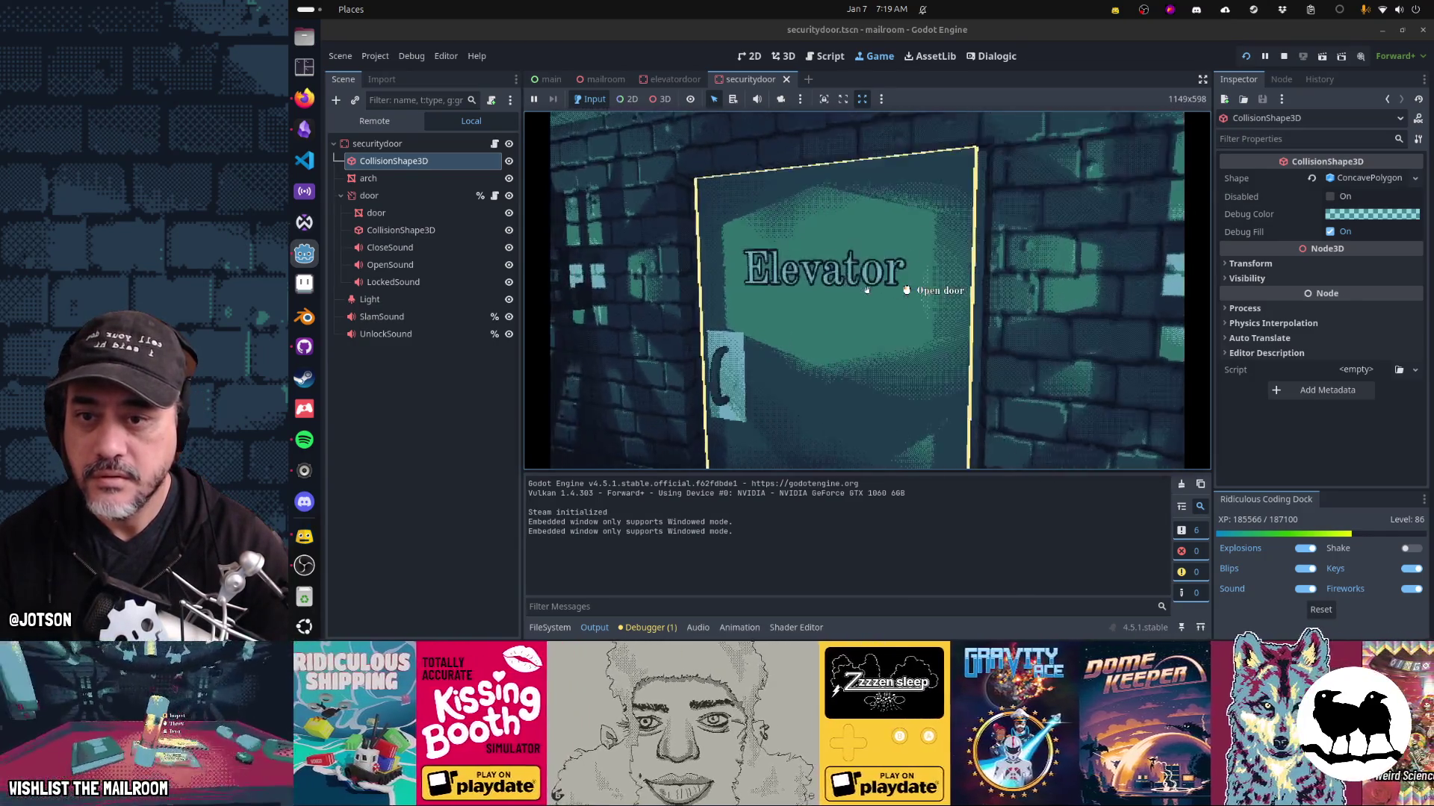
{"action": "left_click", "coordinate": [867, 290]}
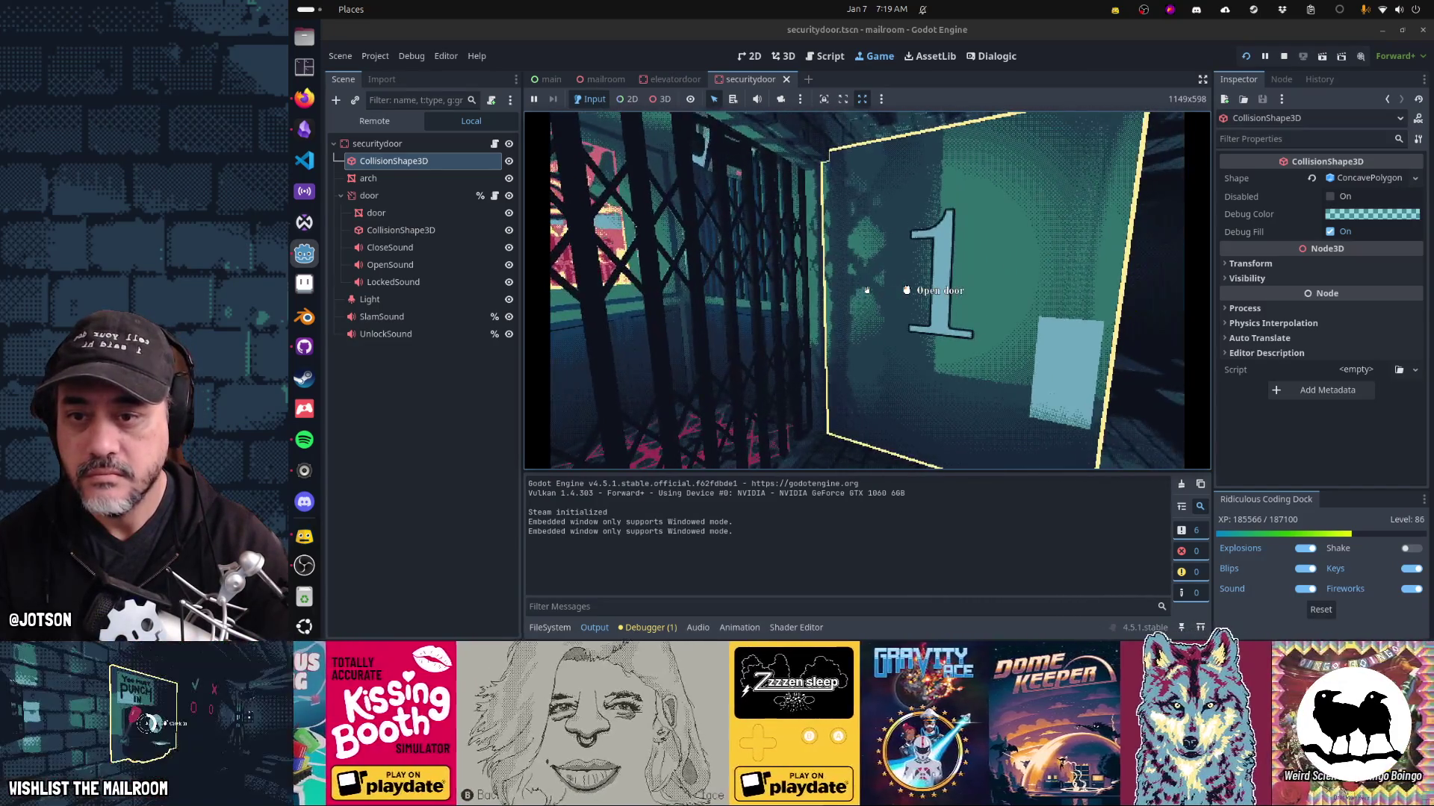
{"action": "left_click", "coordinate": [867, 291]}
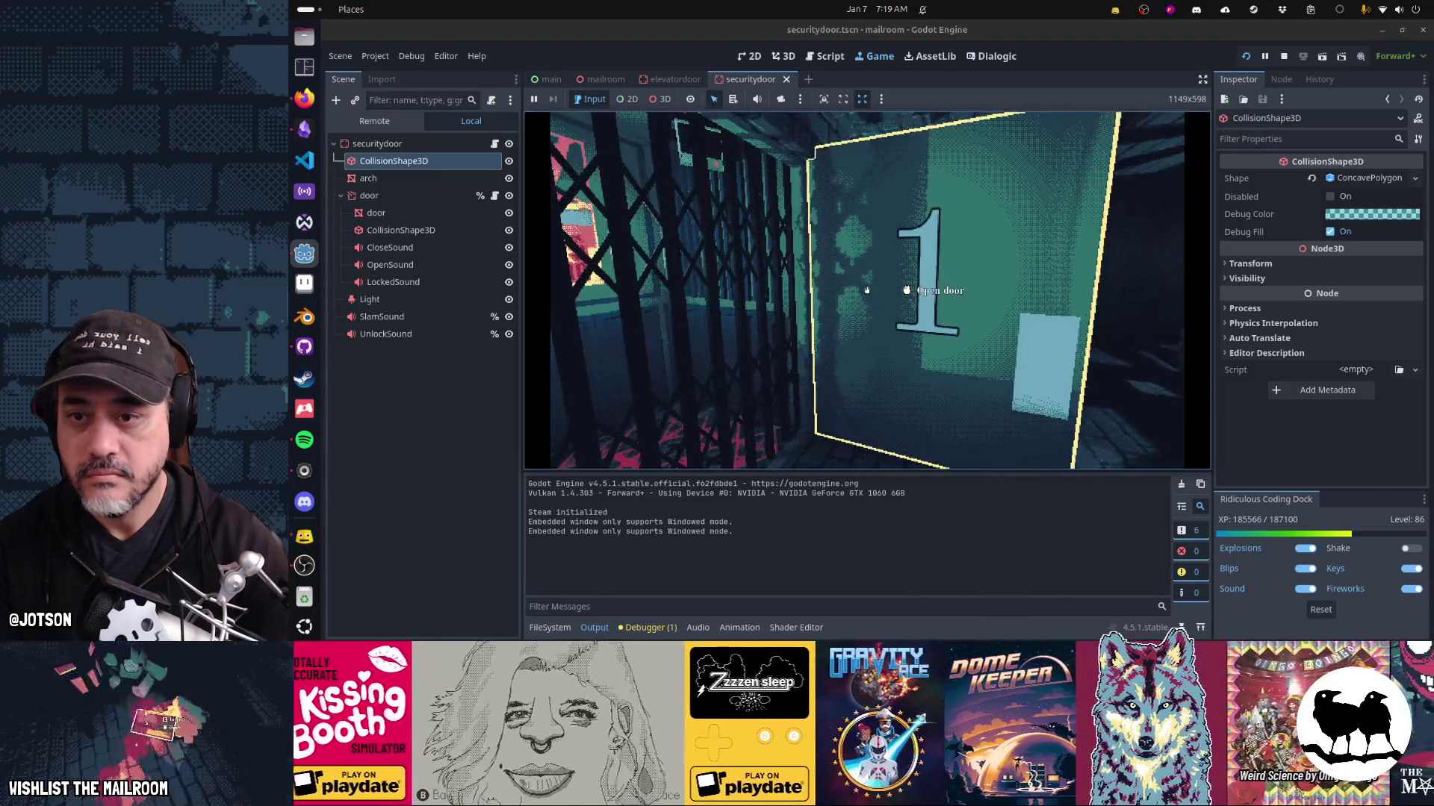
Toggle the elevator door open and shut over the gate several times, then check elevatordoor.gd changes in GitHub Desktop.
{"action": "left_click", "coordinate": [867, 290]}
{"action": "left_click", "coordinate": [867, 290]}
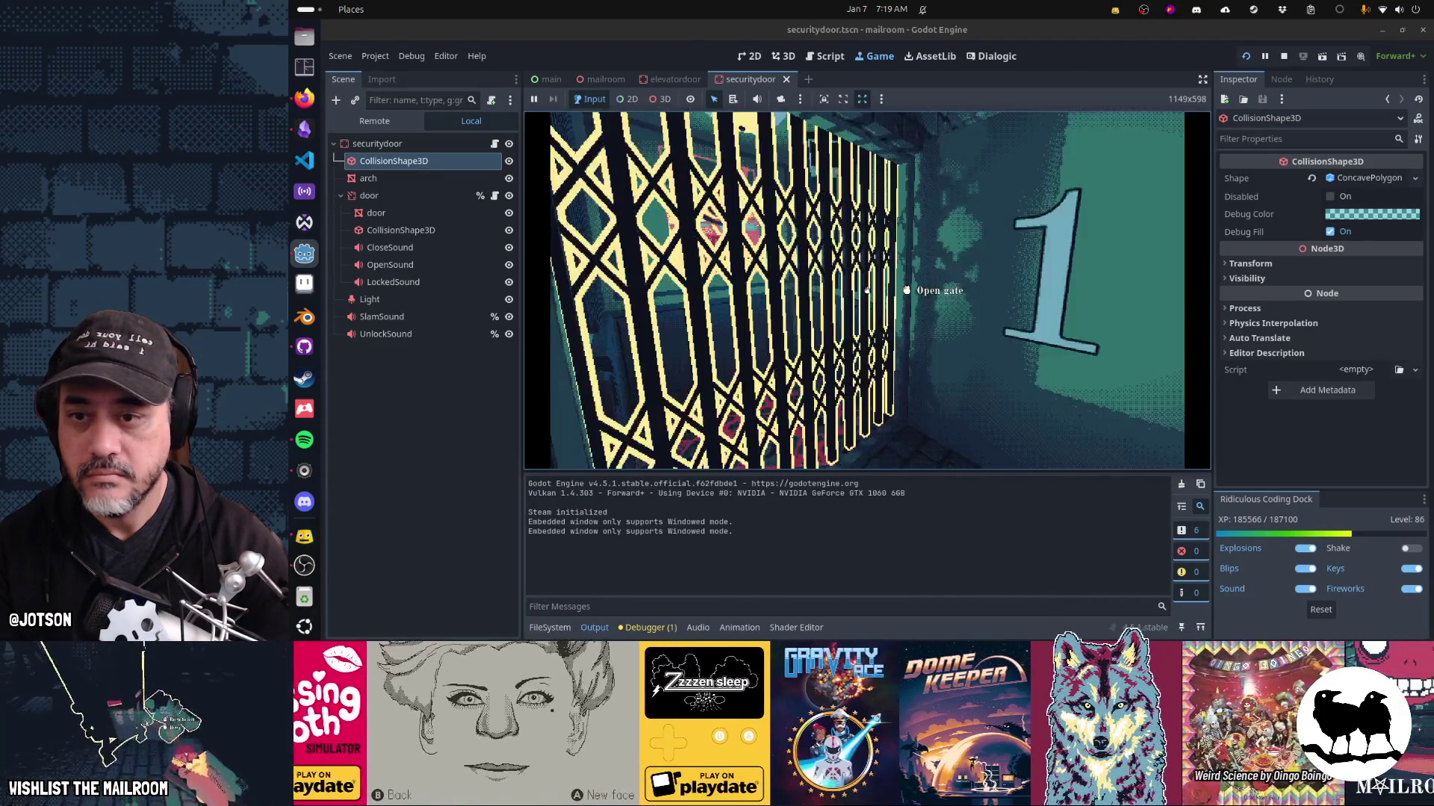
{"action": "left_click", "coordinate": [867, 291]}
{"action": "left_click", "coordinate": [867, 291]}
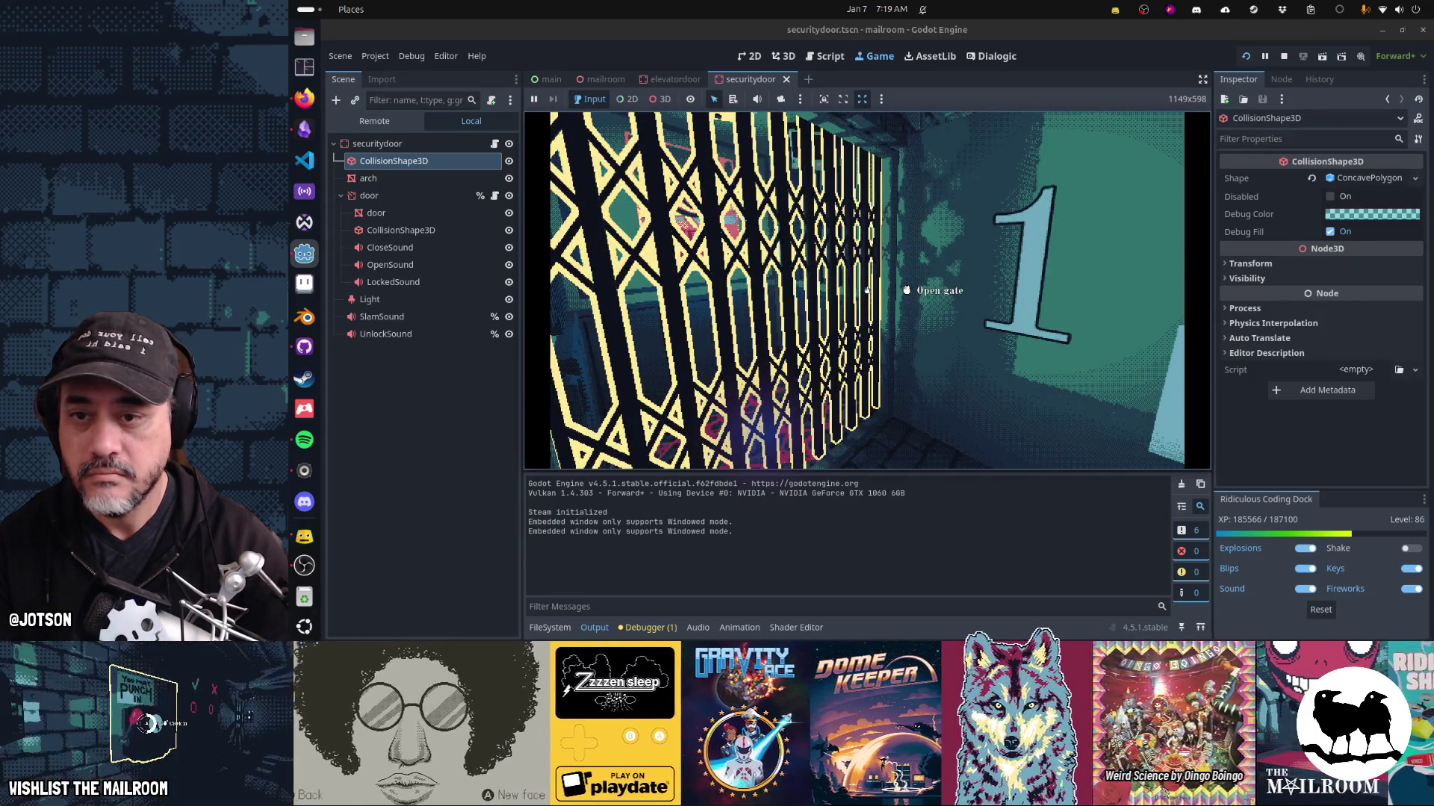
{"action": "left_click", "coordinate": [867, 291]}
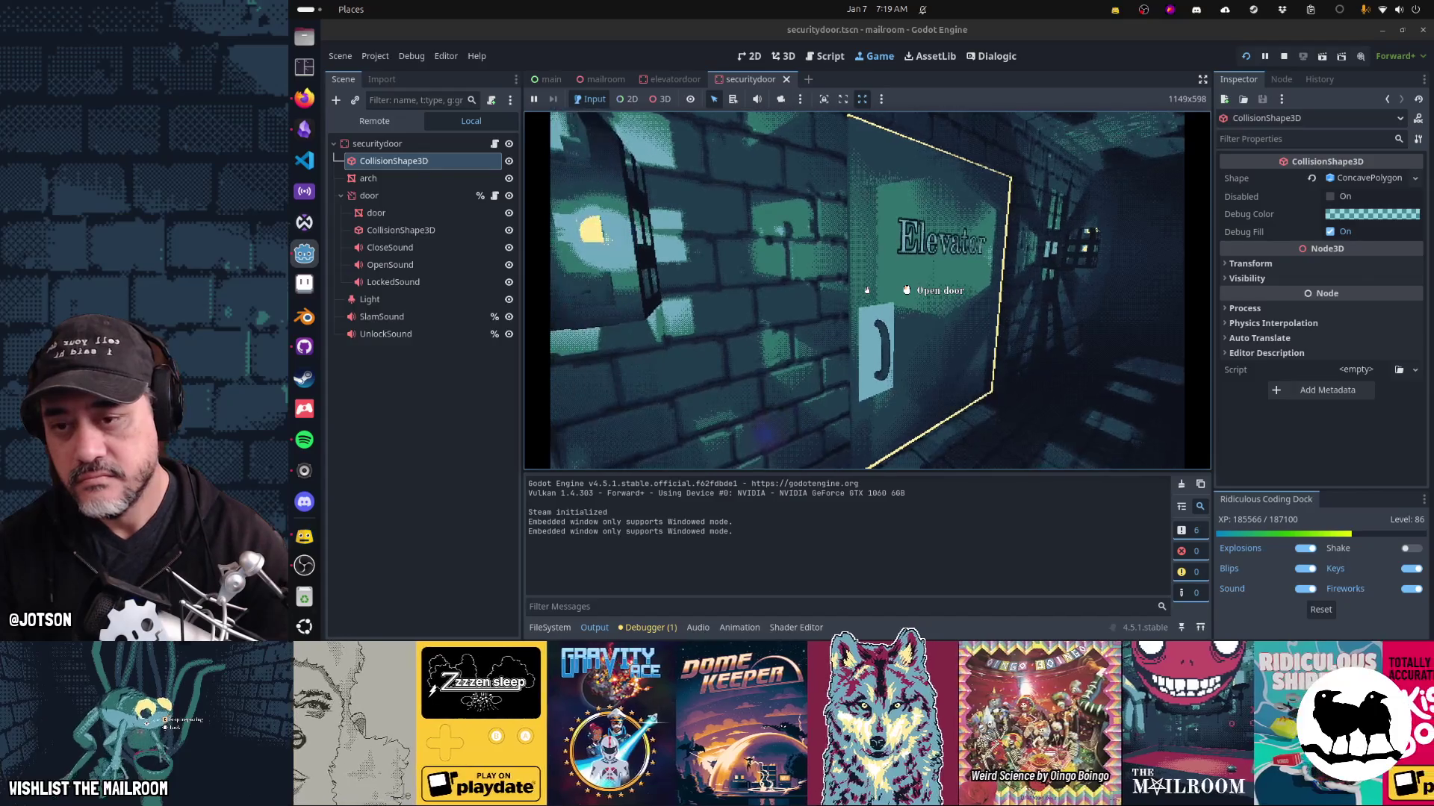
{"action": "key", "text": "alt+Tab"}
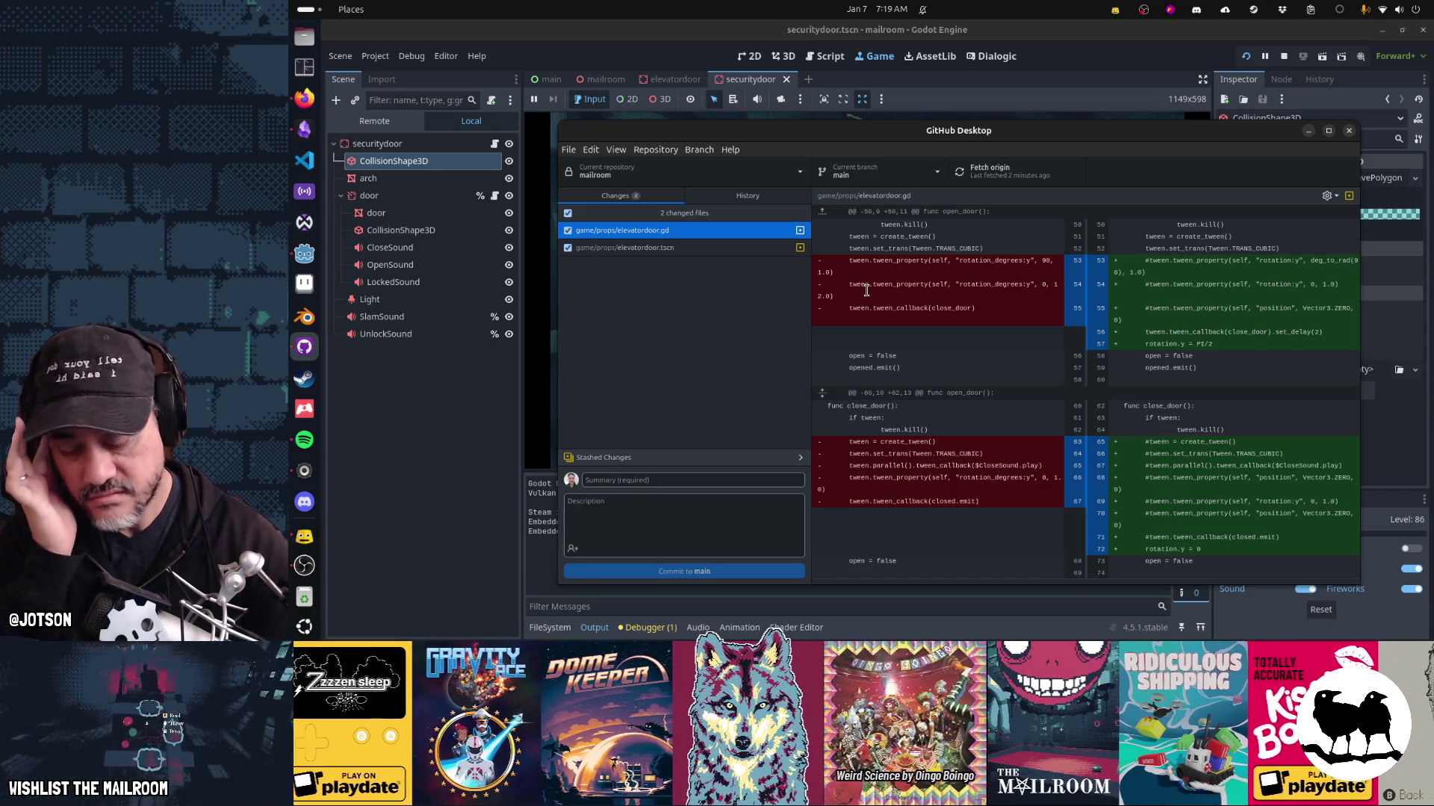
{"action": "key", "text": "alt+Tab"}
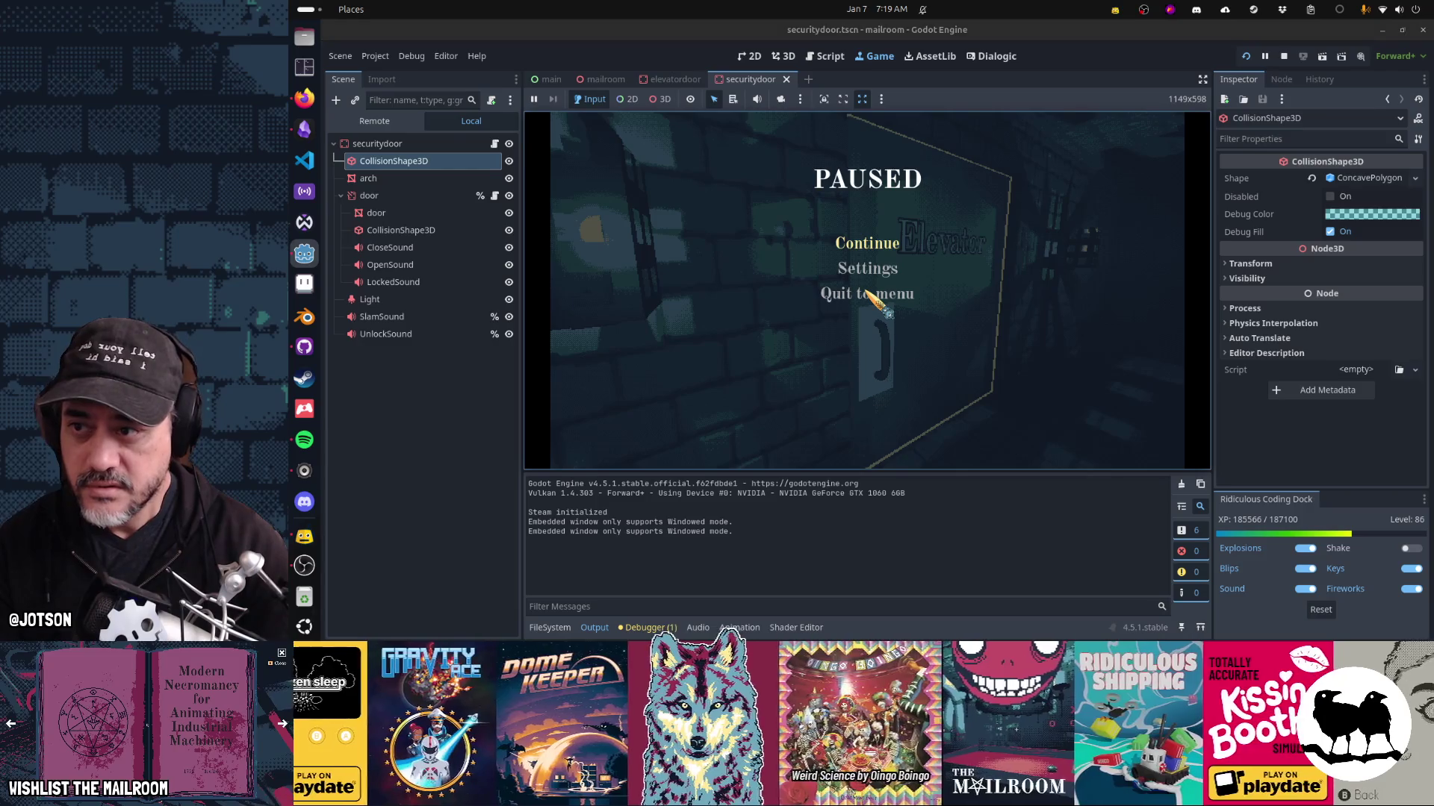
Switch to the Script workspace to view the elevator door script's code.
{"action": "left_click", "coordinate": [823, 58]}
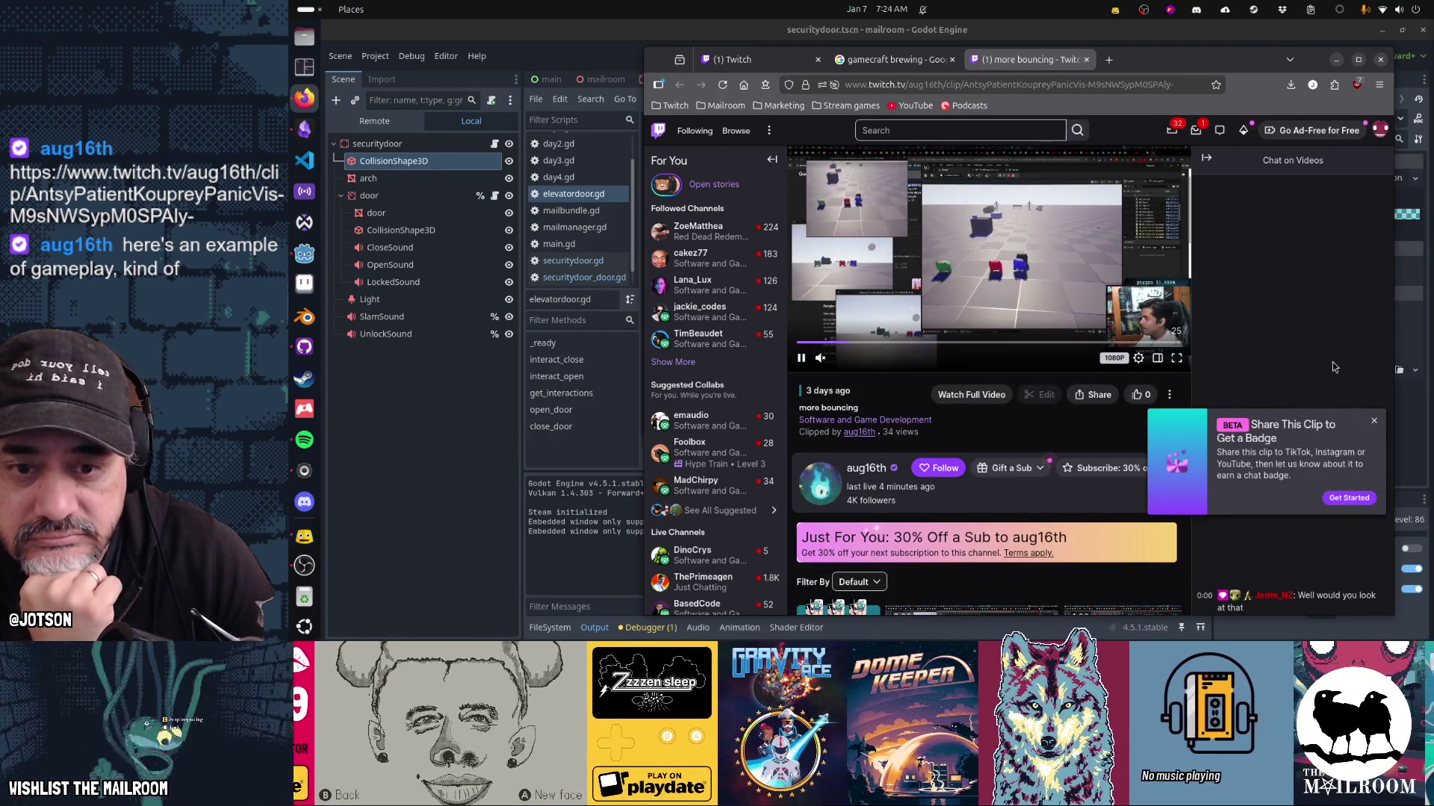
Play the Twitch 'more bouncing' clip in full screen.
{"action": "double_click", "coordinate": [1295, 361]}
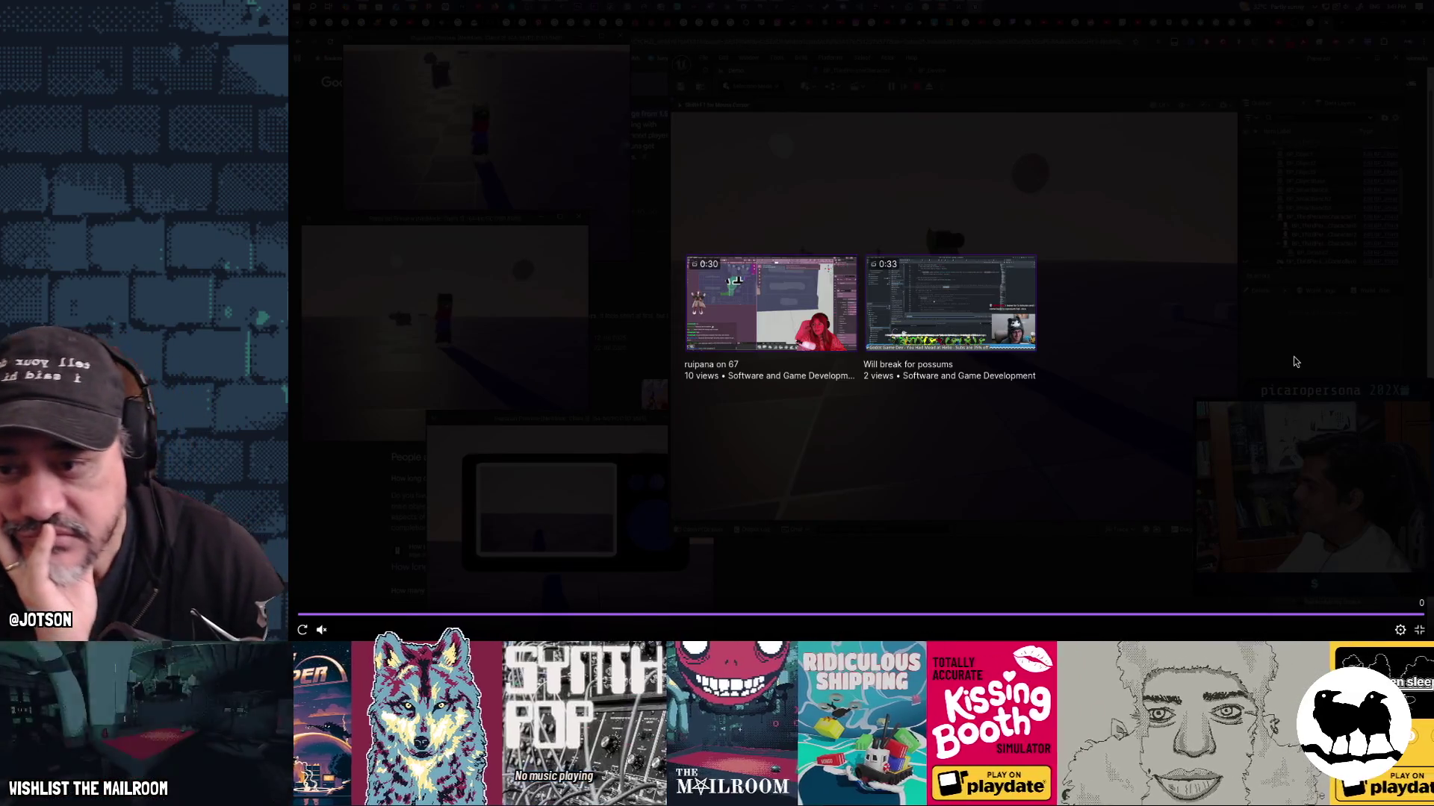
Skip the clip to about seven seconds, replay it from the start, then exit full screen.
{"action": "left_click", "coordinate": [563, 615]}
{"action": "left_click", "coordinate": [302, 629]}
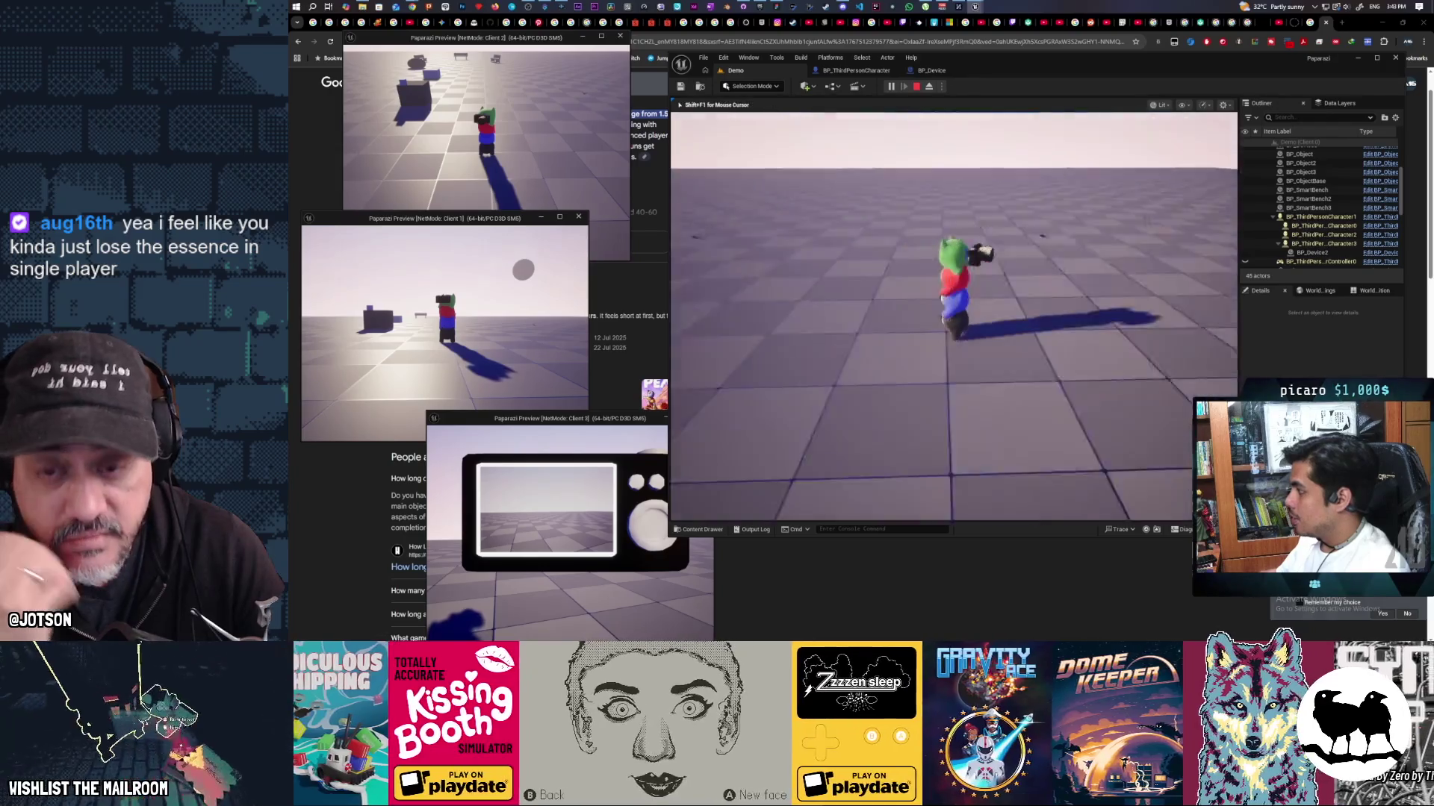
{"action": "mouse_move", "coordinate": [848, 481]}
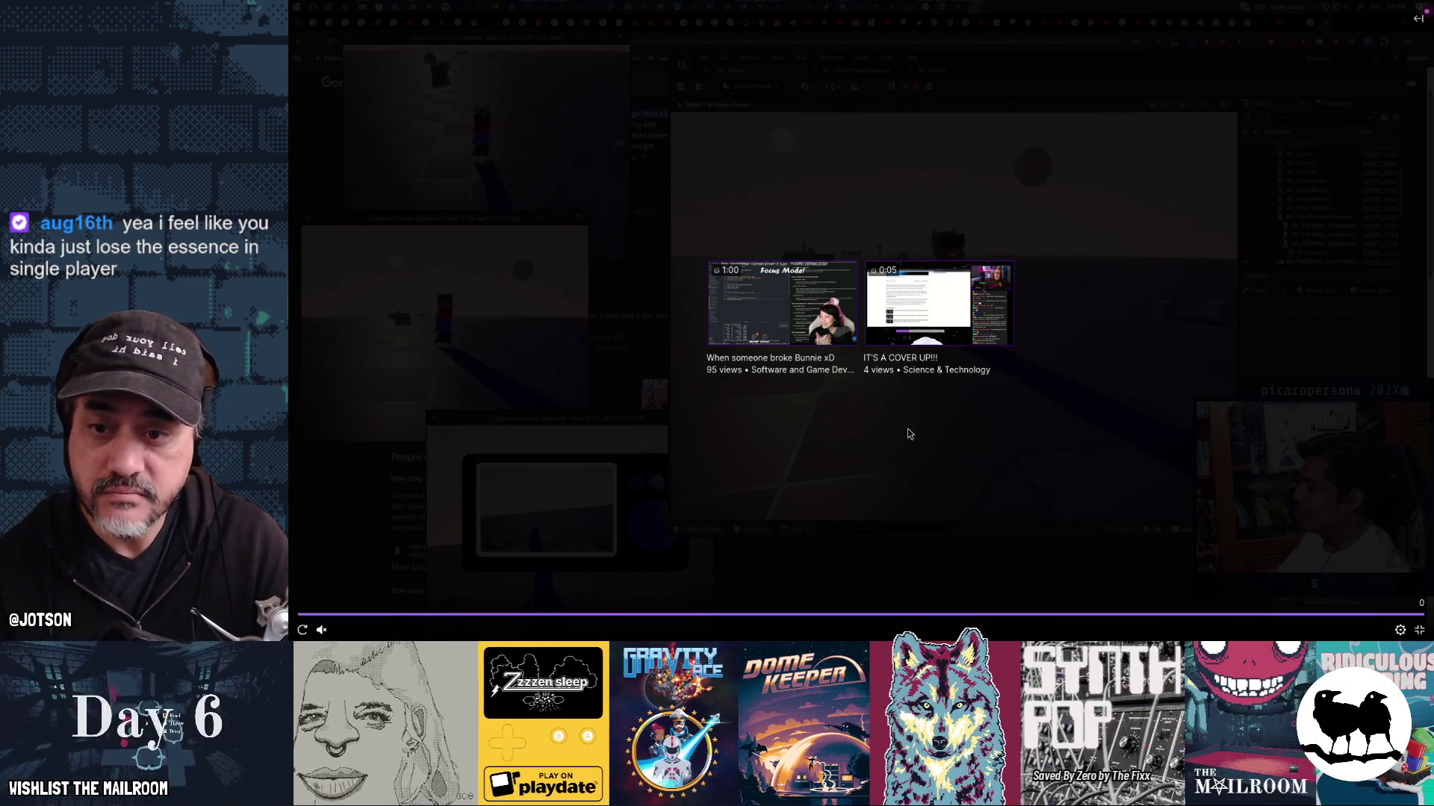
{"action": "key", "text": "Escape"}
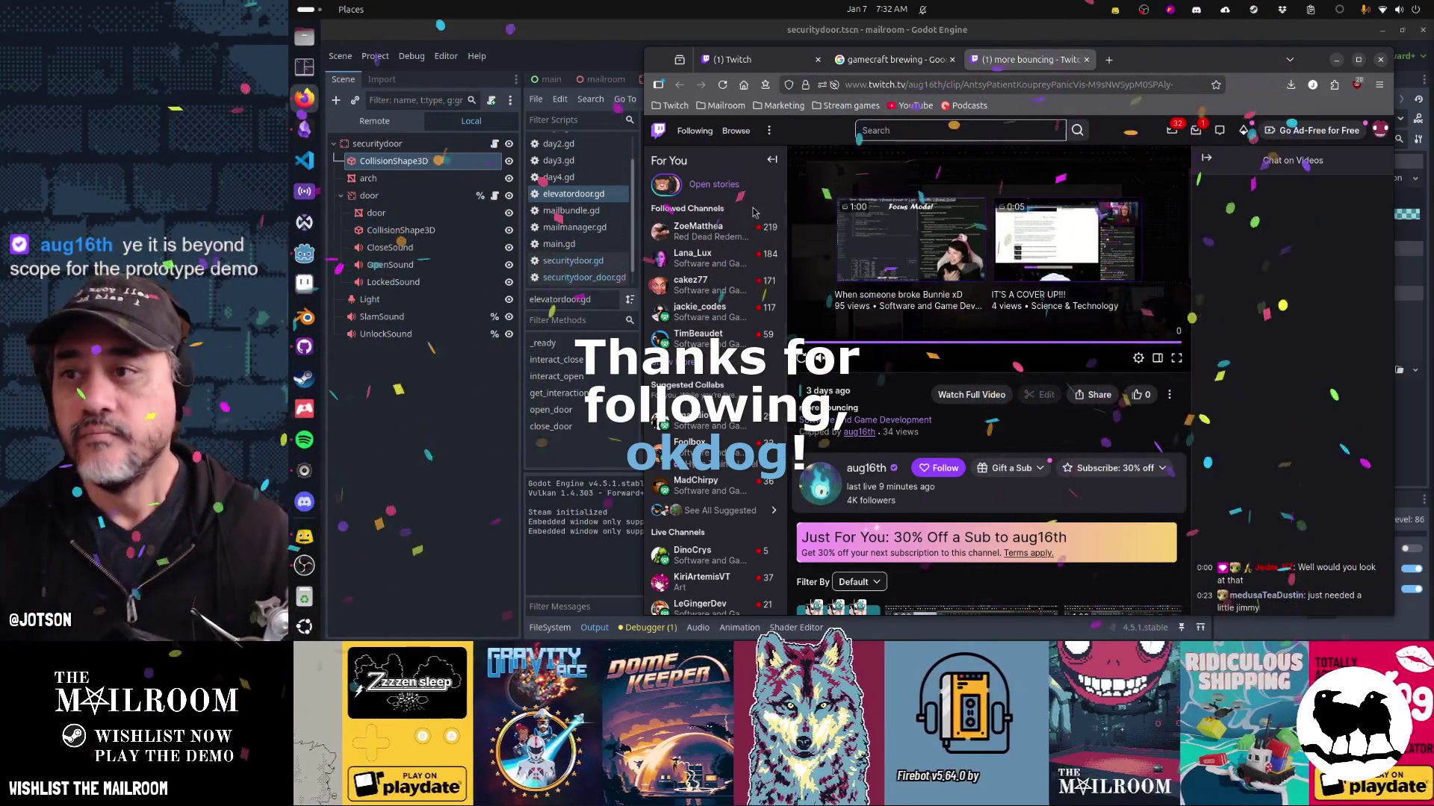
Switch back to the Godot script editor.
{"action": "key", "text": "alt+Tab"}
{"action": "key", "text": "alt+Tab"}
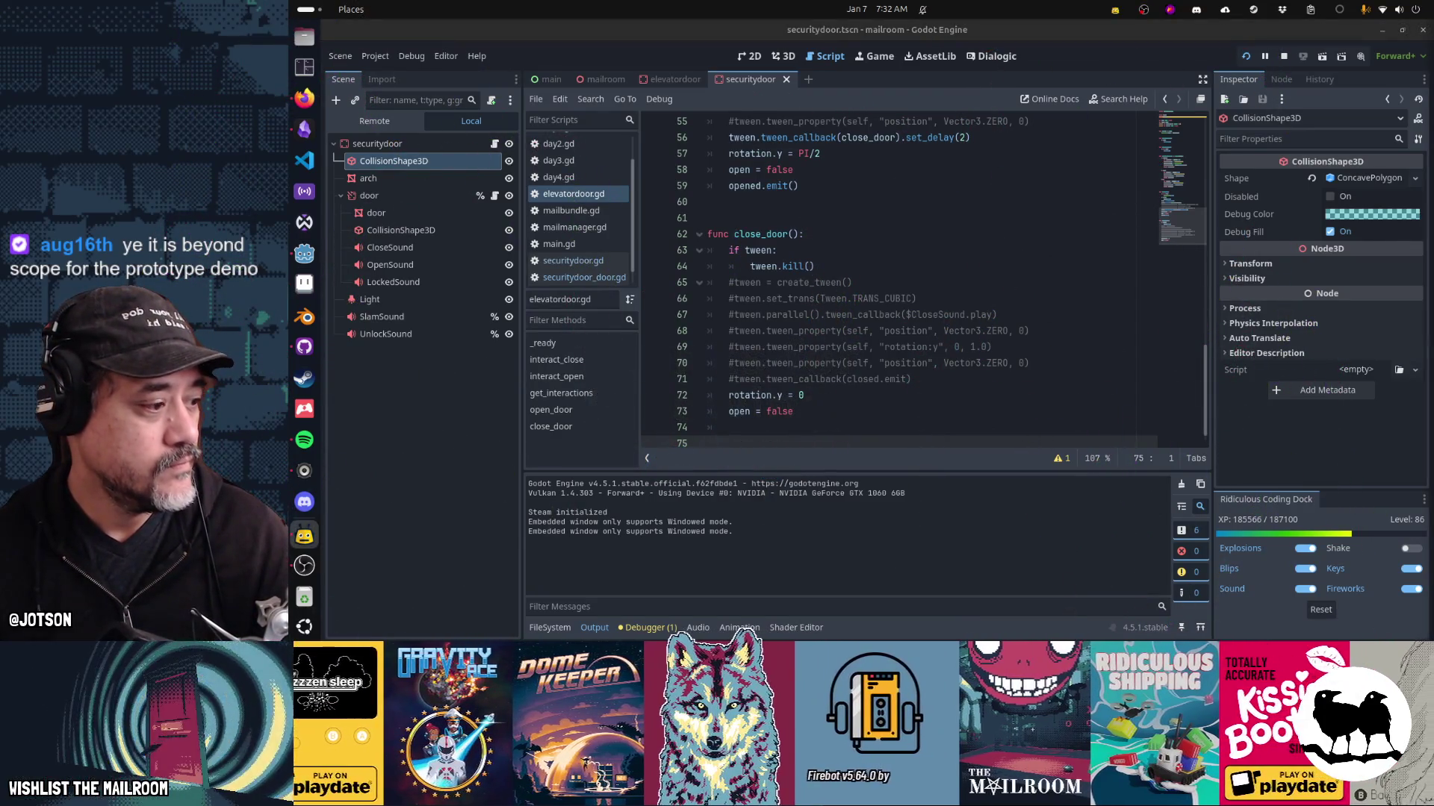
Switch briefly to the streaming software, then open the security door's door script.
{"action": "key", "text": "alt+Tab"}
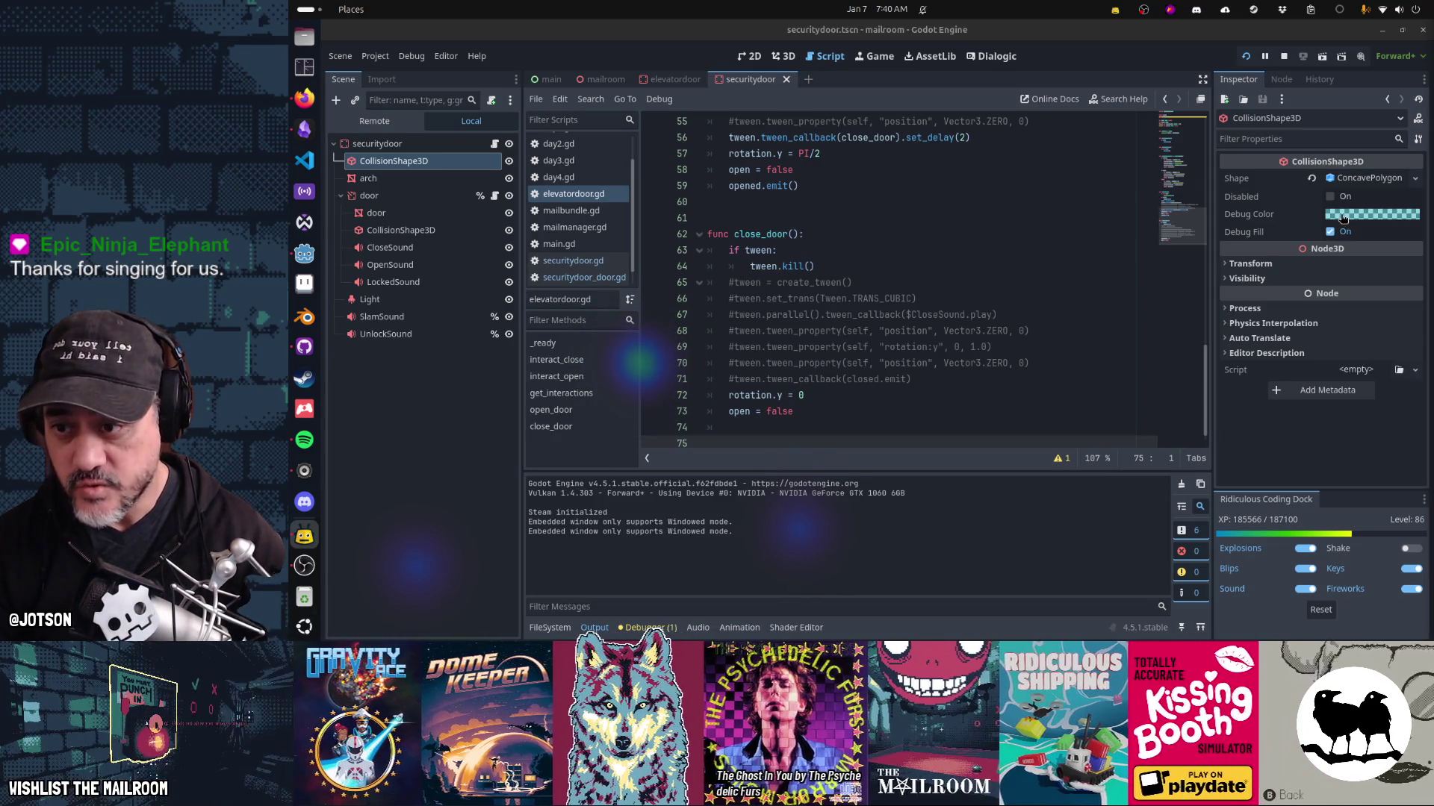
{"action": "left_click", "coordinate": [582, 282]}
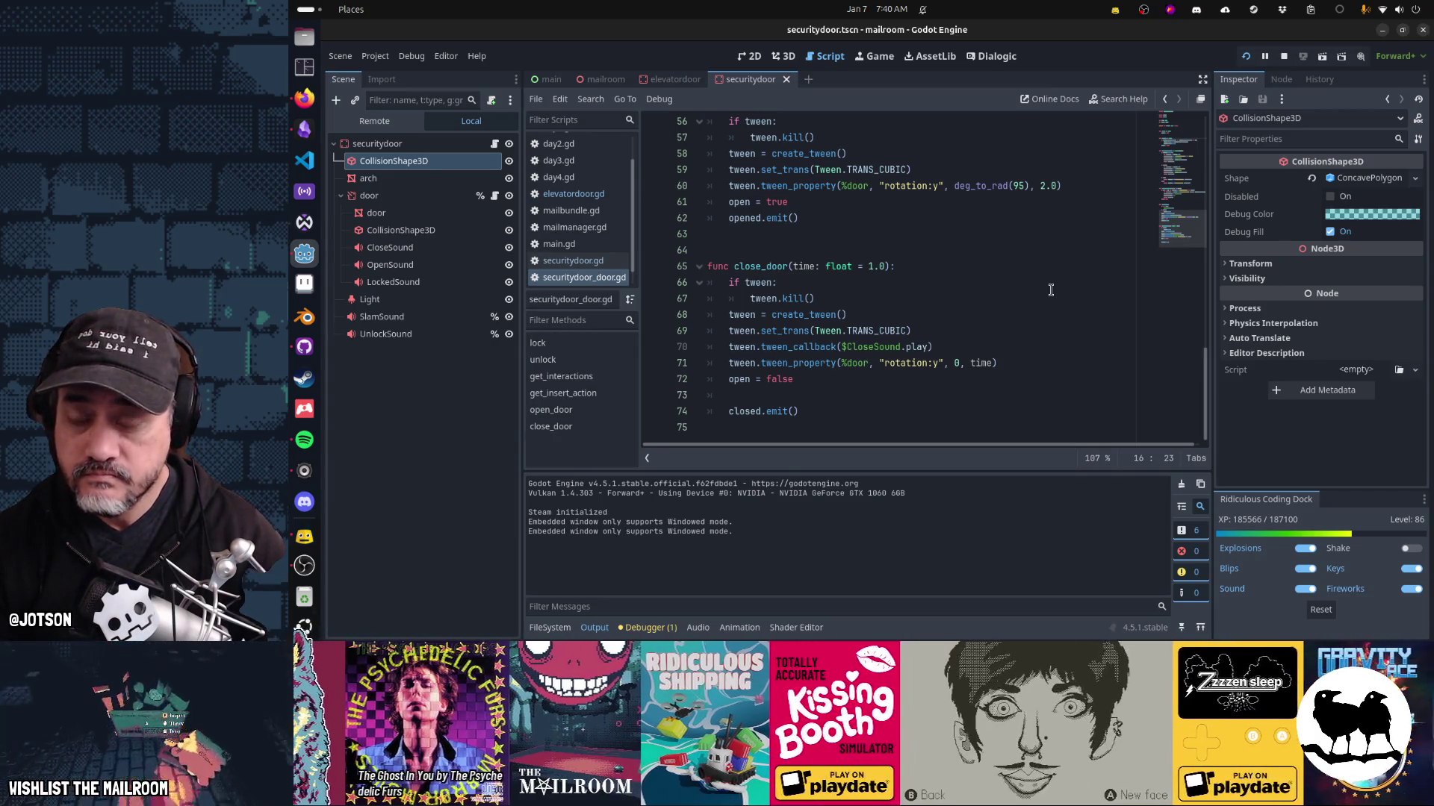
Return to elevatordoor.gd and cut the commented position tween line on line 68.
{"action": "key", "text": "alt+Left"}
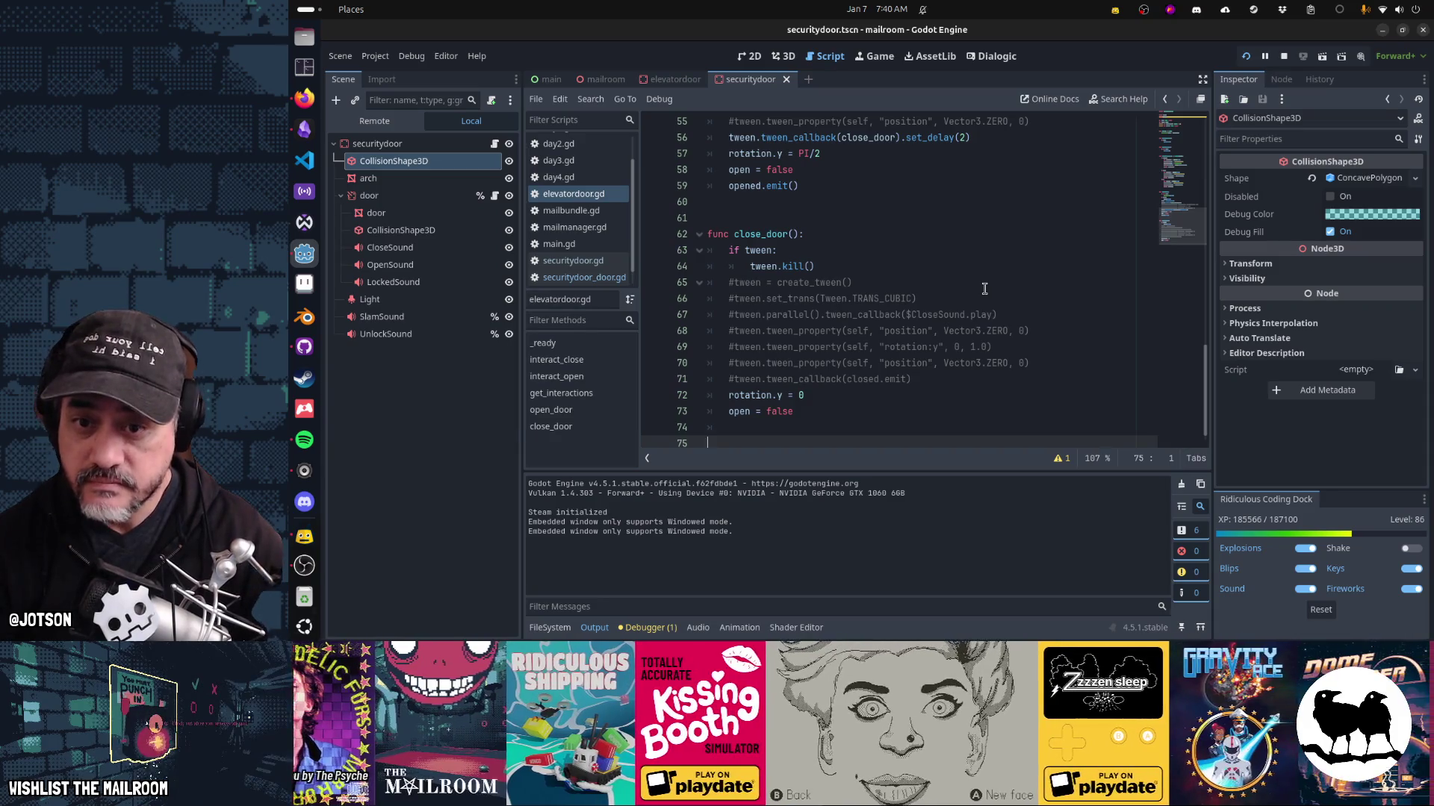
{"action": "left_click", "coordinate": [1037, 330]}
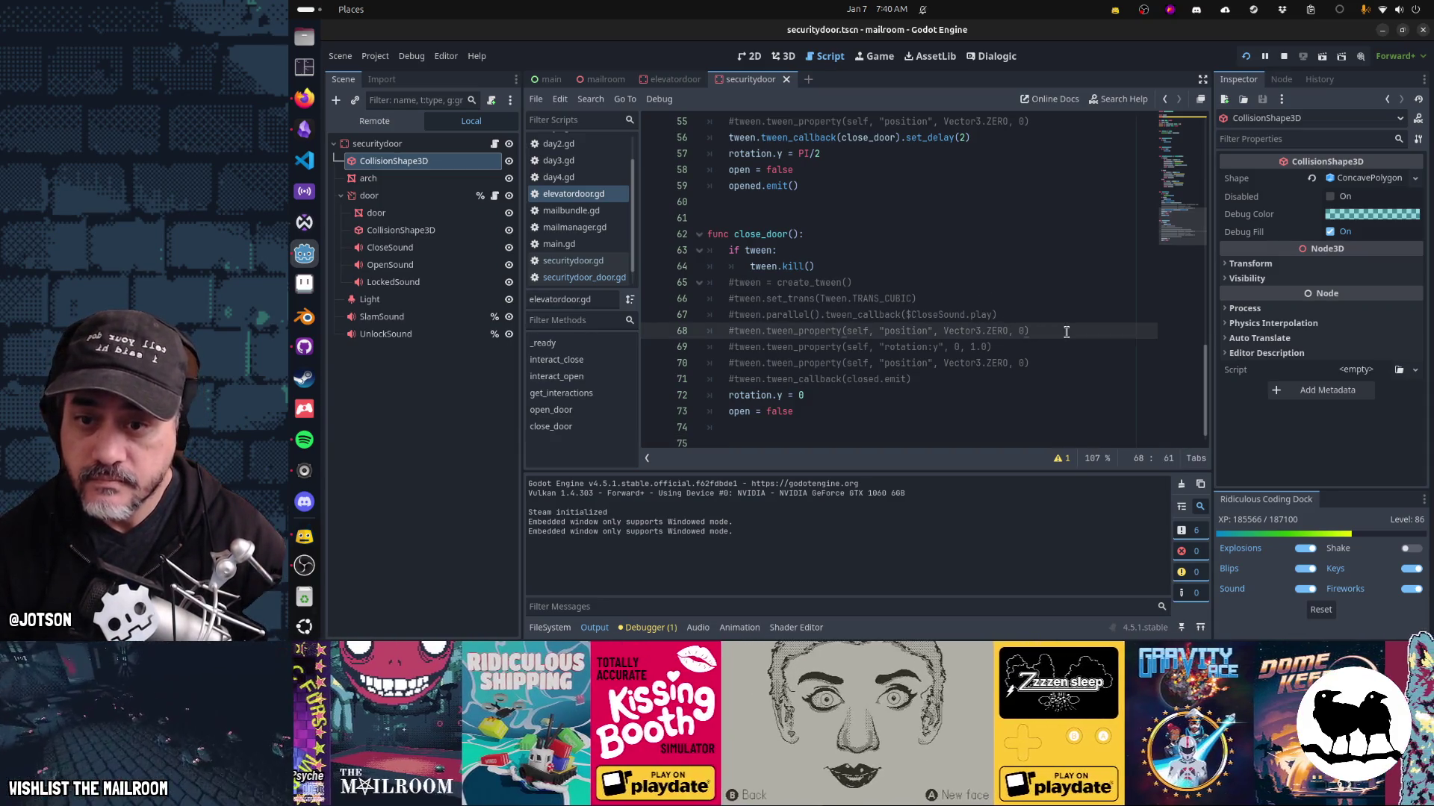
{"action": "key", "text": "ctrl+x"}
{"action": "scroll", "coordinate": [1067, 331], "scroll_direction": "up", "scroll_amount": 2}
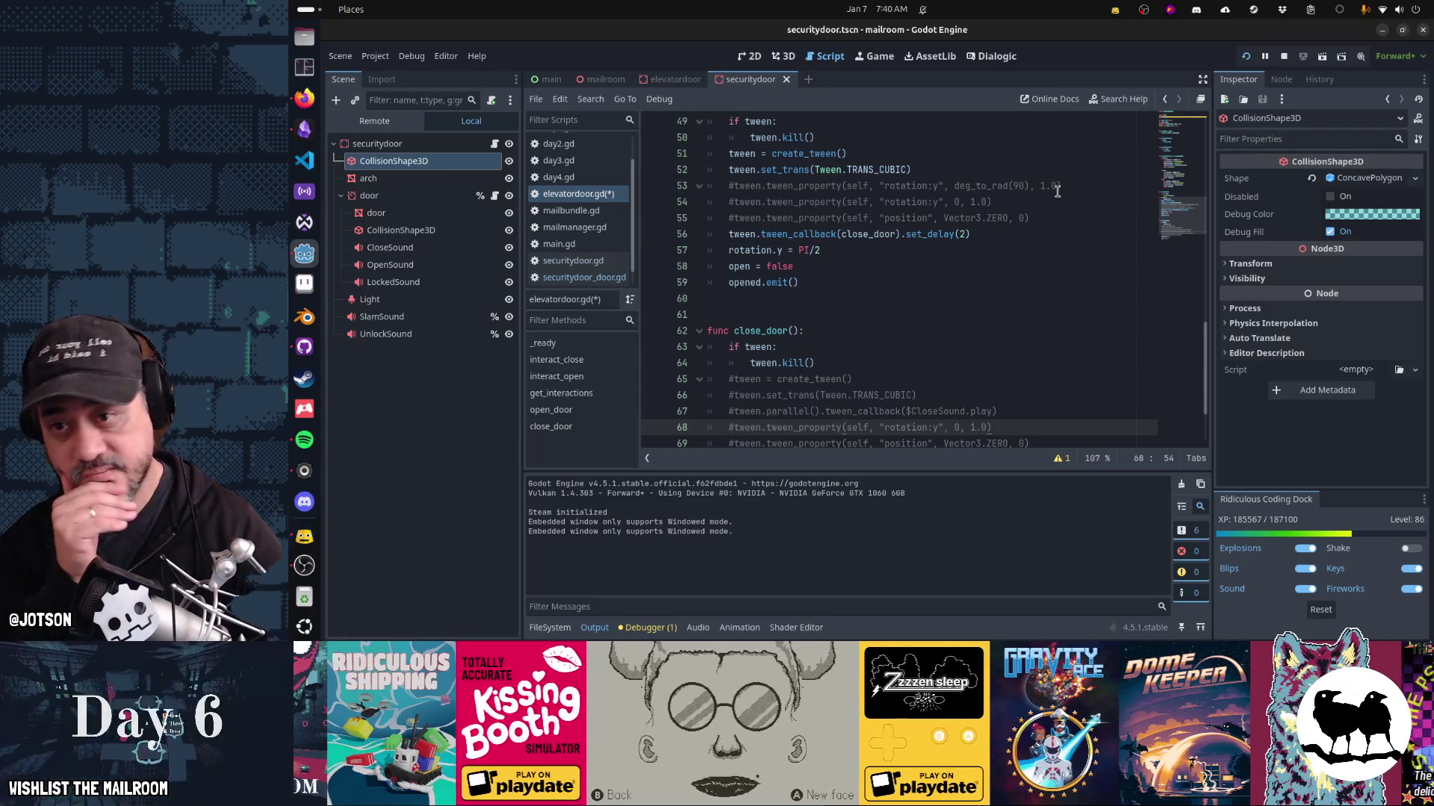
Compare securitydoor_door.gd with elevatordoor.gd, select the door node, and show the scene in 3D.
{"action": "left_click", "coordinate": [610, 281]}
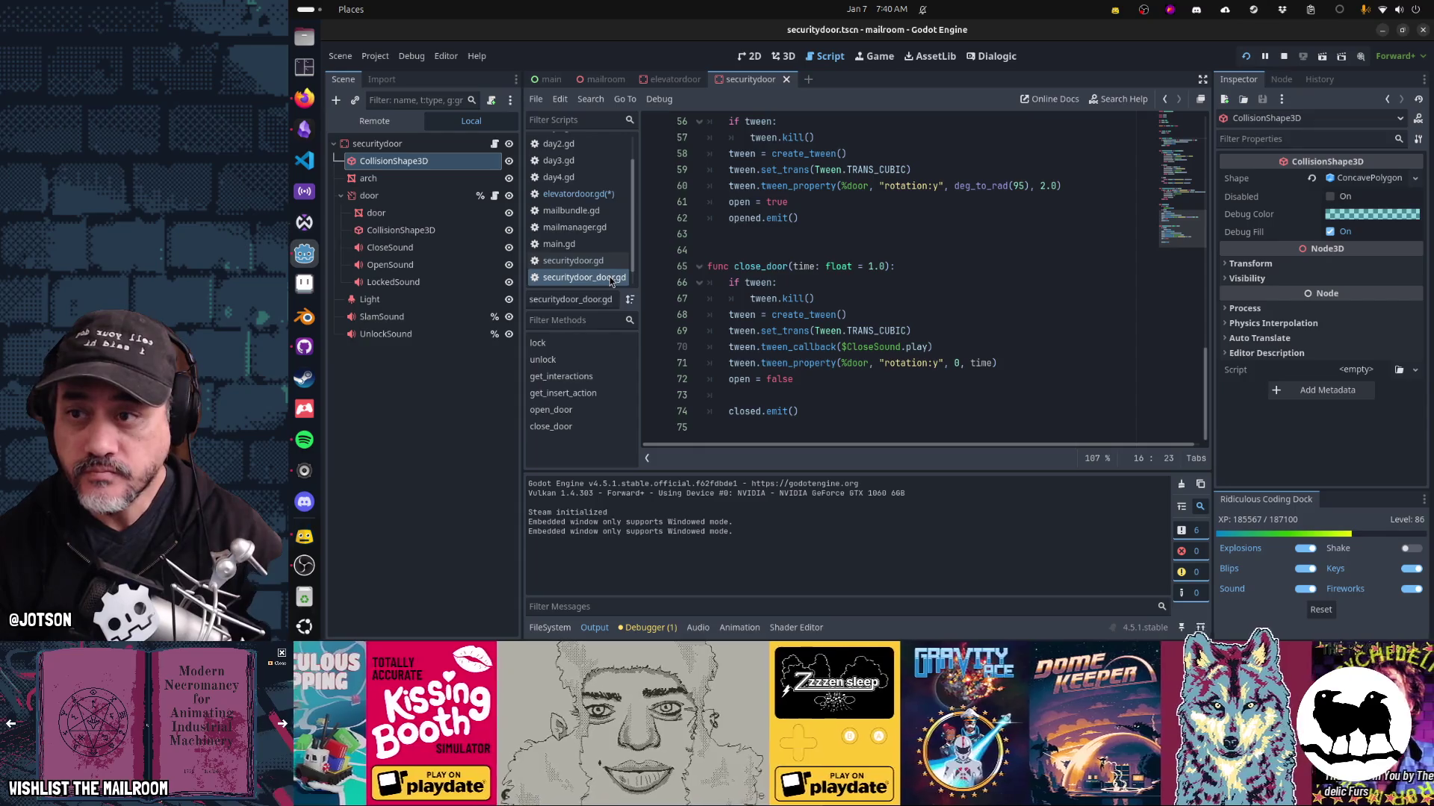
{"action": "left_click", "coordinate": [611, 196]}
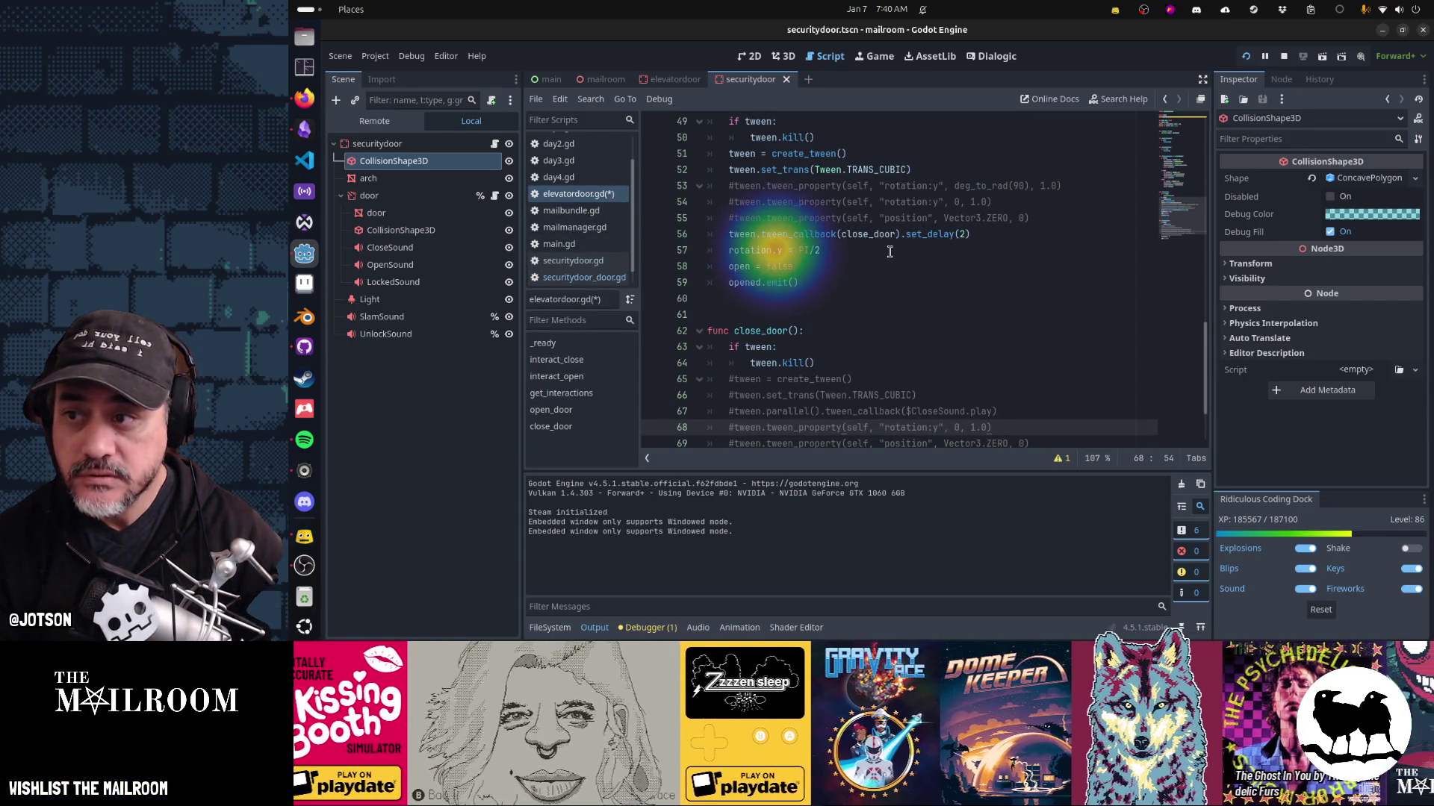
{"action": "left_click", "coordinate": [377, 195]}
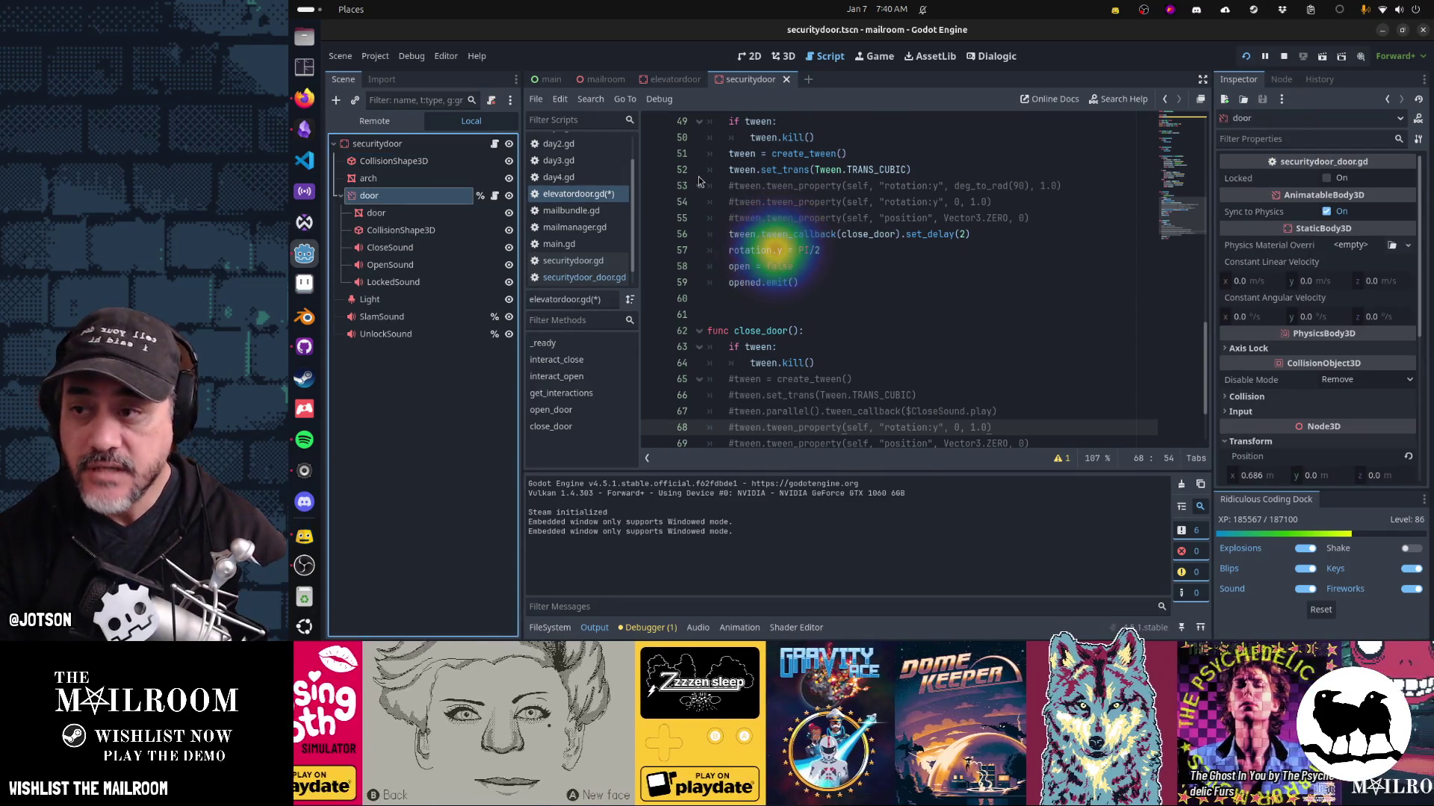
{"action": "key", "text": "ctrl+F2"}
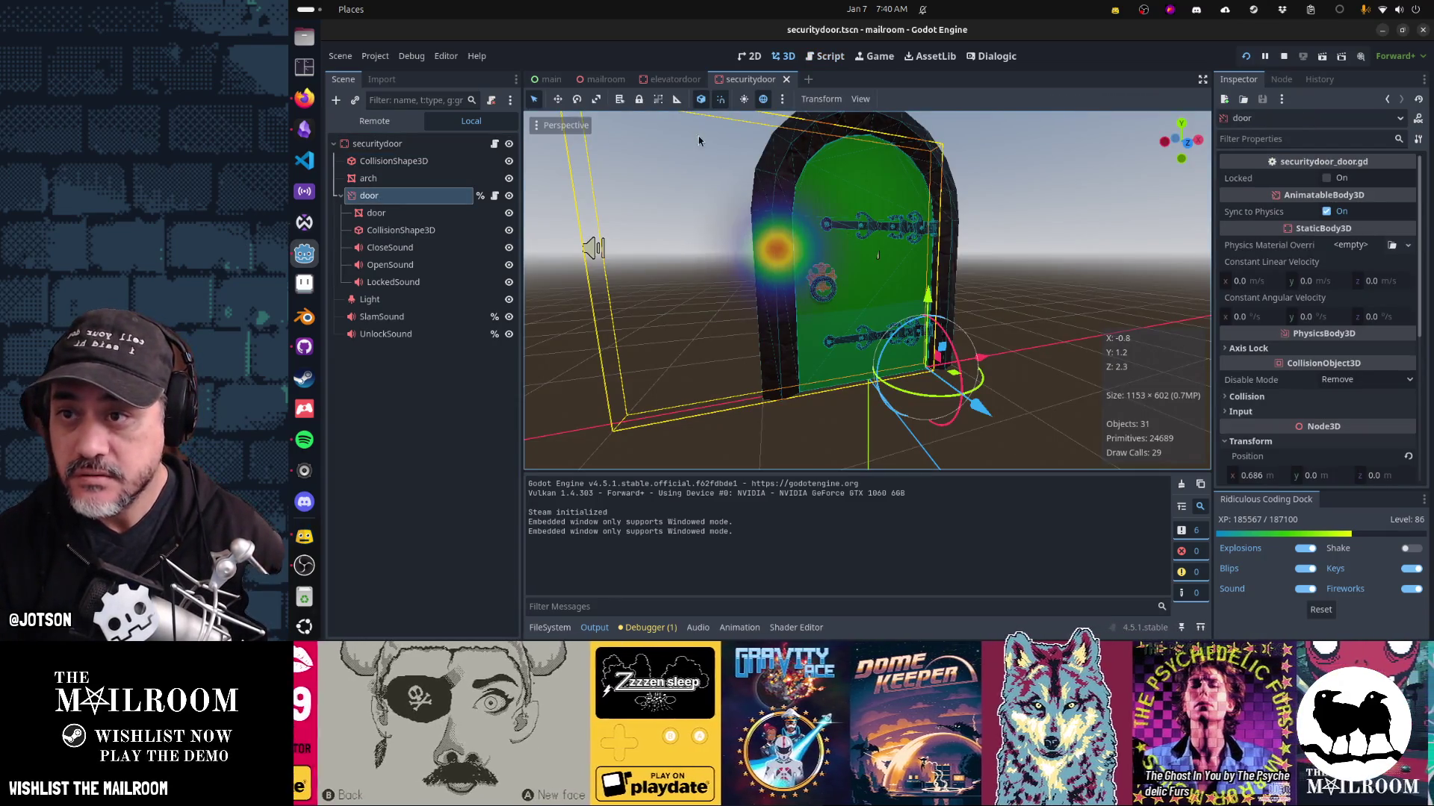
In elevatordoor.tscn, enable Editable Children on the elevatordoor model and select its elevatordoor2 mesh.
{"action": "left_click", "coordinate": [672, 79]}
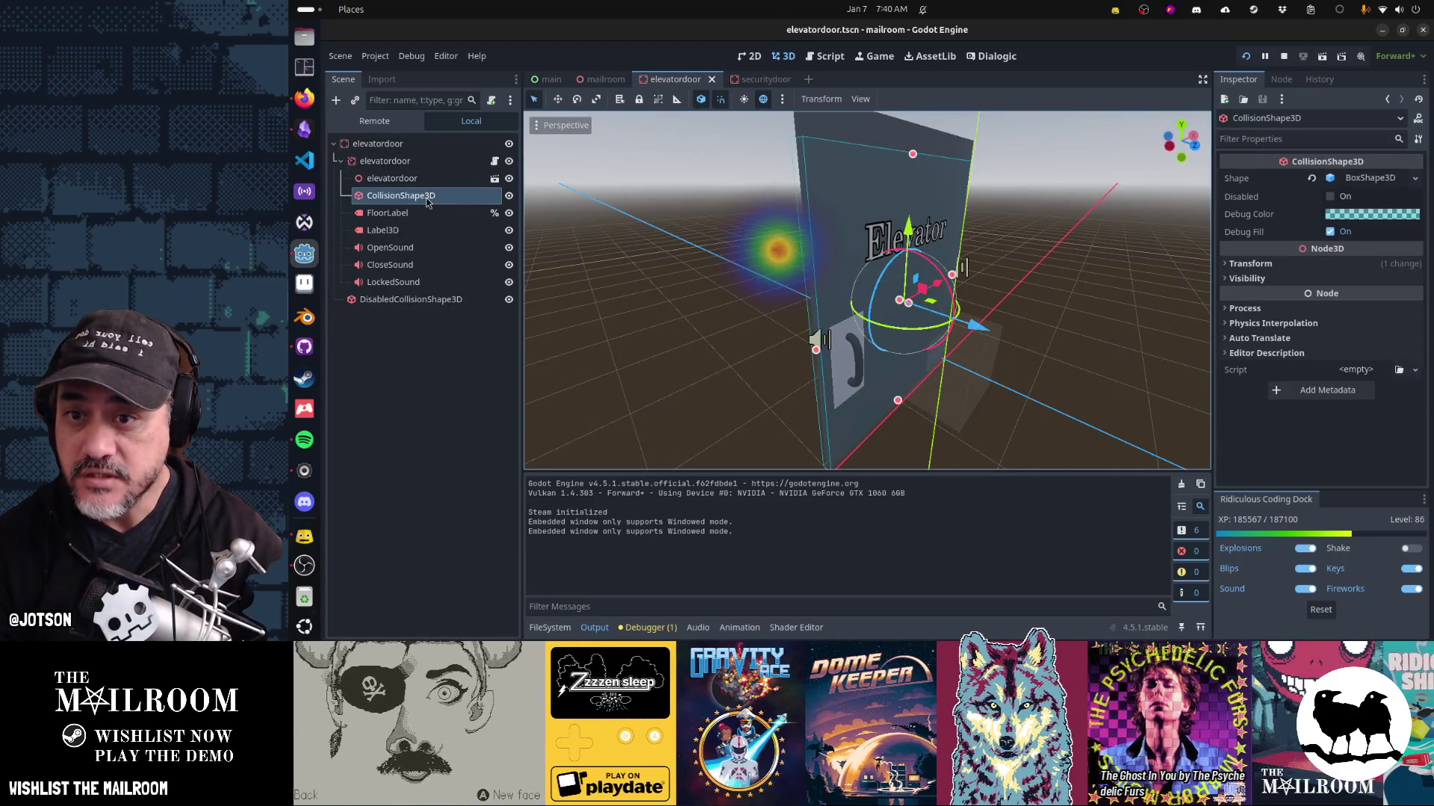
{"action": "mouse_move", "coordinate": [737, 198]}
{"action": "left_mouse_down"}
{"action": "mouse_move", "coordinate": [1039, 230]}
{"action": "mouse_move", "coordinate": [1011, 262]}
{"action": "mouse_move", "coordinate": [914, 262]}
{"action": "left_mouse_up"}
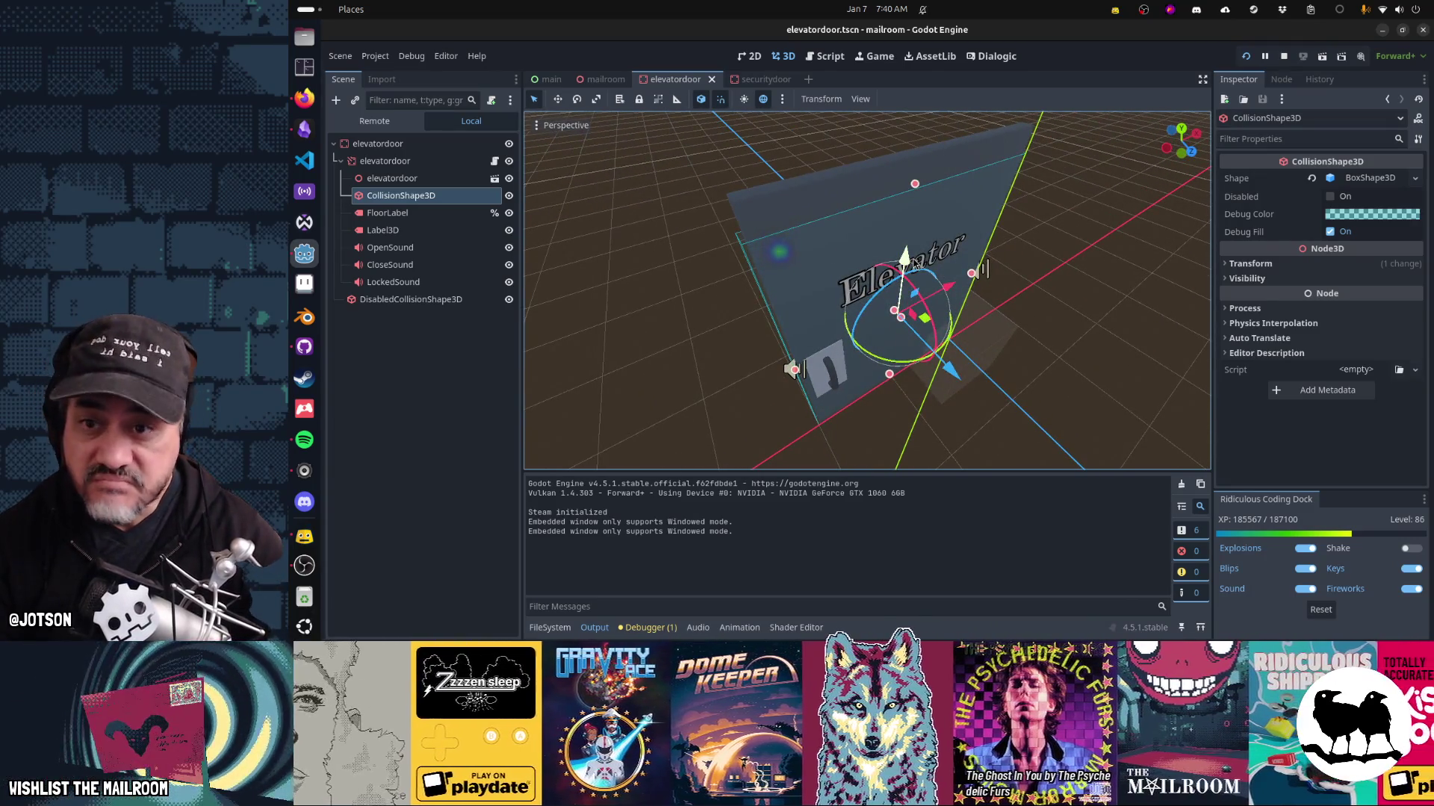
{"action": "key", "text": "Delete"}
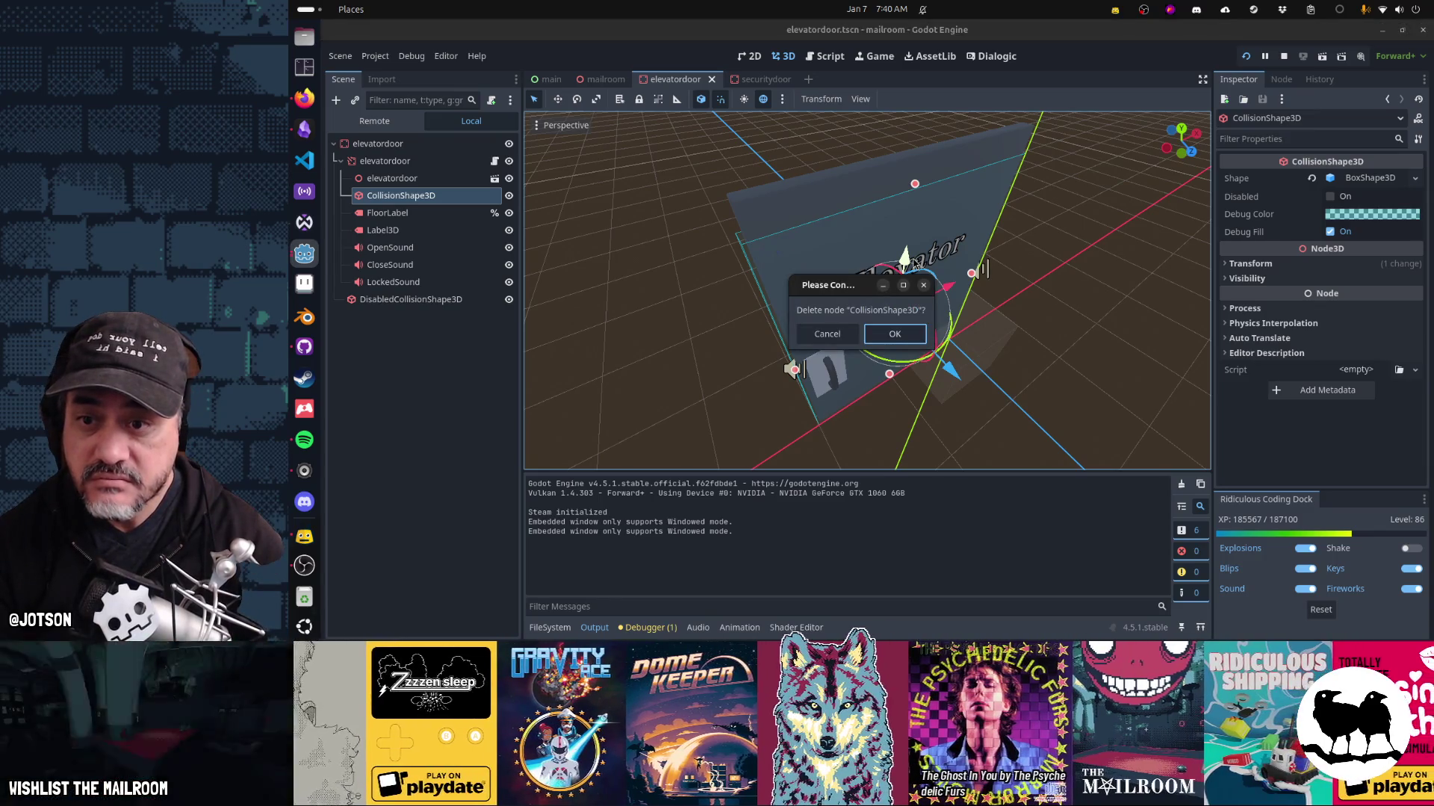
{"action": "key", "text": "Escape"}
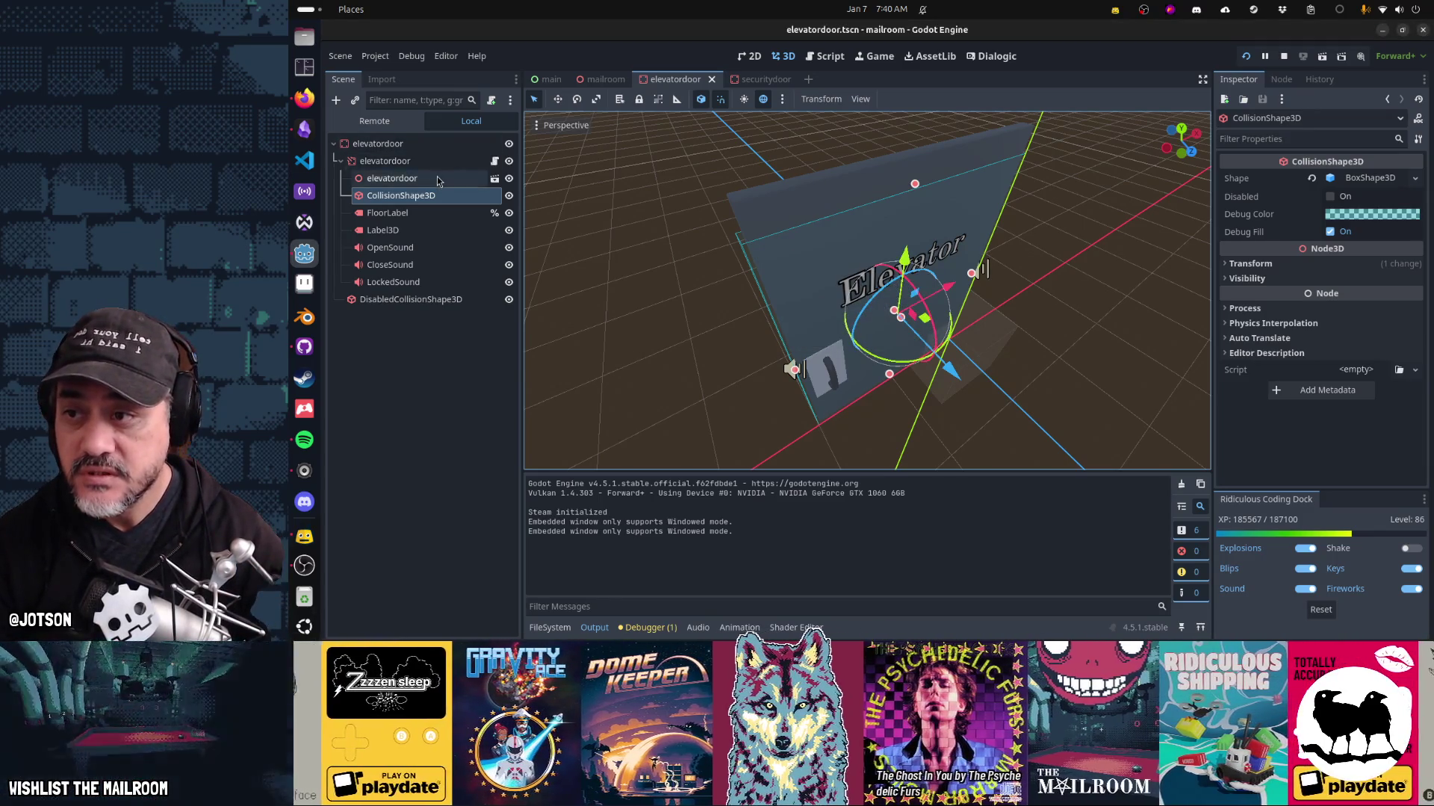
{"action": "left_click", "coordinate": [418, 177]}
{"action": "right_click", "coordinate": [439, 178]}
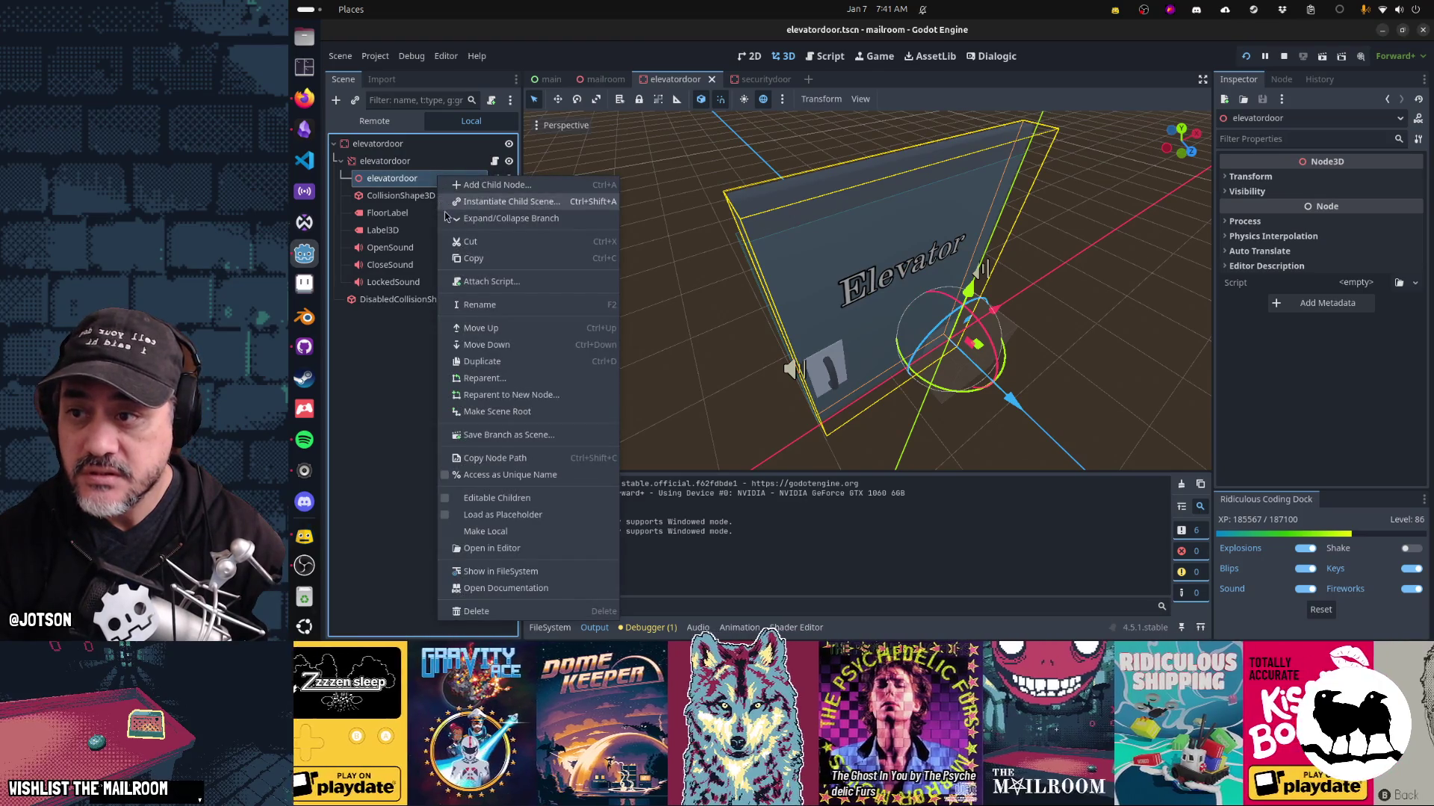
{"action": "left_click", "coordinate": [495, 498]}
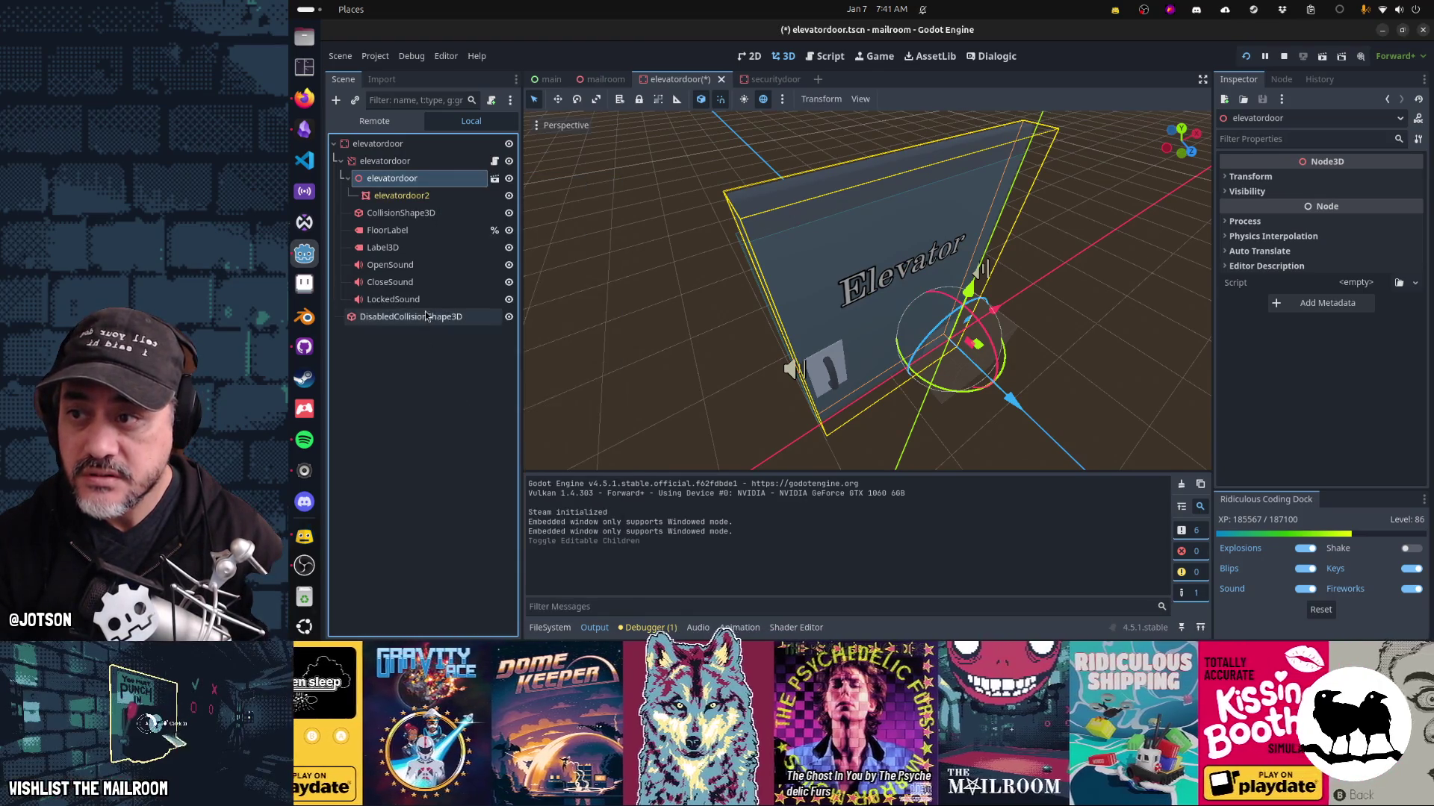
{"action": "left_click", "coordinate": [419, 195]}
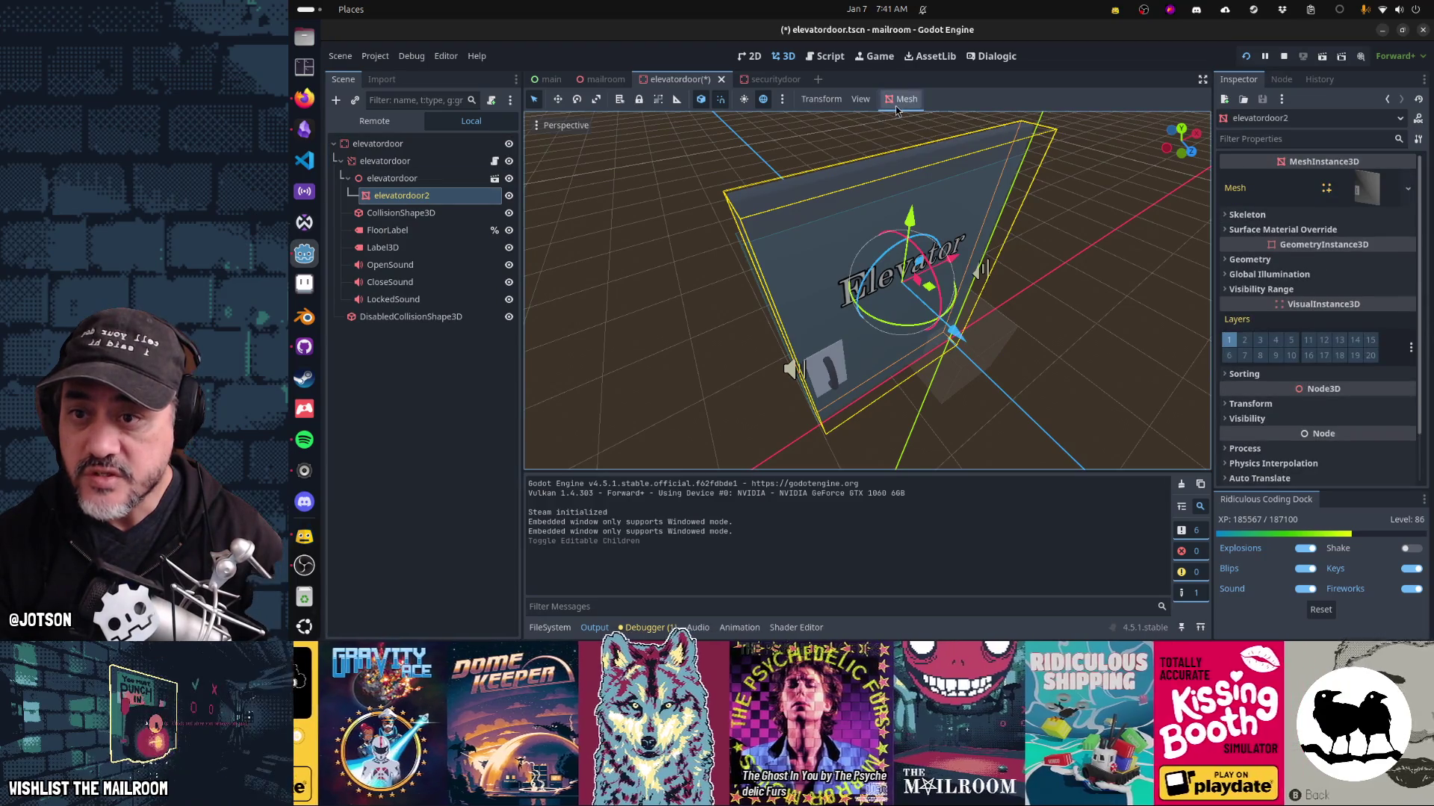
{"action": "left_click", "coordinate": [900, 103]}
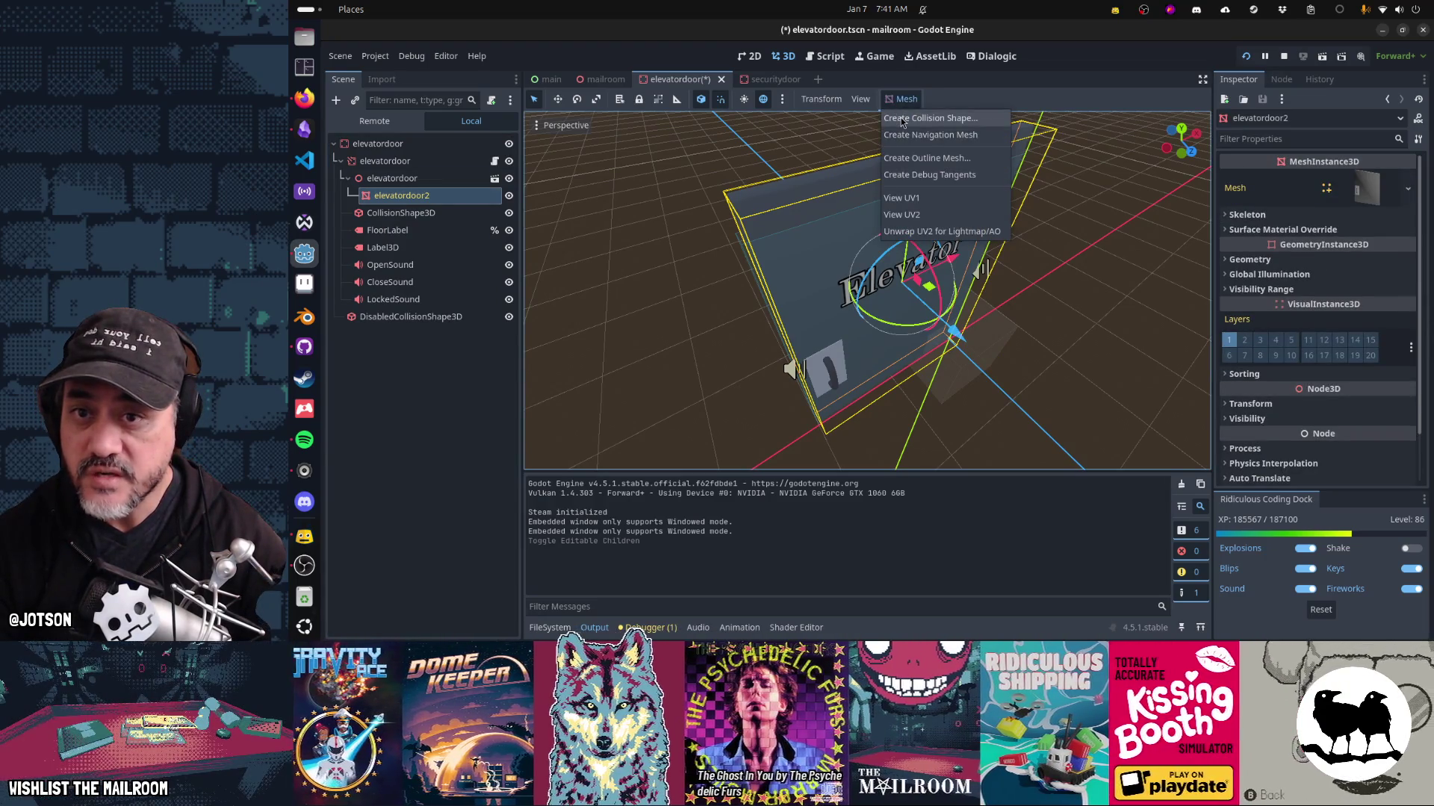
Generate a Single Convex collision shape from the elevatordoor2 mesh.
{"action": "left_click", "coordinate": [903, 118]}
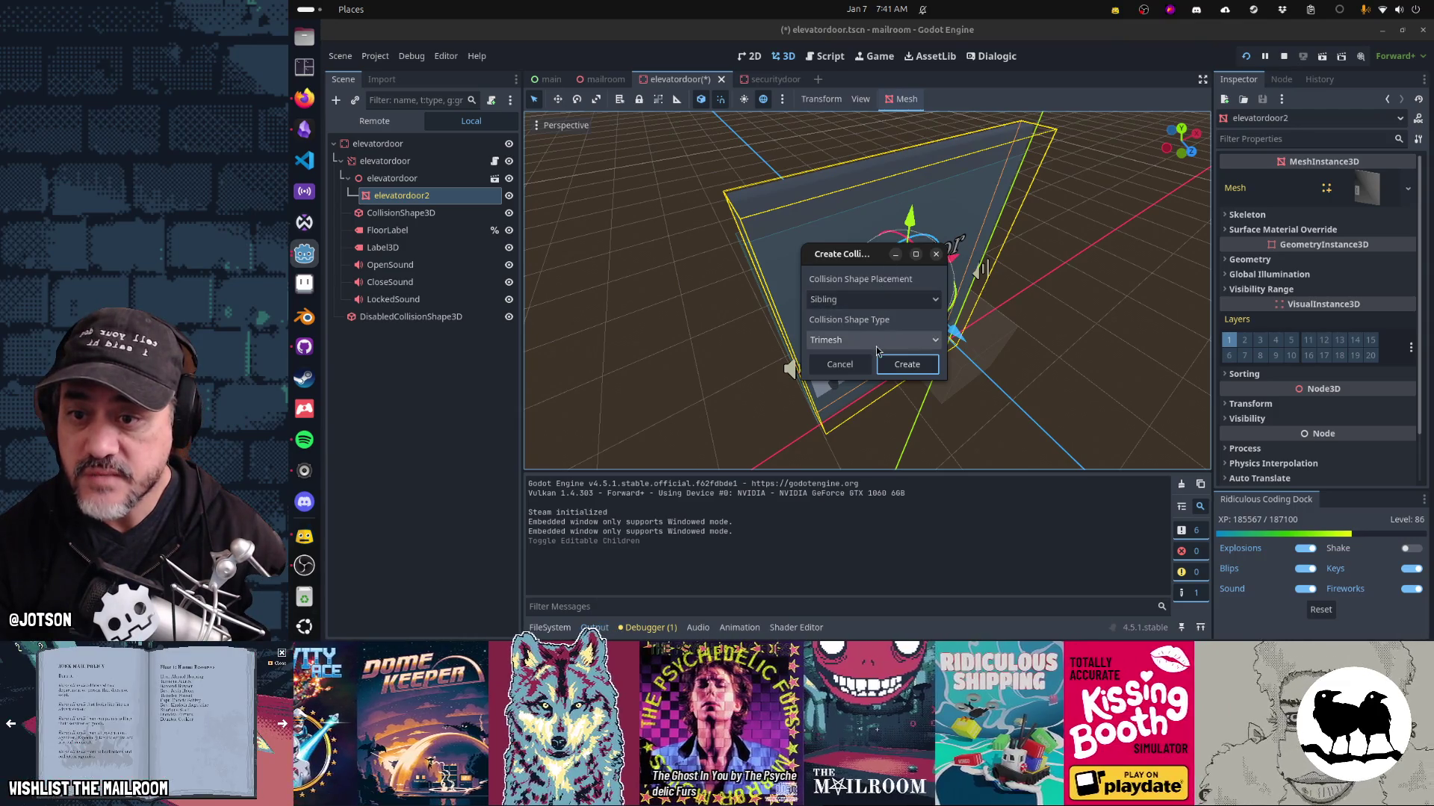
{"action": "left_click", "coordinate": [875, 340]}
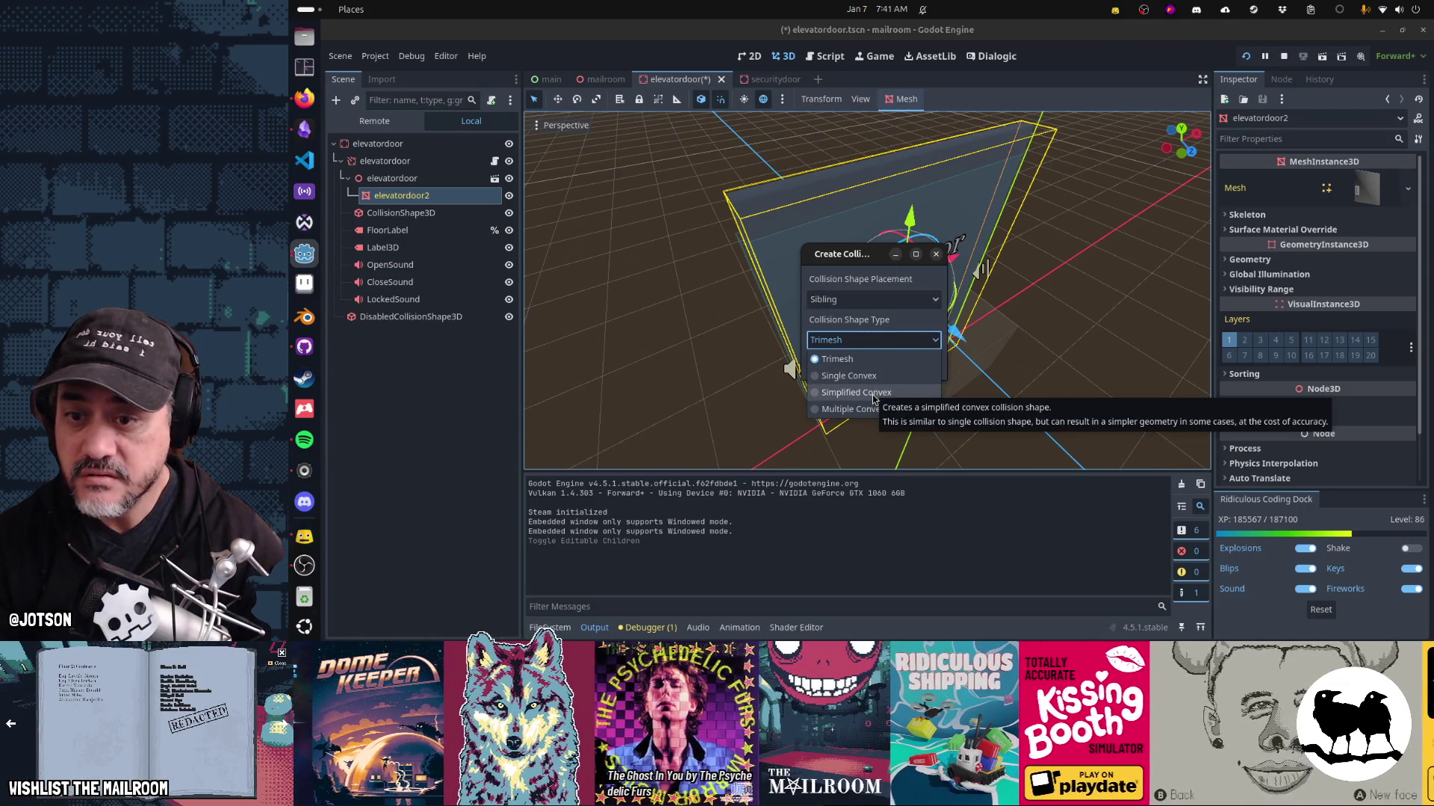
{"action": "left_click", "coordinate": [875, 377]}
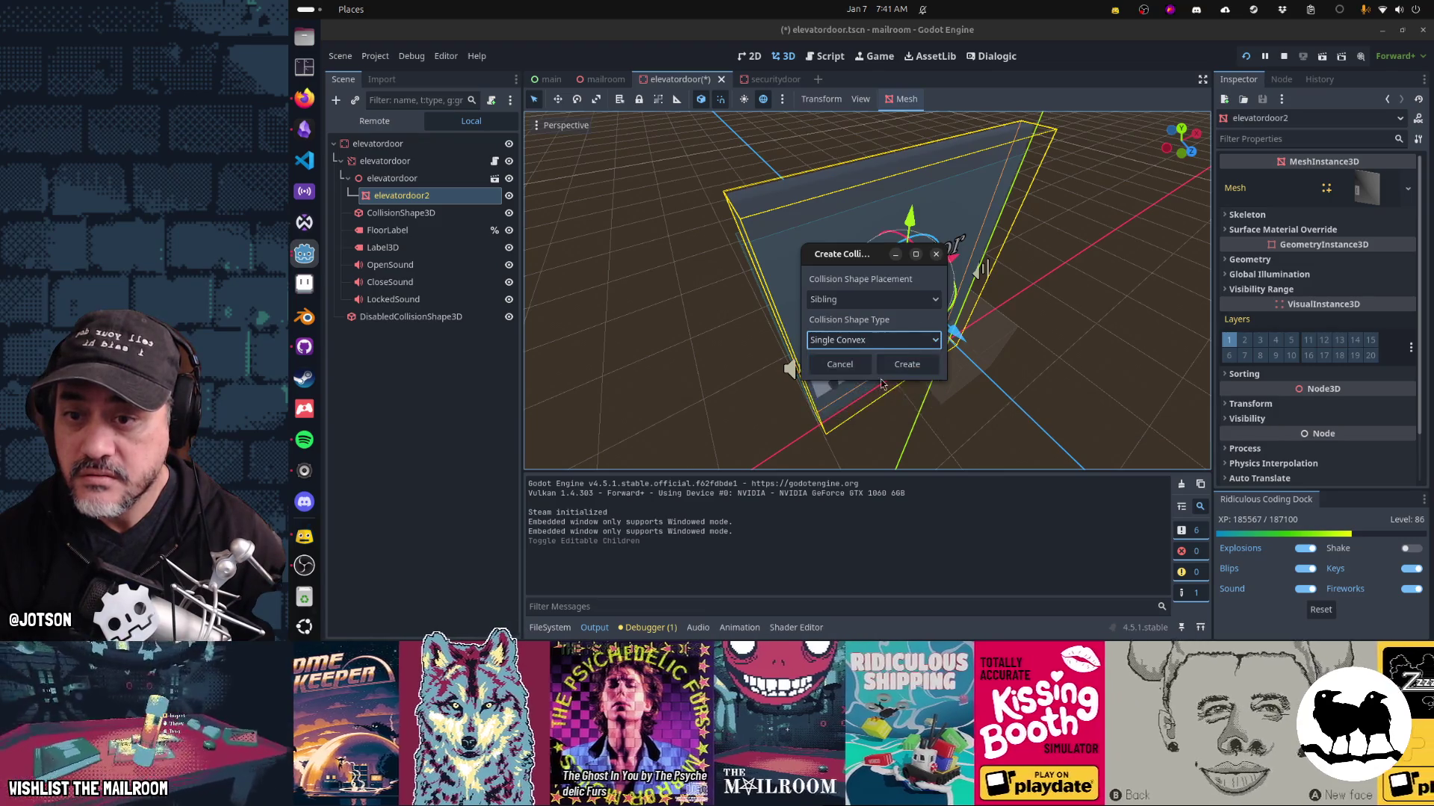
{"action": "left_click", "coordinate": [907, 362]}
{"action": "left_click_drag", "start_coordinate": [866, 389], "coordinate": [988, 324]}
{"action": "mouse_move", "coordinate": [1016, 309]}
{"action": "left_mouse_down"}
{"action": "mouse_move", "coordinate": [1040, 304]}
{"action": "mouse_move", "coordinate": [692, 346]}
{"action": "mouse_move", "coordinate": [675, 323]}
{"action": "mouse_move", "coordinate": [730, 298]}
{"action": "mouse_move", "coordinate": [855, 290]}
{"action": "left_mouse_up"}
Move the new CollisionShape3D under elevatordoor, delete the old box shape, and save the scene.
{"action": "left_click_drag", "start_coordinate": [409, 213], "coordinate": [415, 169]}
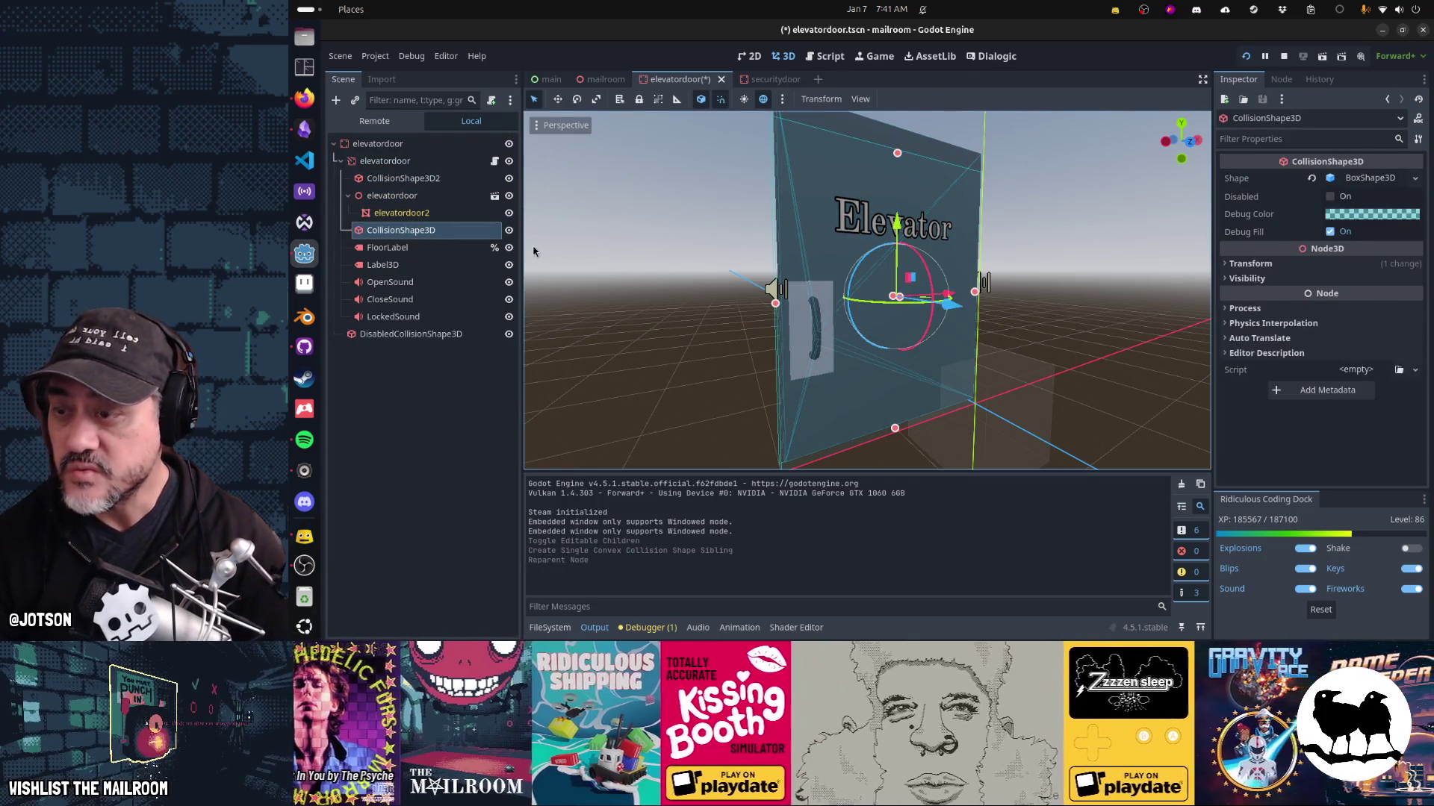
{"action": "key", "text": "Delete"}
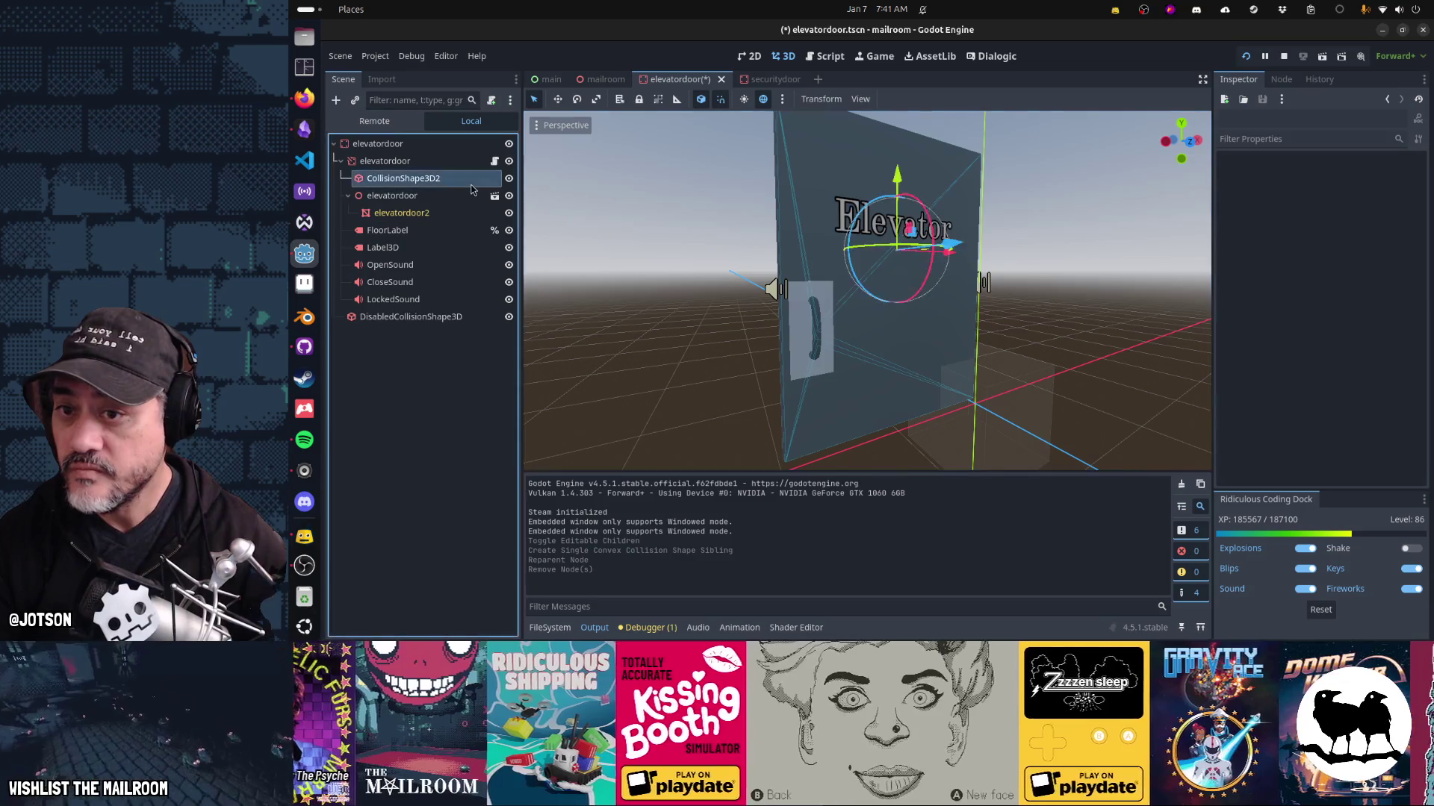
{"action": "mouse_move", "coordinate": [661, 240]}
{"action": "left_mouse_down"}
{"action": "mouse_move", "coordinate": [990, 302]}
{"action": "mouse_move", "coordinate": [931, 352]}
{"action": "mouse_move", "coordinate": [762, 320]}
{"action": "left_mouse_up"}
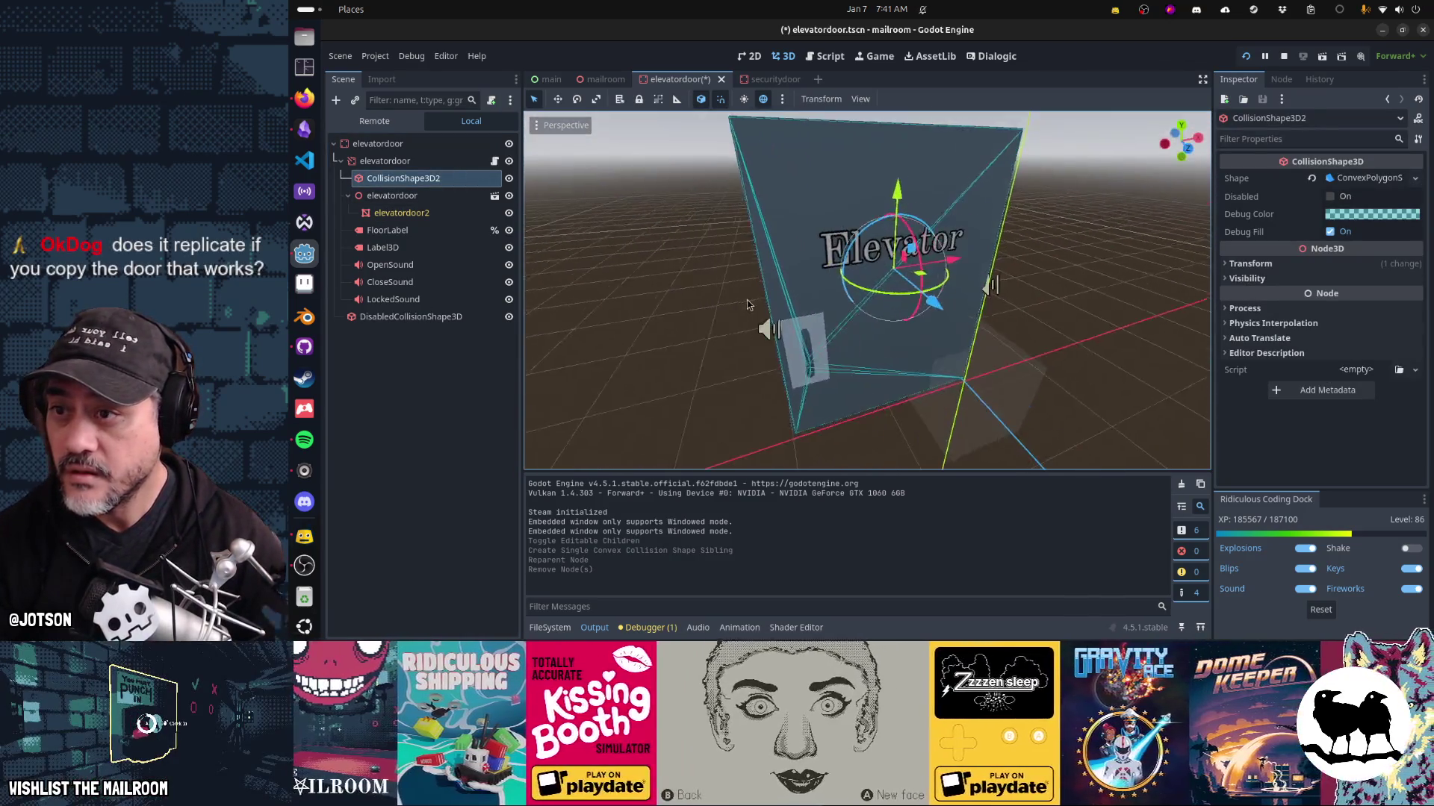
{"action": "key", "text": "ctrl+s"}
{"action": "left_click", "coordinate": [495, 161]}
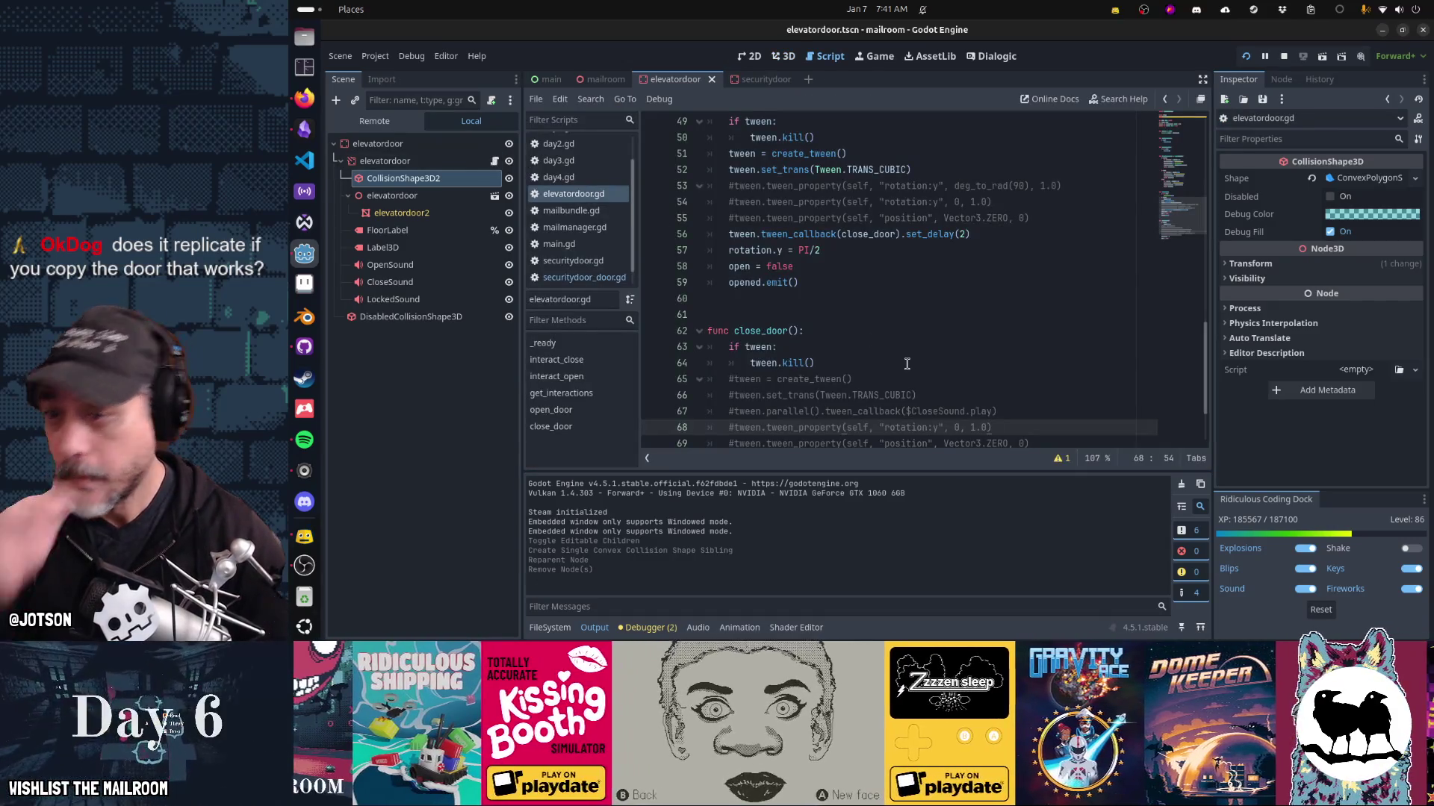
Uncomment the tween lines in open_door and comment out its instant rotation.y line.
{"action": "left_click", "coordinate": [879, 186]}
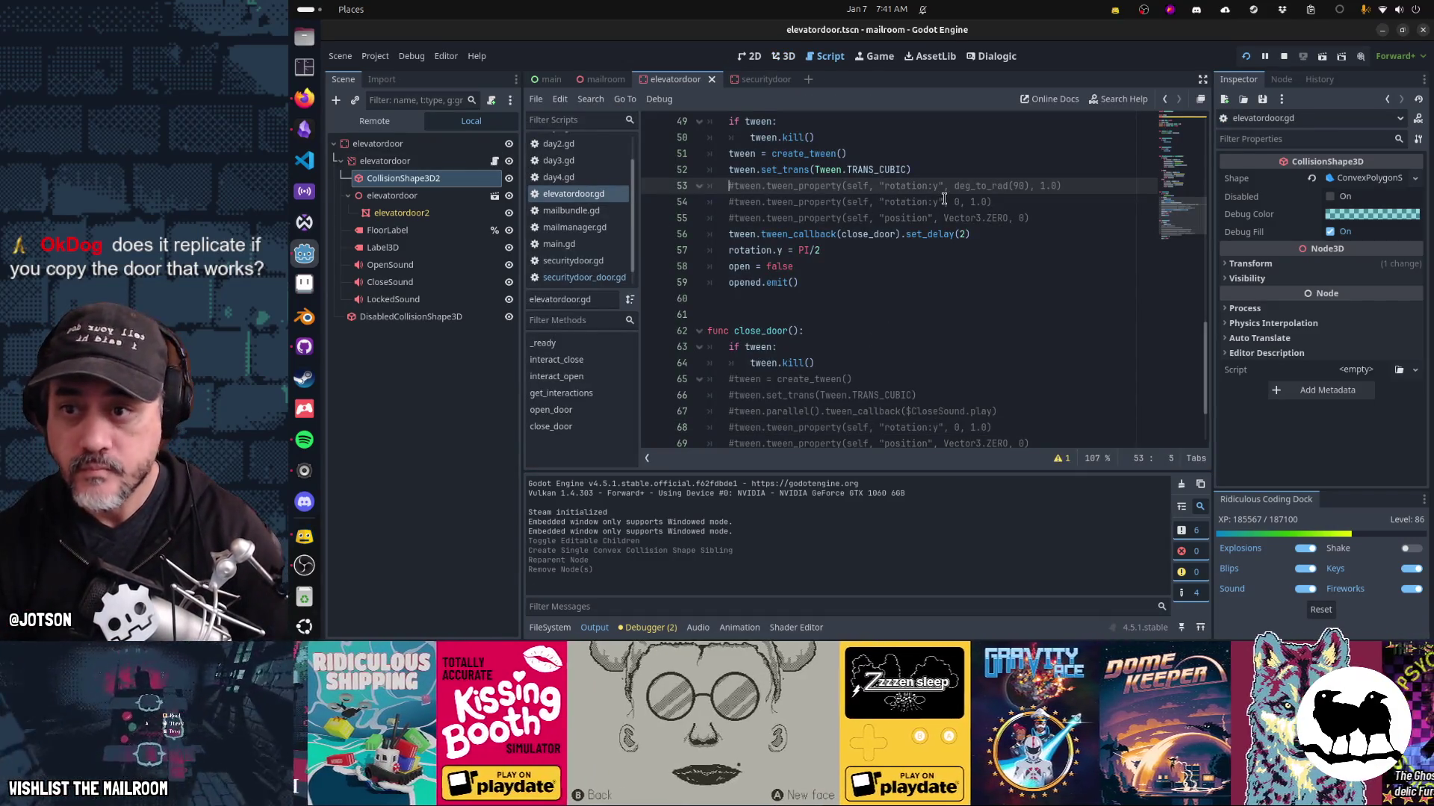
{"action": "key", "text": "Delete"}
{"action": "key", "text": "Down"}
{"action": "key", "text": "Delete"}
{"action": "key", "text": "Down"}
{"action": "key", "text": "Delete"}
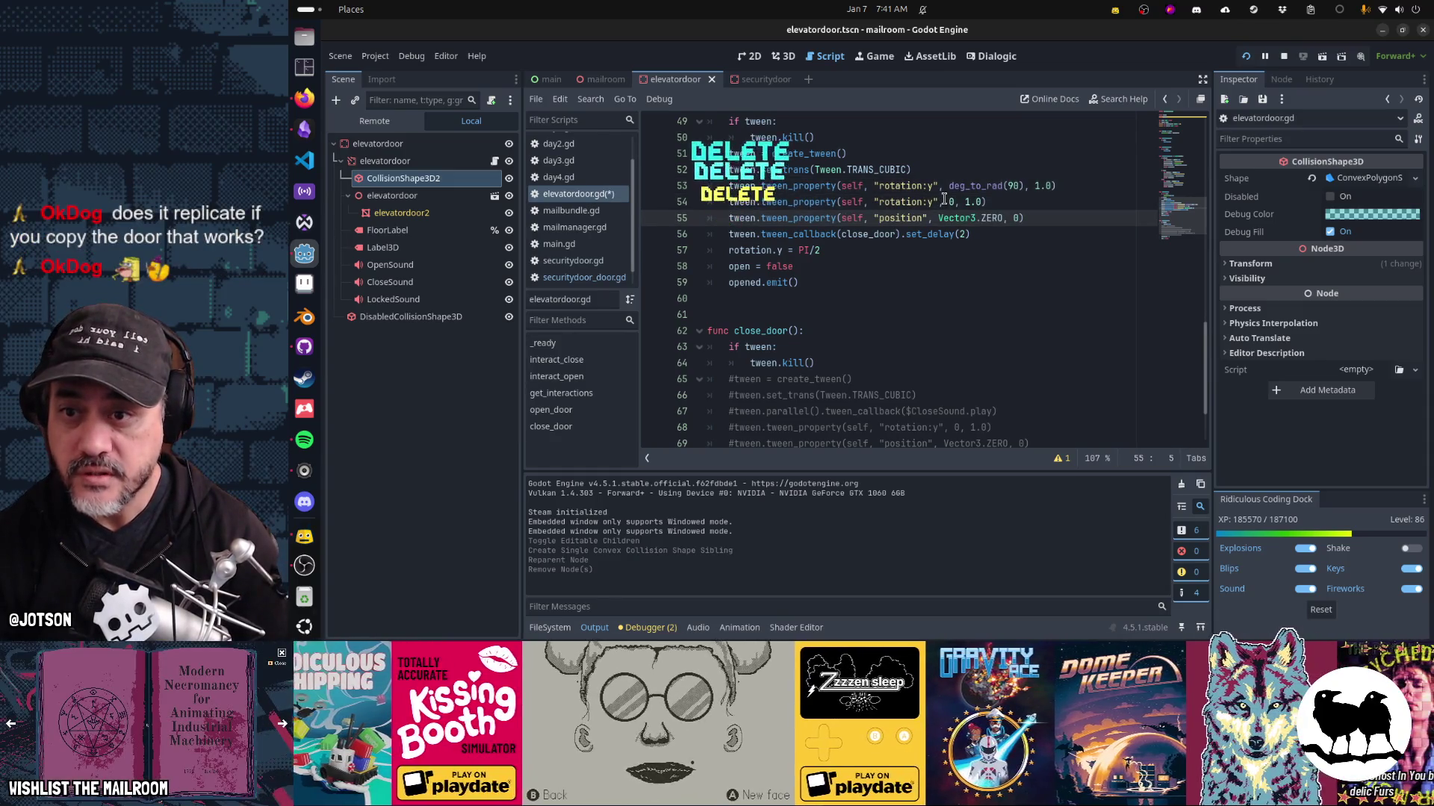
{"action": "key", "text": "Down"}
{"action": "key", "text": "Down"}
{"action": "type", "text": "#"}
{"action": "key", "text": "Down"}
{"action": "key", "text": "Down"}
{"action": "key", "text": "Down"}
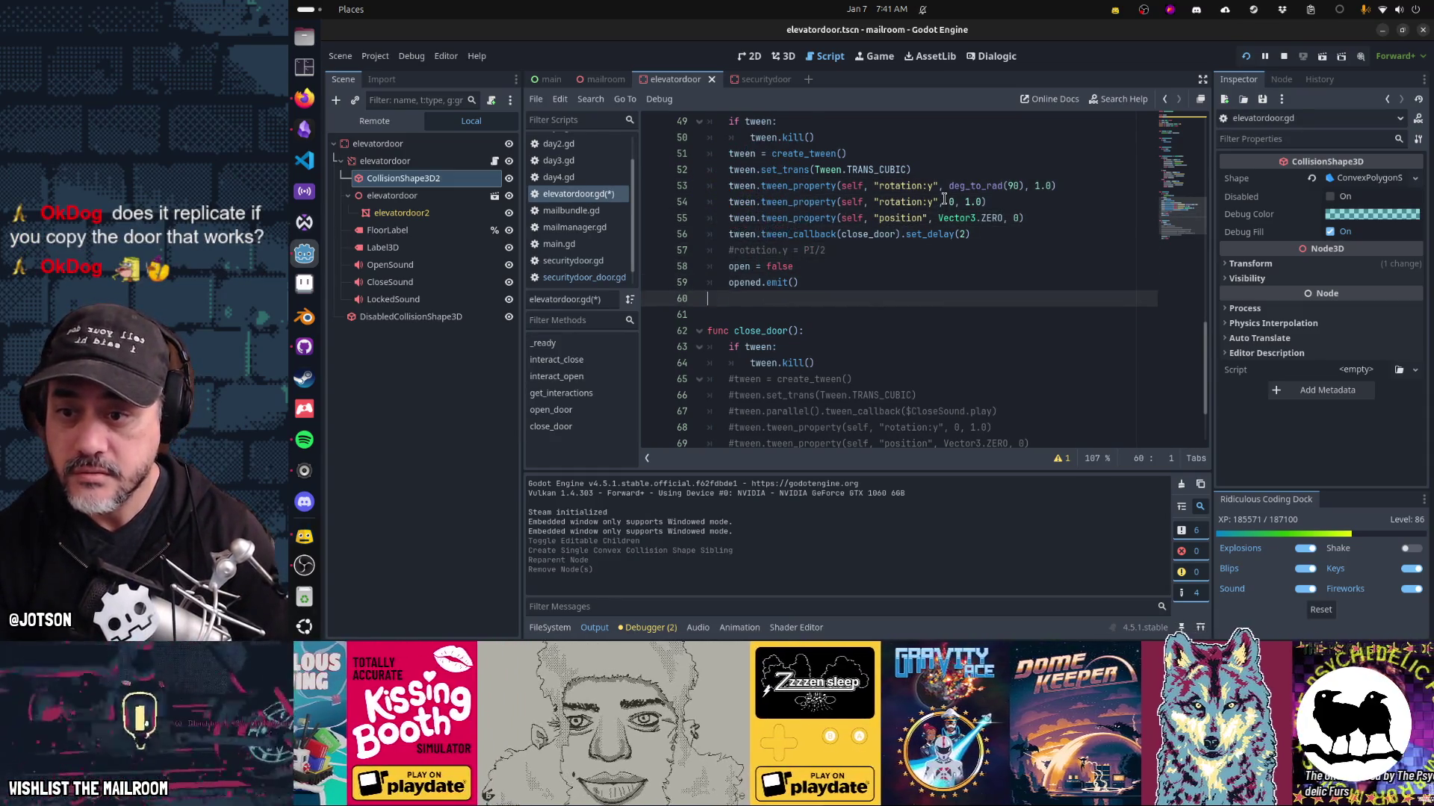
{"action": "scroll", "coordinate": [944, 199], "scroll_direction": "down", "scroll_amount": 2}
Uncomment the close_door tween lines, comment out rotation.y = 0, save the script, and stop the game.
{"action": "key", "text": "Down"}
{"action": "key", "text": "Down"}
{"action": "key", "text": "Down"}
{"action": "key", "text": "Delete"}
{"action": "key", "text": "Down"}
{"action": "key", "text": "Delete"}
{"action": "key", "text": "Down"}
{"action": "key", "text": "Delete"}
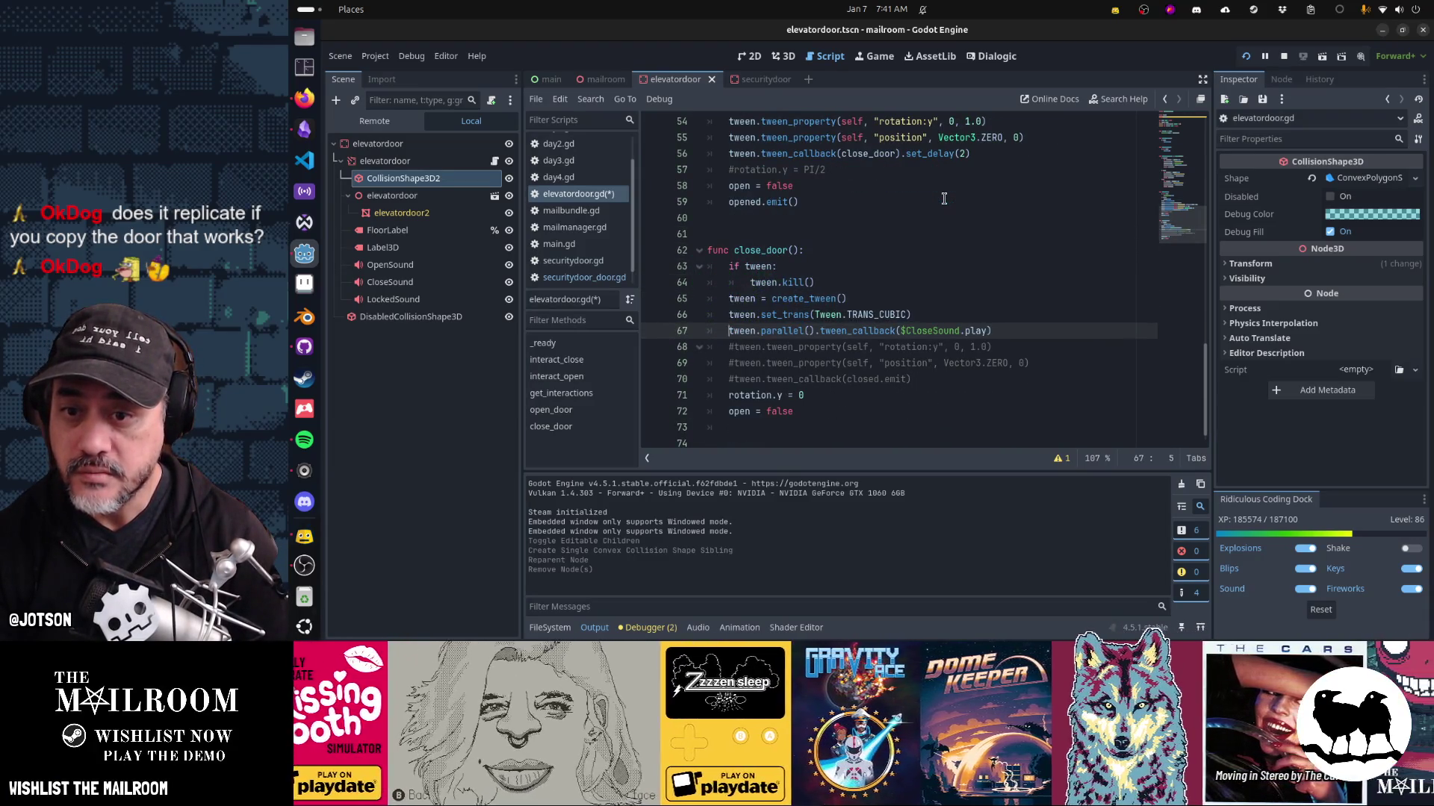
{"action": "key", "text": "Down"}
{"action": "key", "text": "Delete"}
{"action": "key", "text": "Down"}
{"action": "key", "text": "Delete"}
{"action": "key", "text": "Down"}
{"action": "key", "text": "Delete"}
{"action": "key", "text": "Down"}
{"action": "type", "text": "#"}
{"action": "key", "text": "ctrl+s"}
{"action": "key", "text": "F8"}
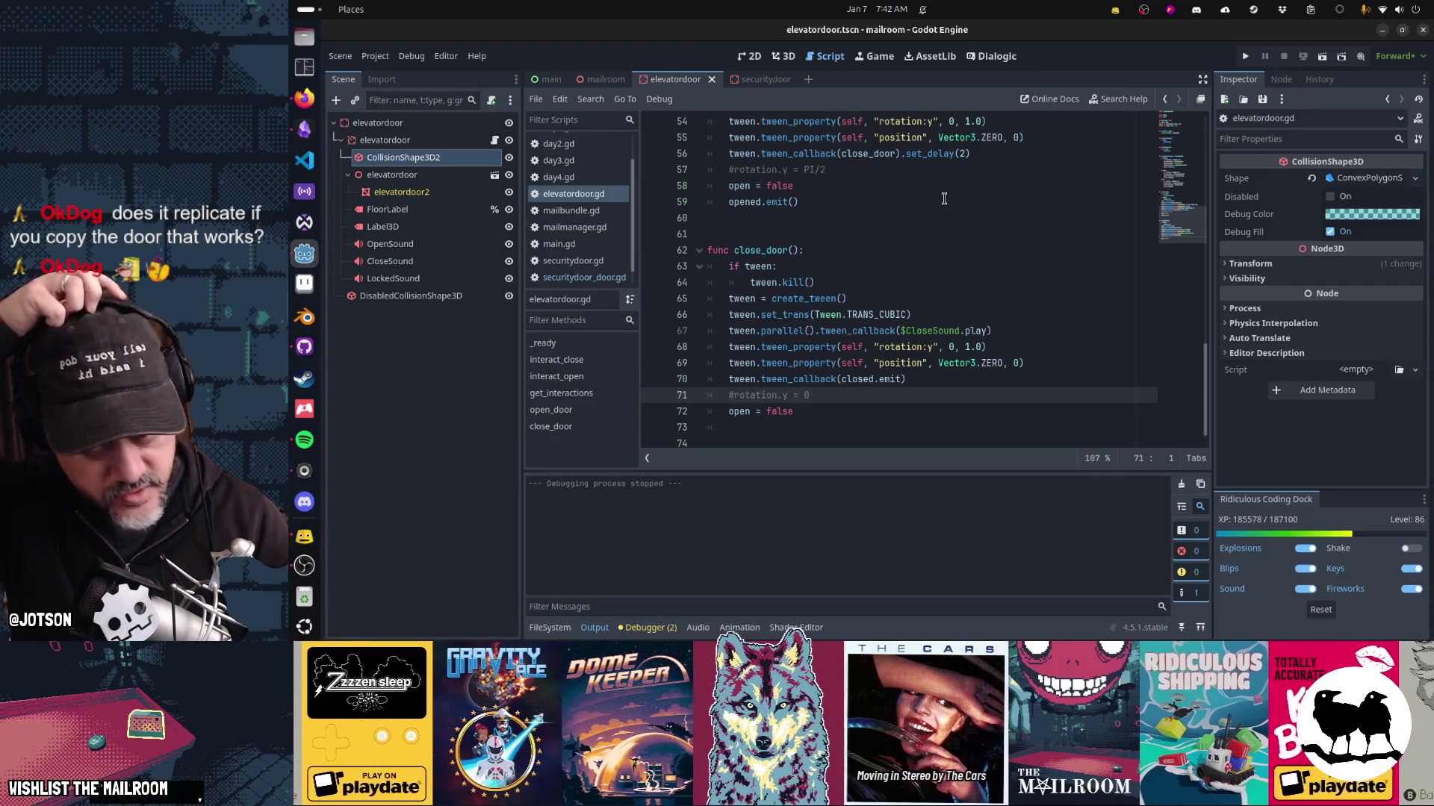
Compare the elevatordoor scene against securitydoor twice, then run the game with F5.
{"action": "left_click", "coordinate": [770, 82]}
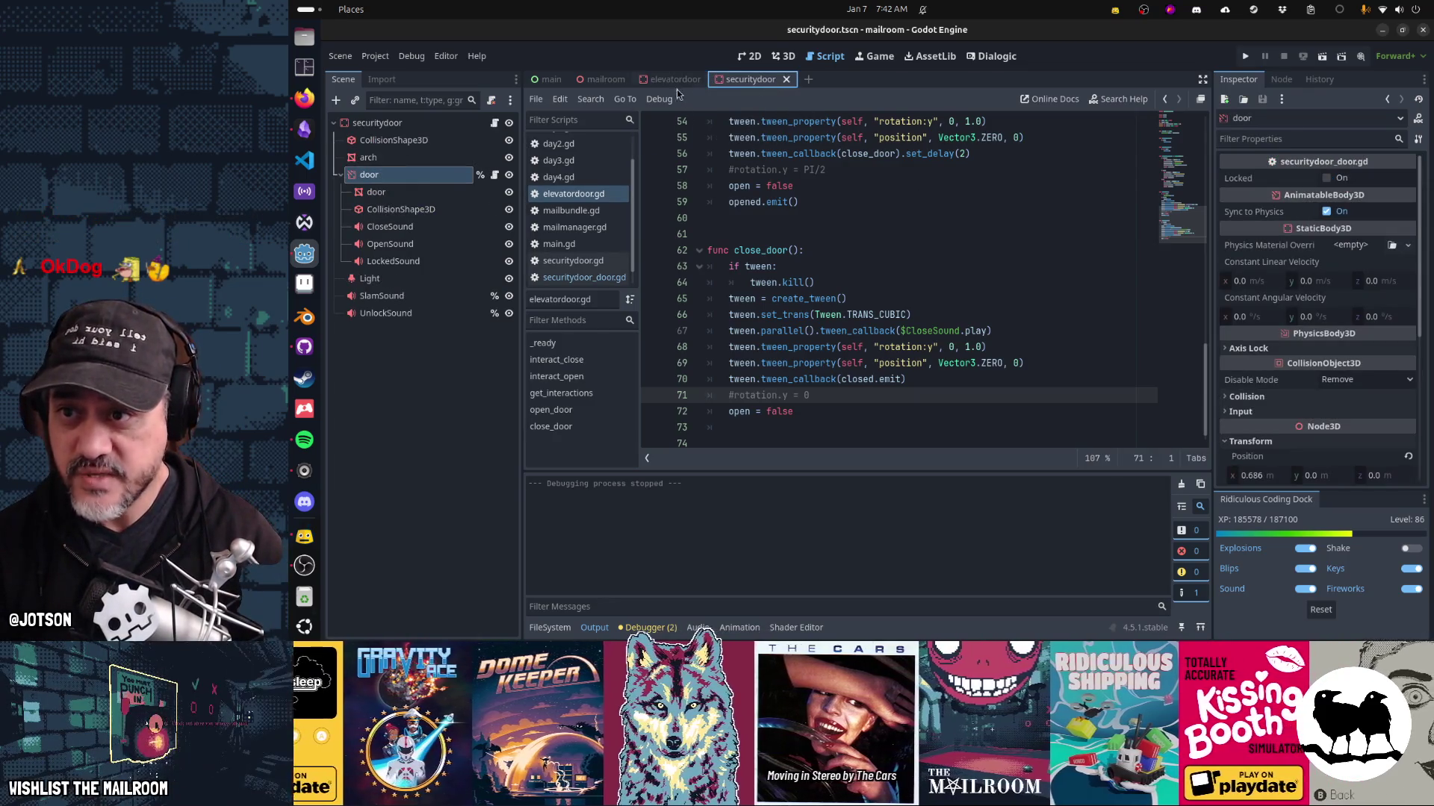
{"action": "left_click", "coordinate": [675, 80]}
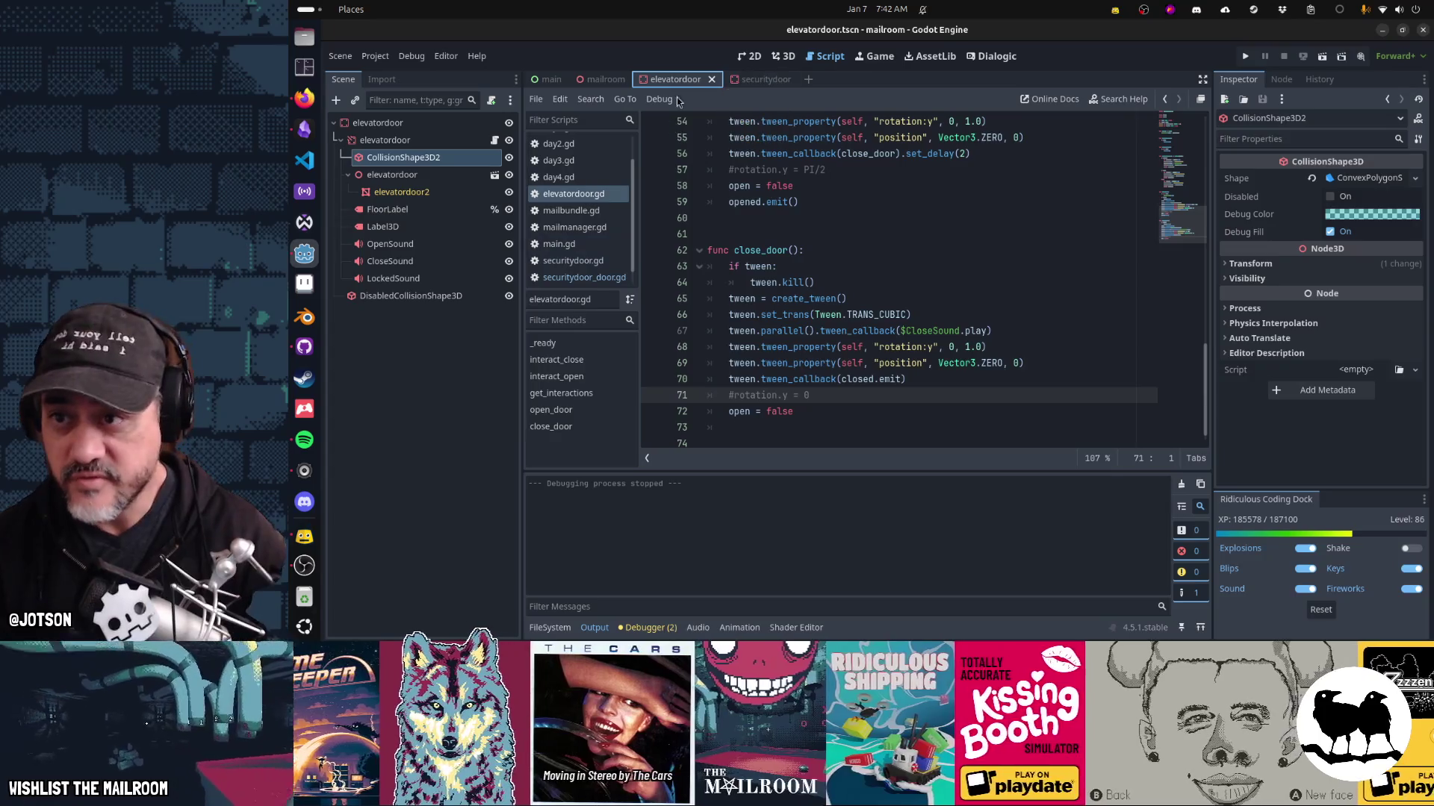
{"action": "left_click", "coordinate": [757, 83]}
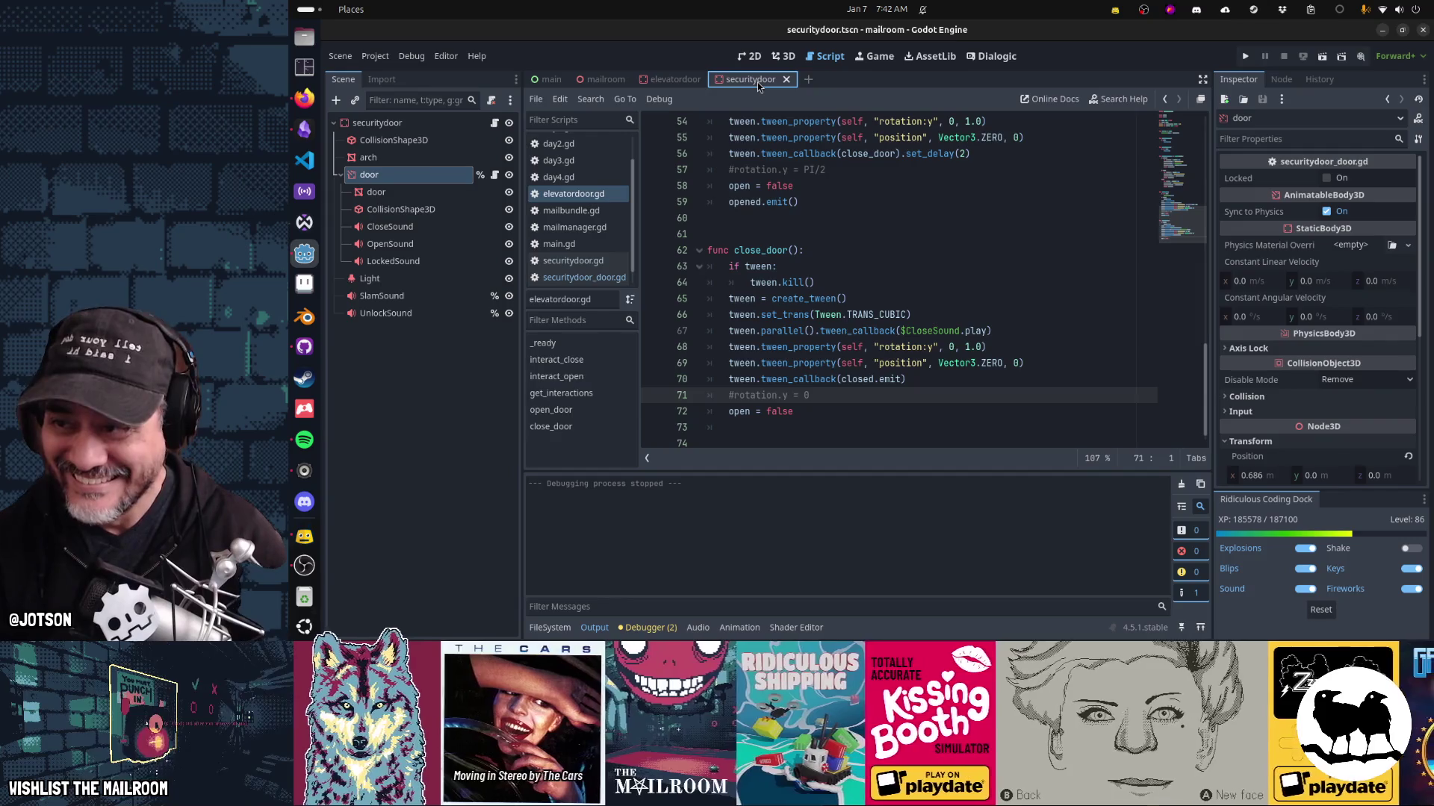
{"action": "left_click", "coordinate": [680, 85]}
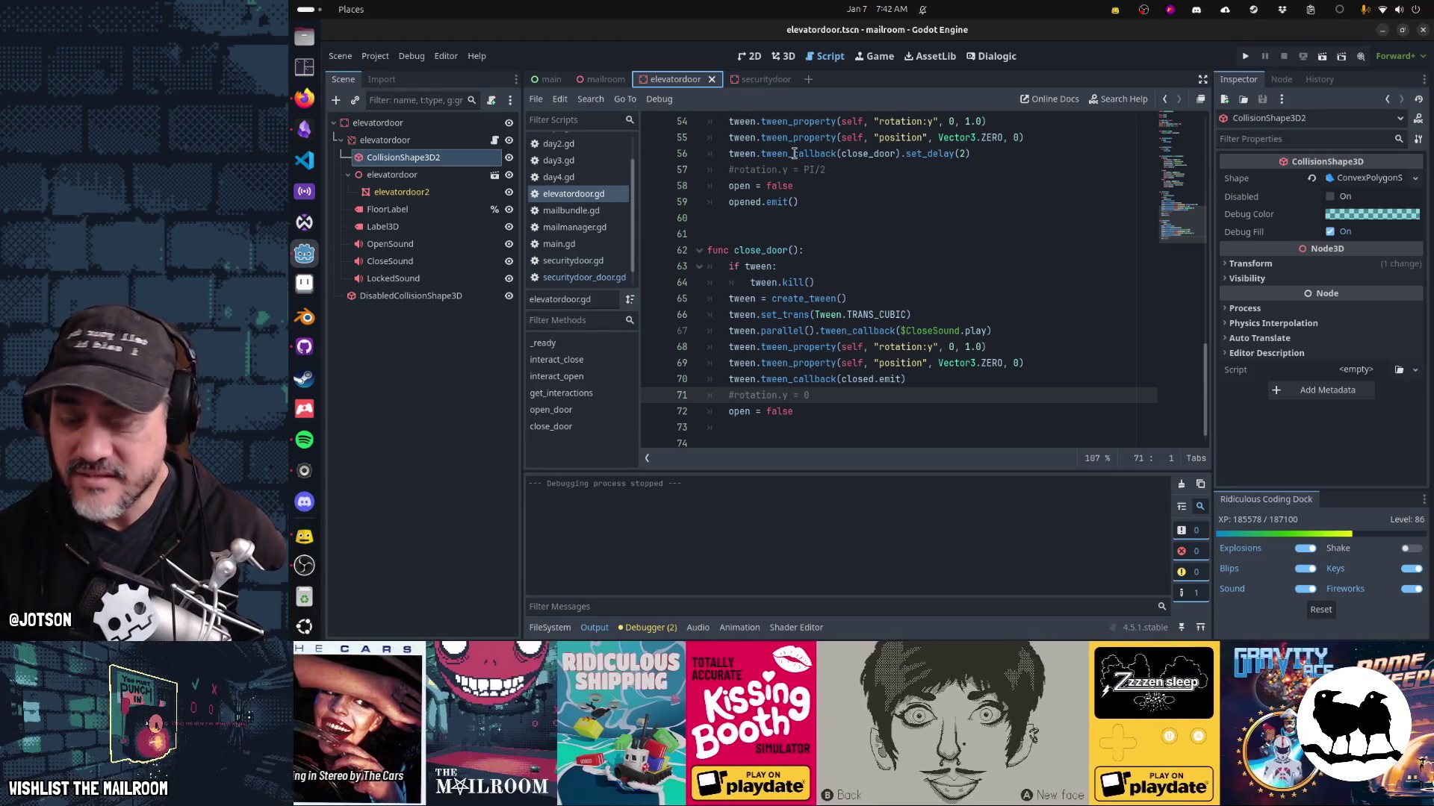
{"action": "mouse_move", "coordinate": [794, 153]}
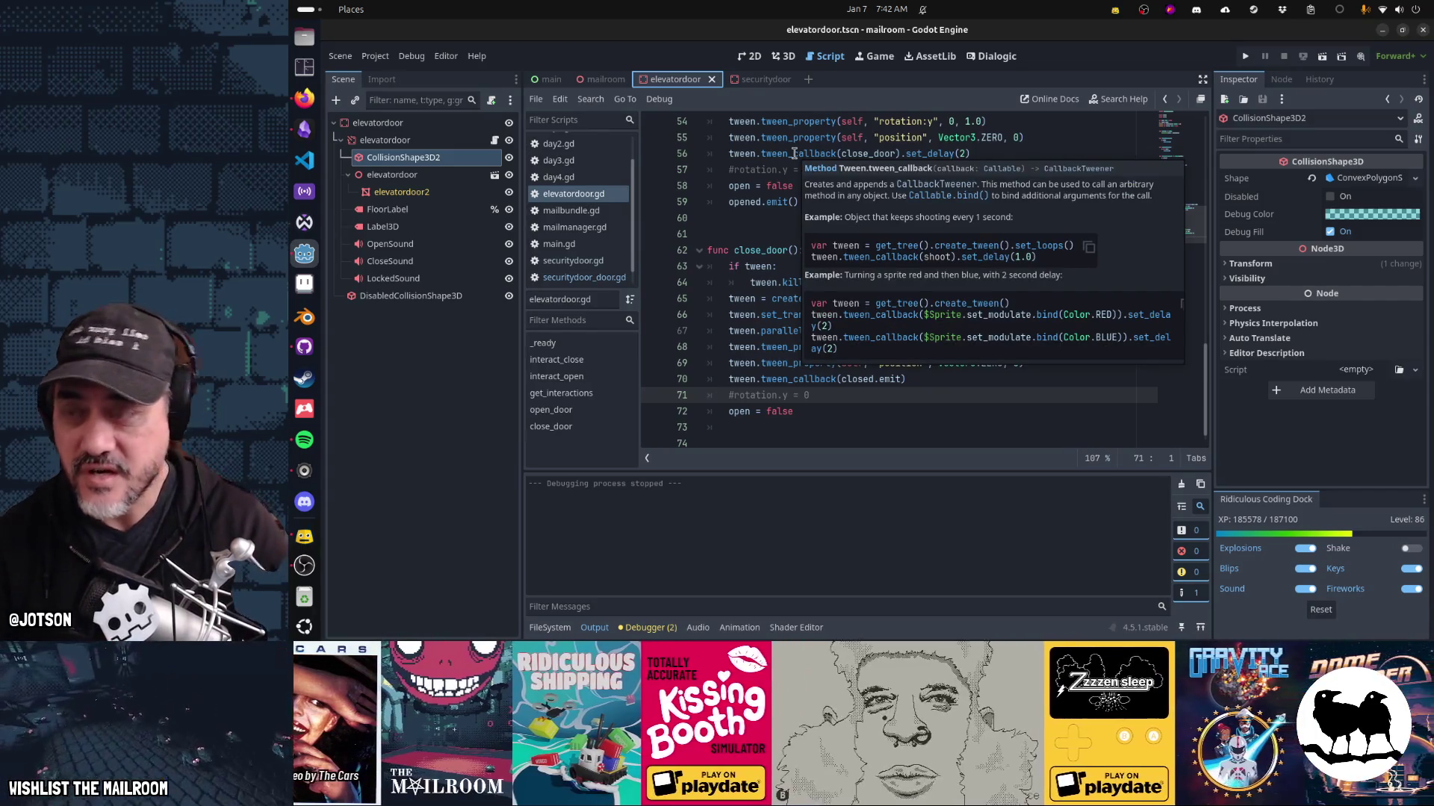
{"action": "key", "text": "F5"}
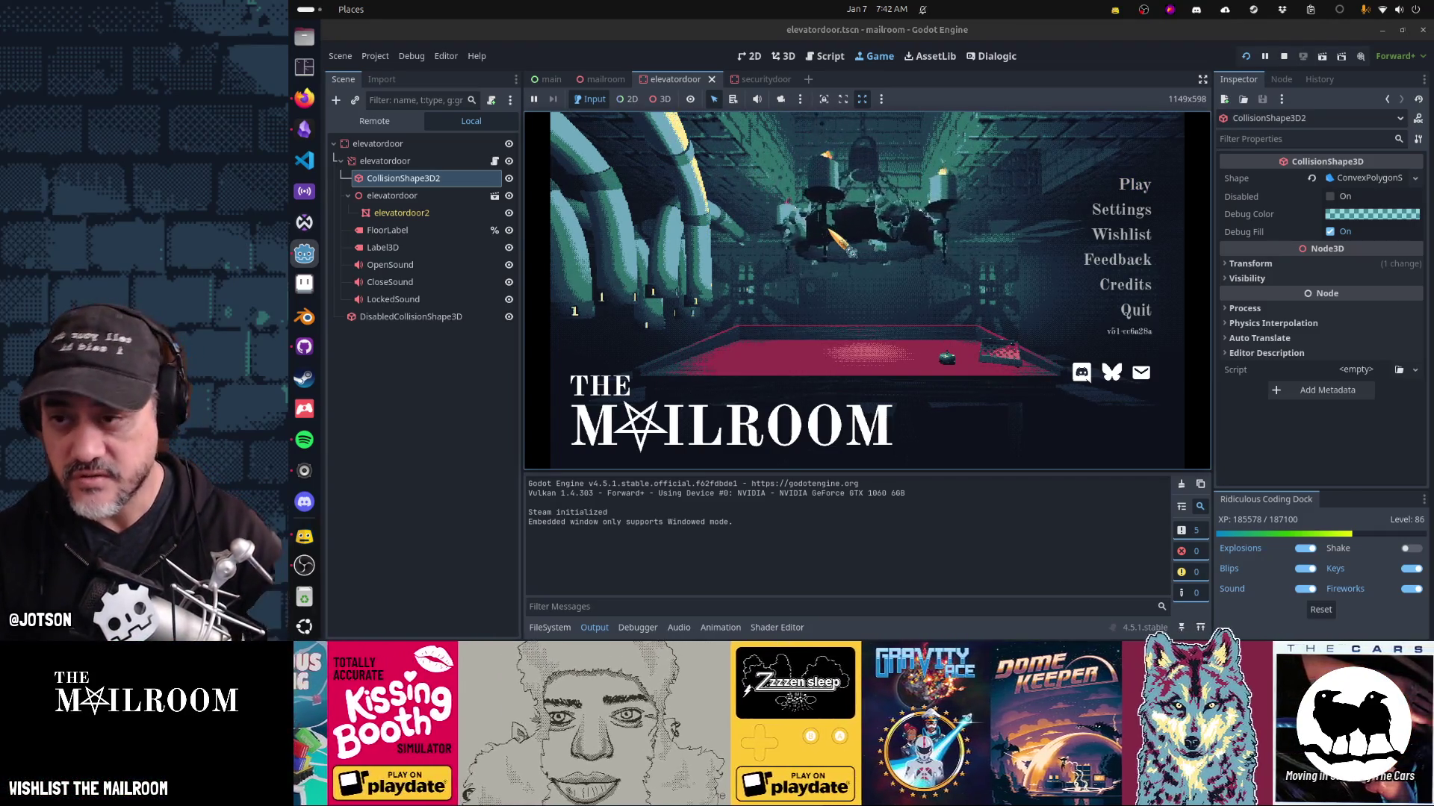
Press Enter at The Mailroom title menu to start playing.
{"action": "key", "text": "Return"}
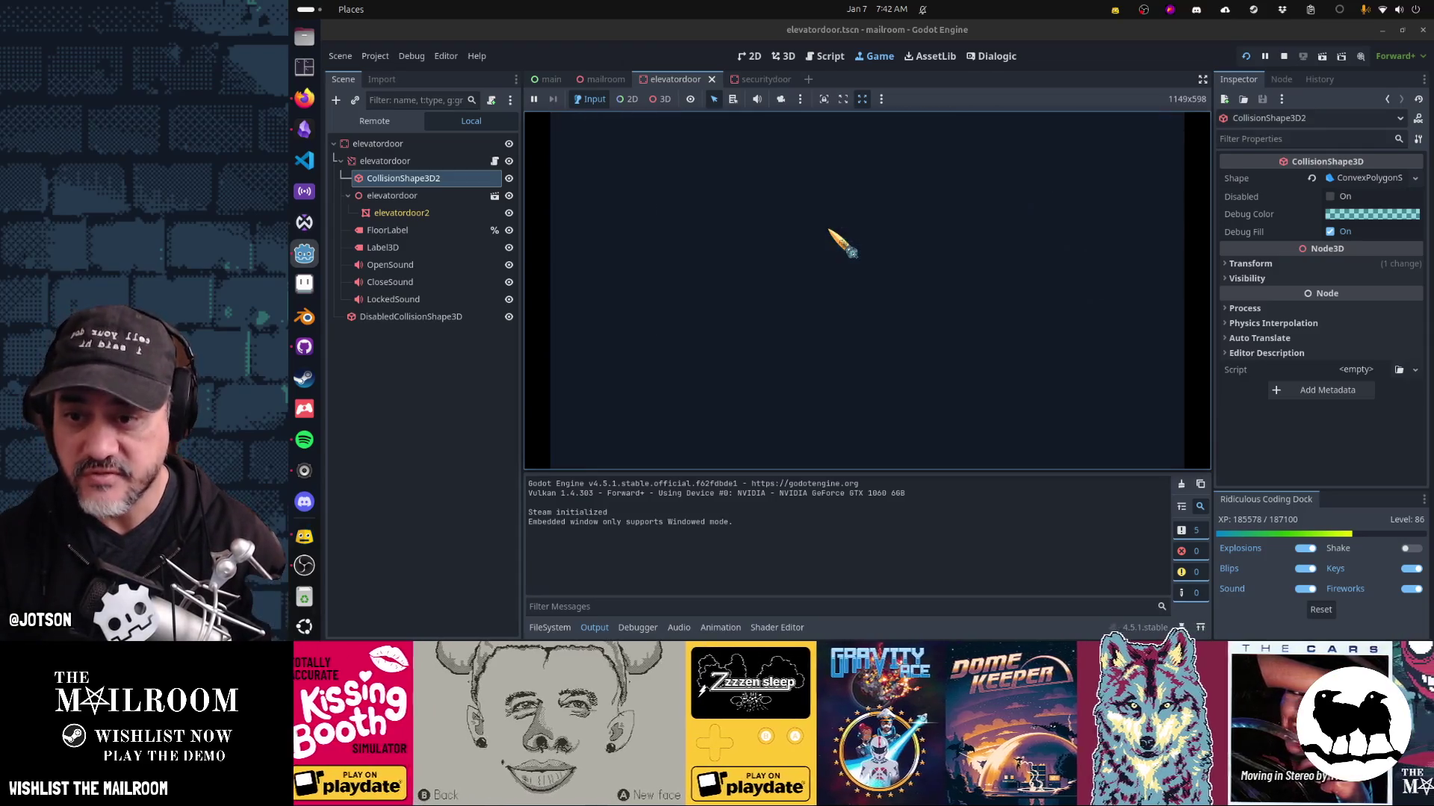
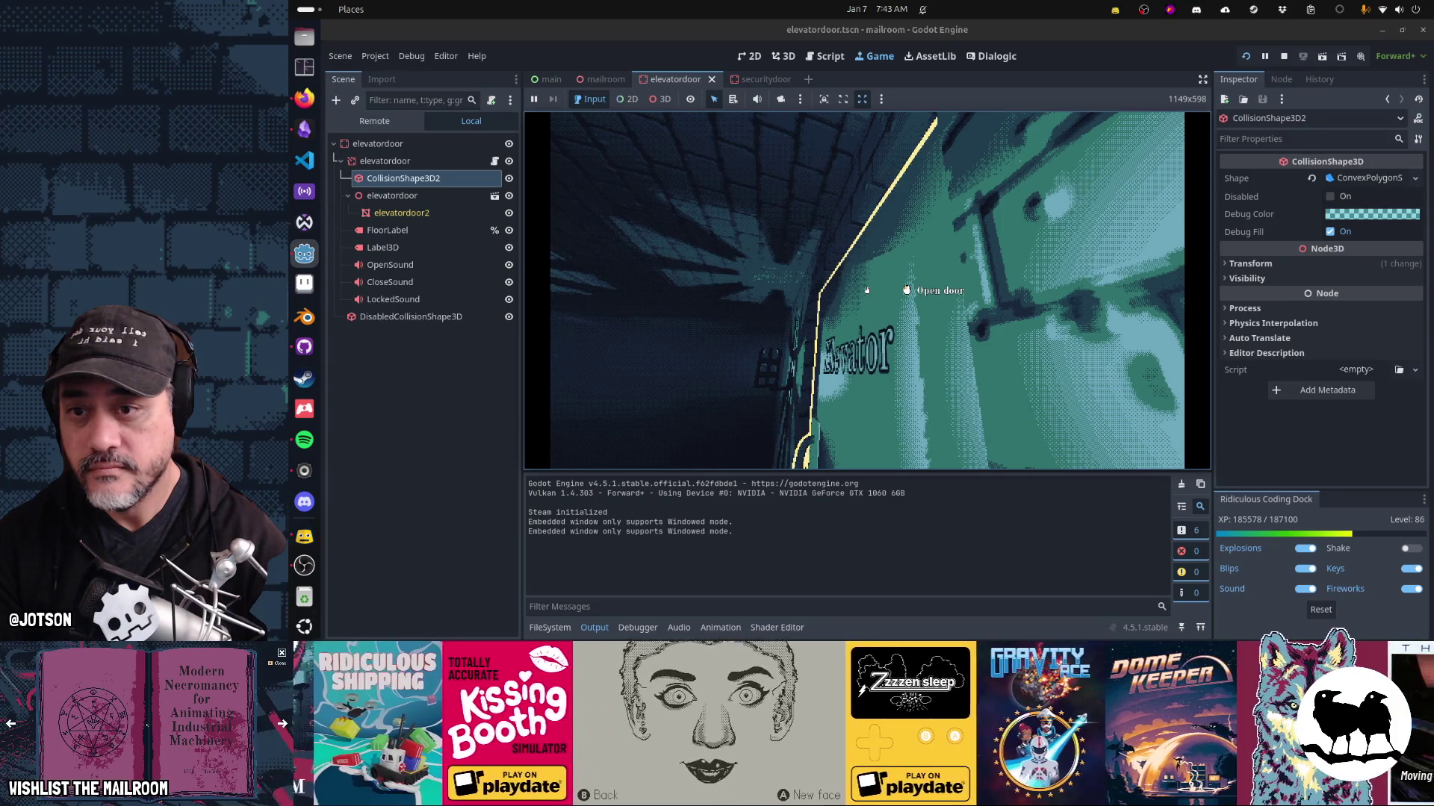
Pause the game and comment out the open_door rotation-reset and position tweens on lines 54–55.
{"action": "key", "text": "Escape"}
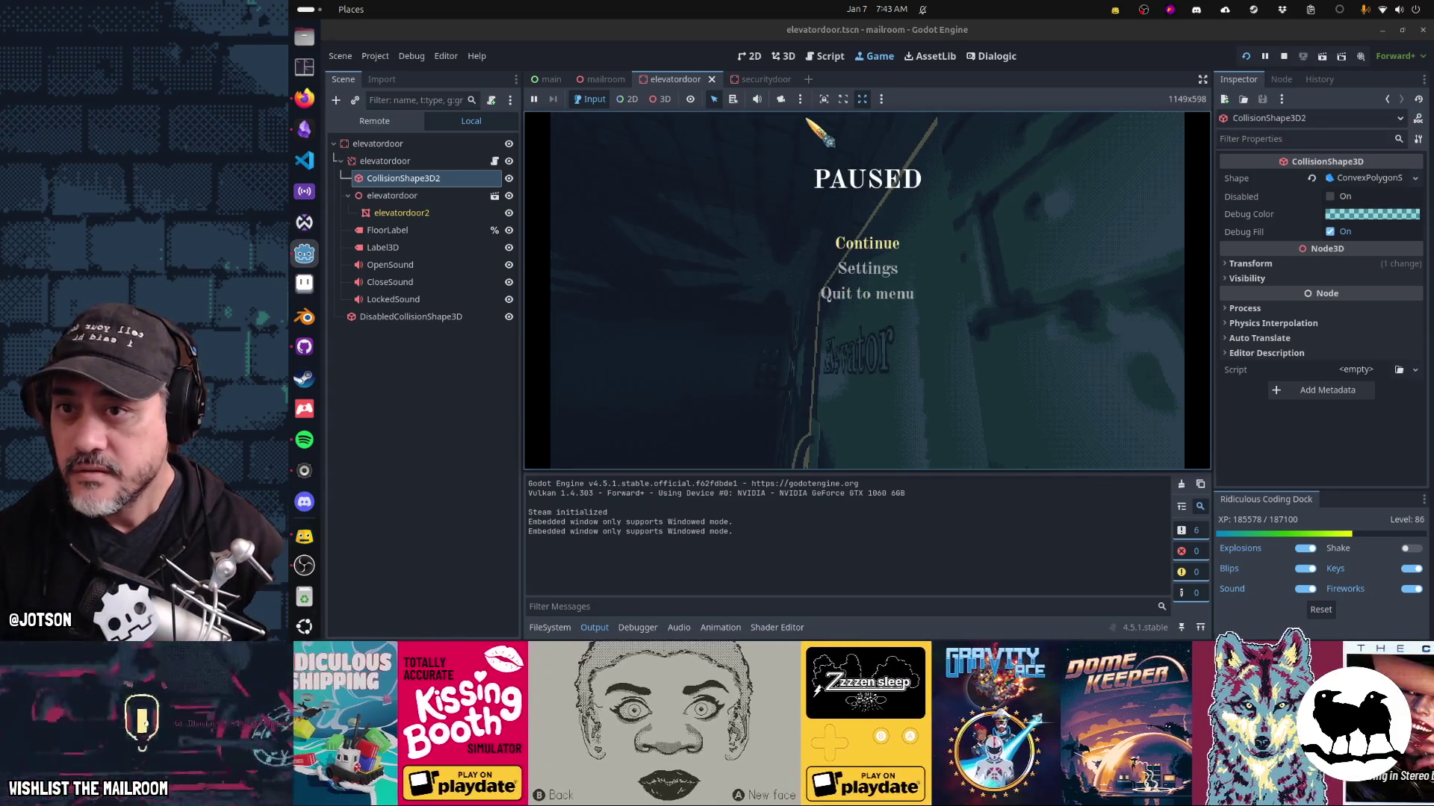
{"action": "left_click", "coordinate": [821, 58]}
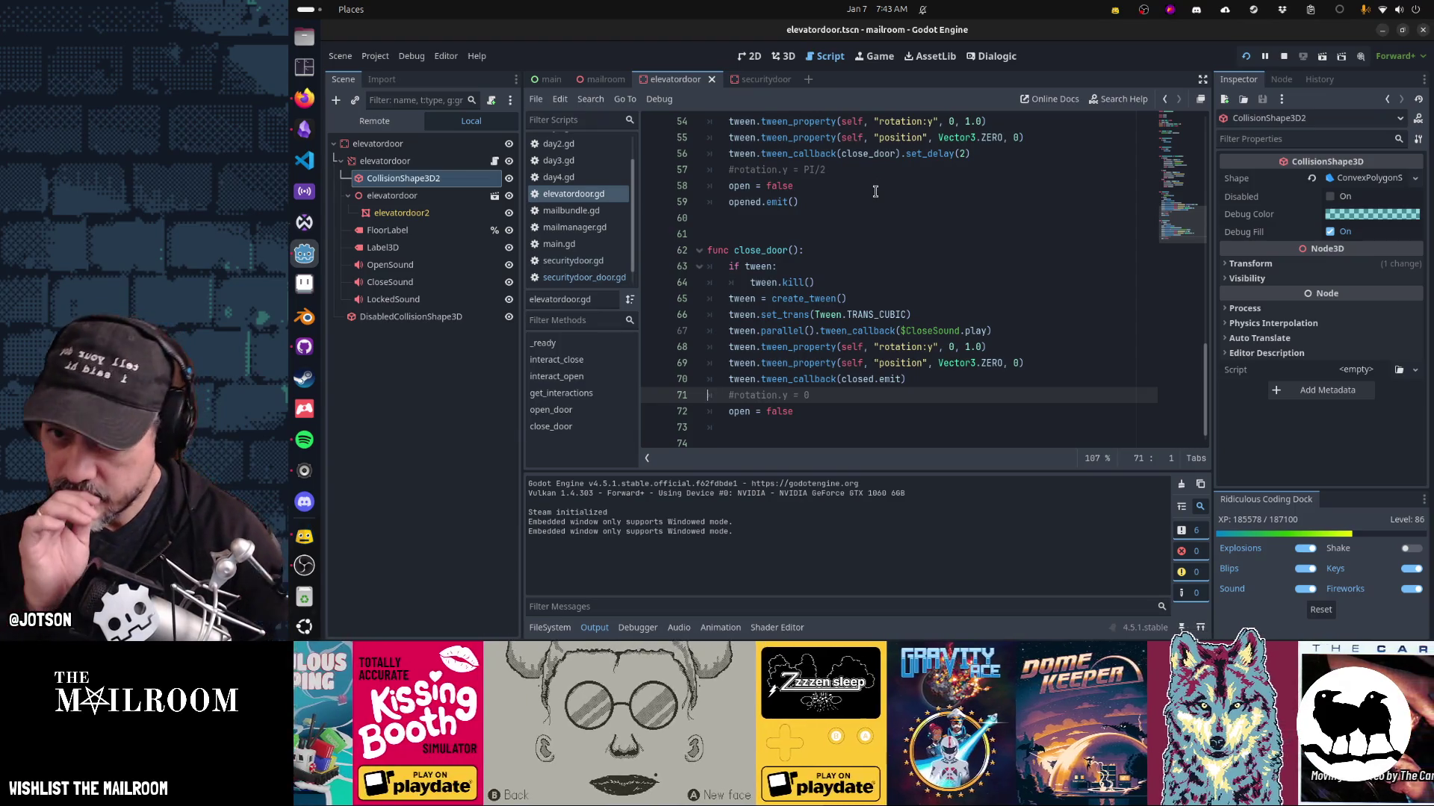
{"action": "scroll", "coordinate": [1023, 224], "scroll_direction": "up", "scroll_amount": 2}
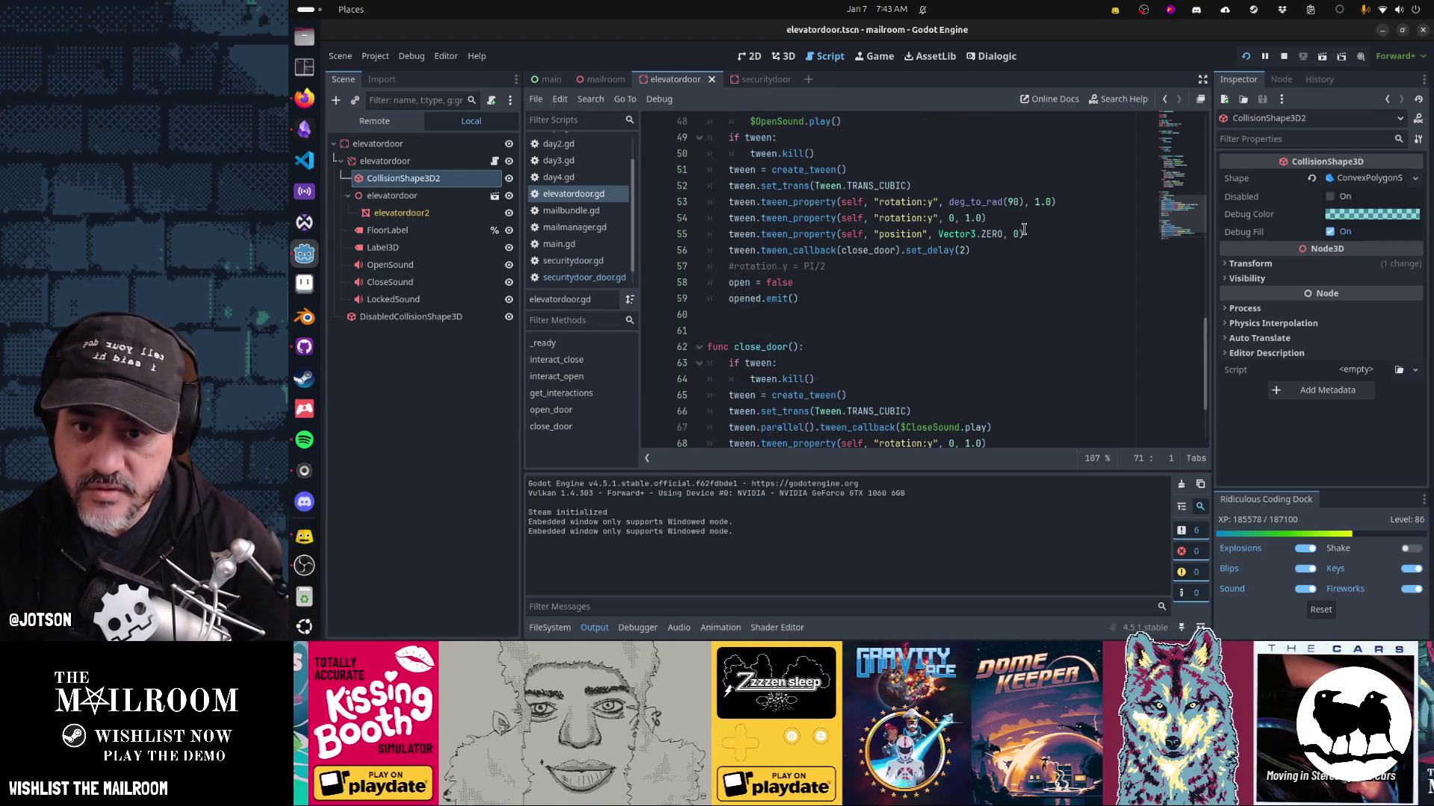
{"action": "left_click", "coordinate": [1123, 224]}
{"action": "key", "text": "Home"}
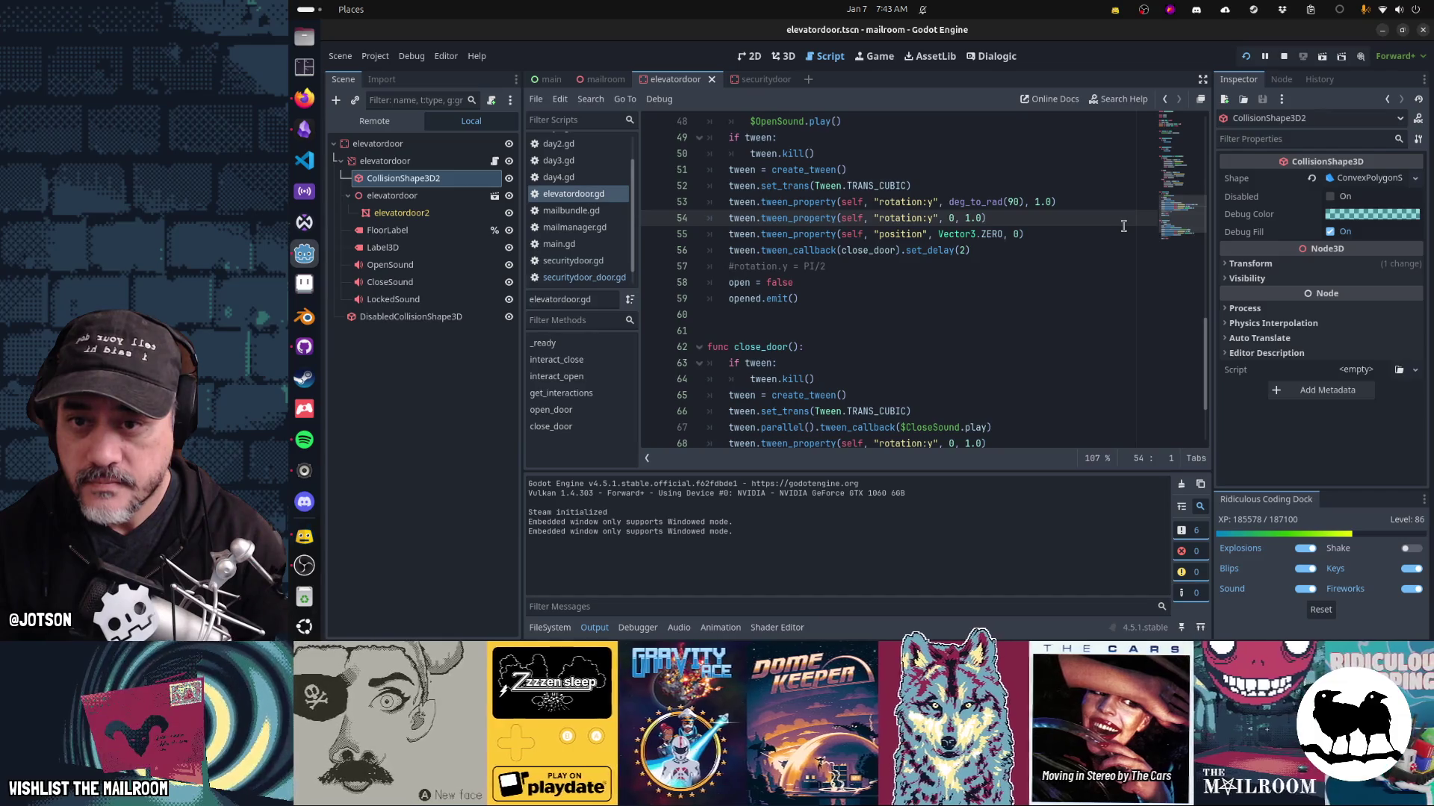
{"action": "key", "text": "shift+Down"}
{"action": "key", "text": "shift+Down"}
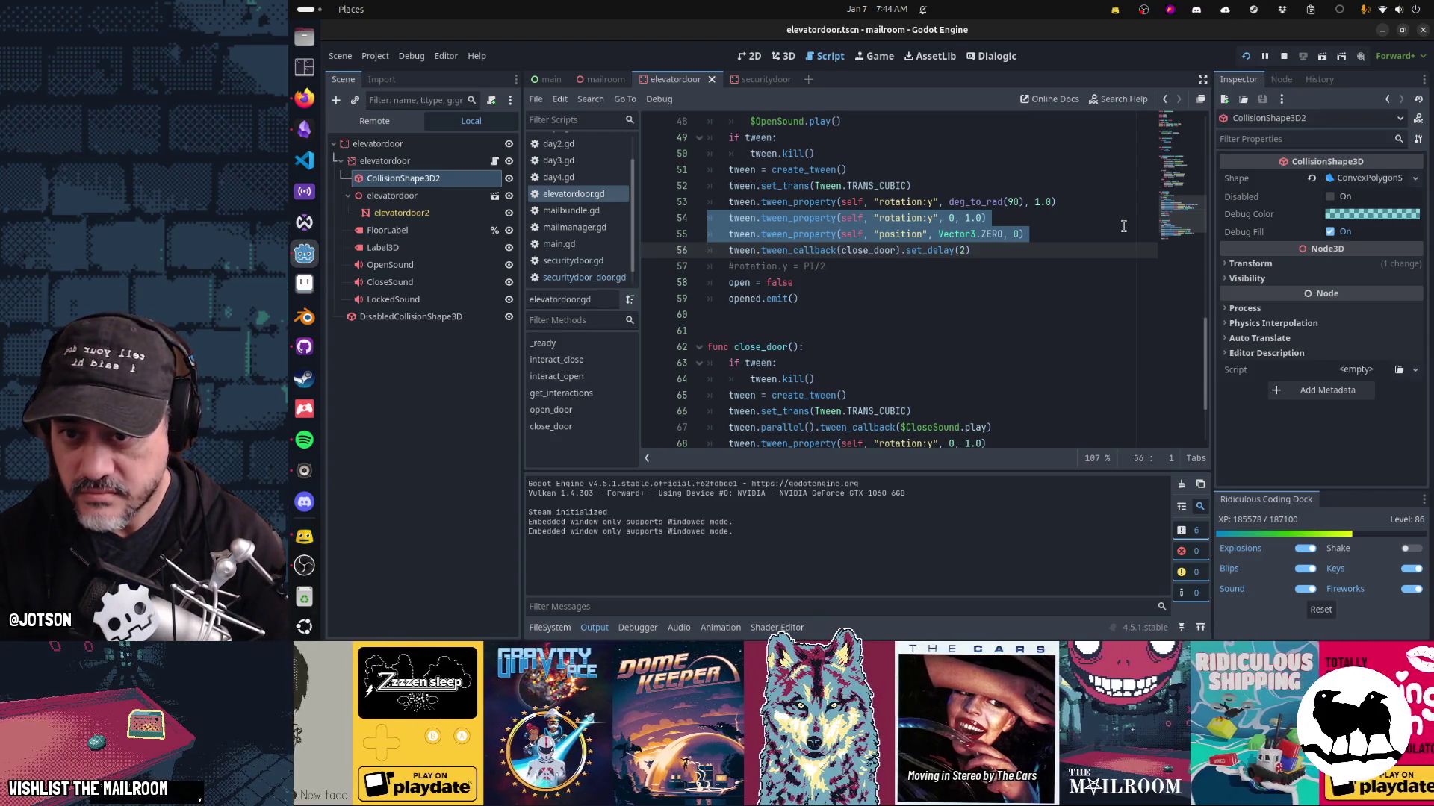
{"action": "key", "text": "Up"}
{"action": "key", "text": "Up"}
{"action": "key", "text": "Home"}
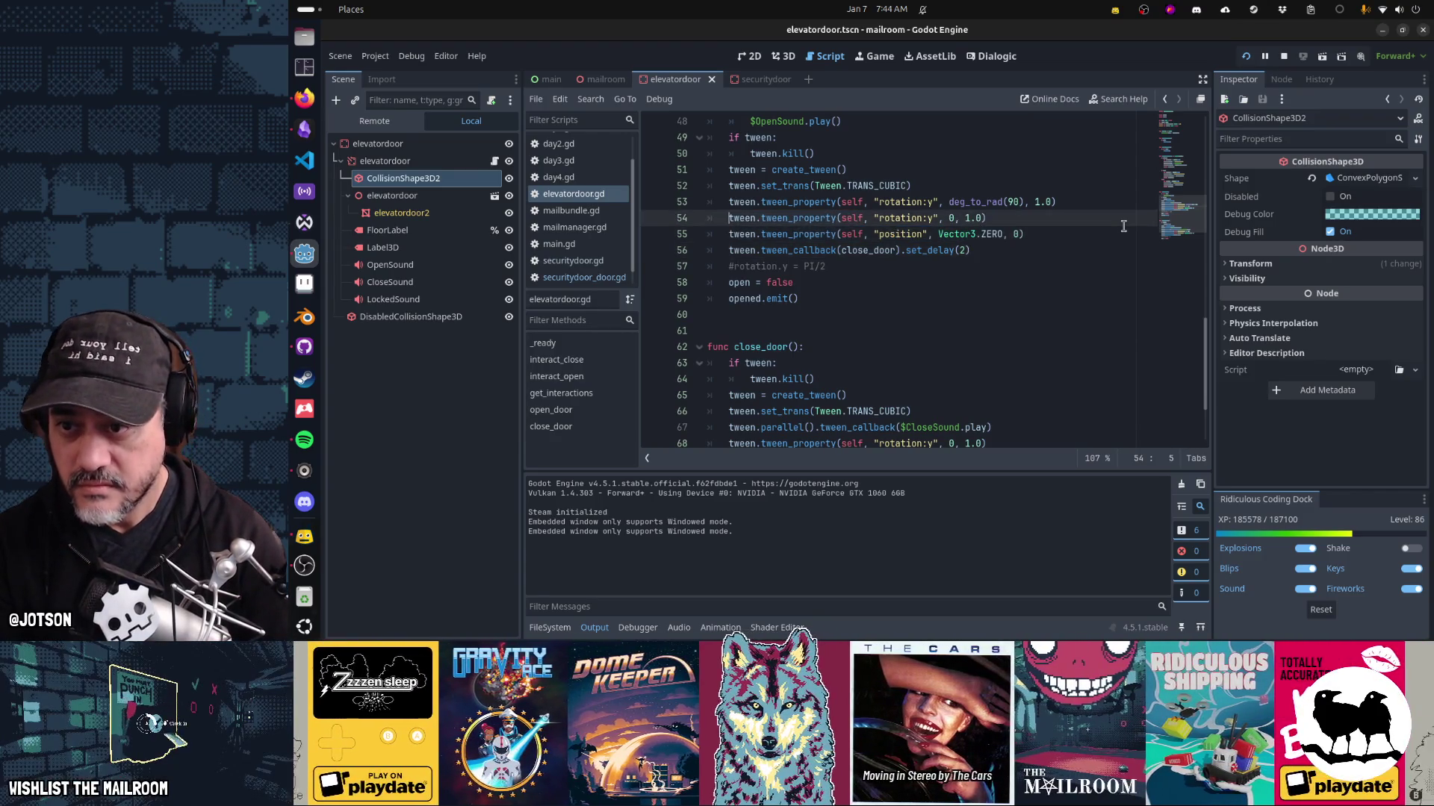
{"action": "type", "text": "#"}
{"action": "key", "text": "Down"}
{"action": "type", "text": "#"}
{"action": "key", "text": "Down"}
{"action": "key", "text": "Down"}
{"action": "key", "text": "Down"}
Save elevatordoor.gd and return to the running game.
{"action": "key", "text": "ctrl+s"}
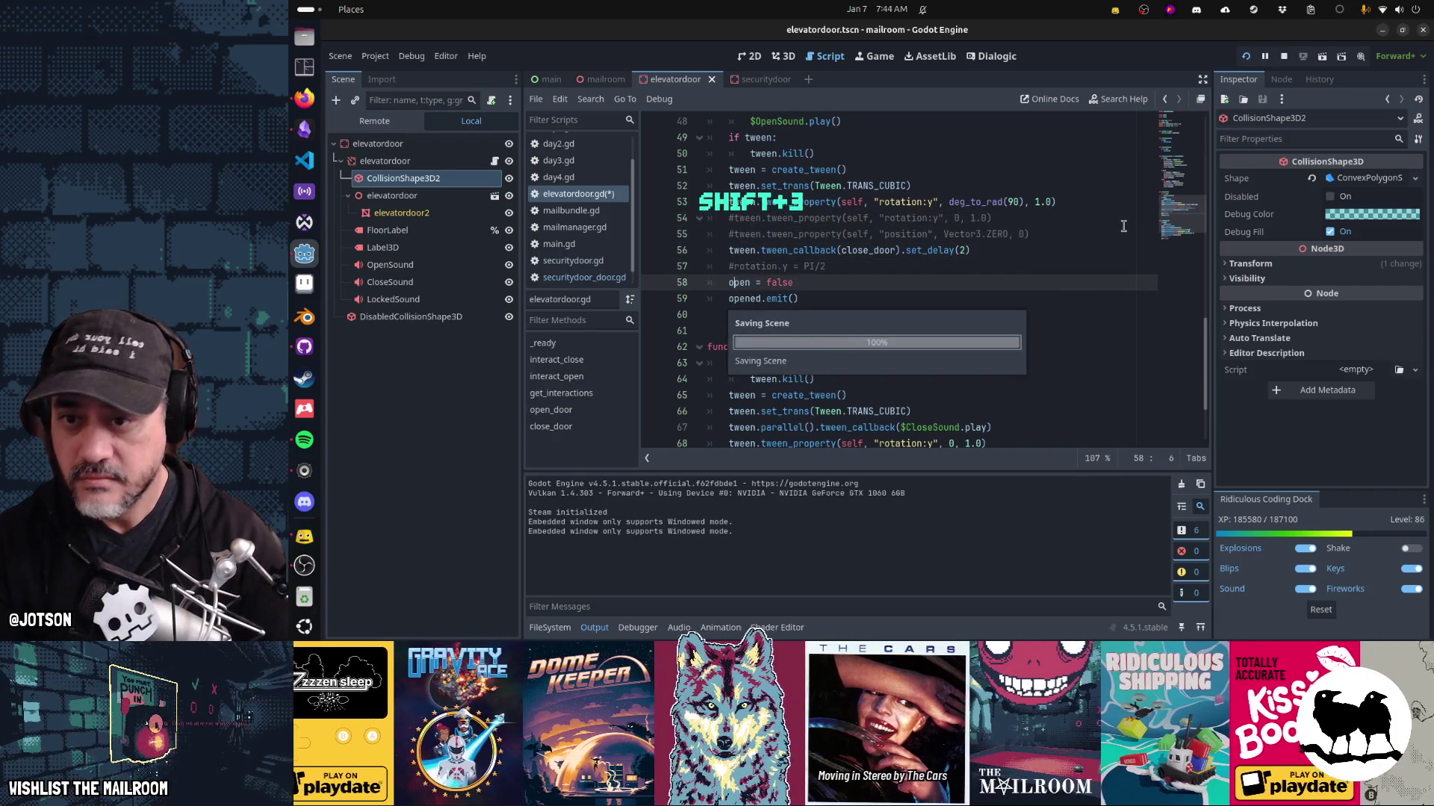
{"action": "scroll", "coordinate": [1098, 253], "scroll_direction": "down", "scroll_amount": 1}
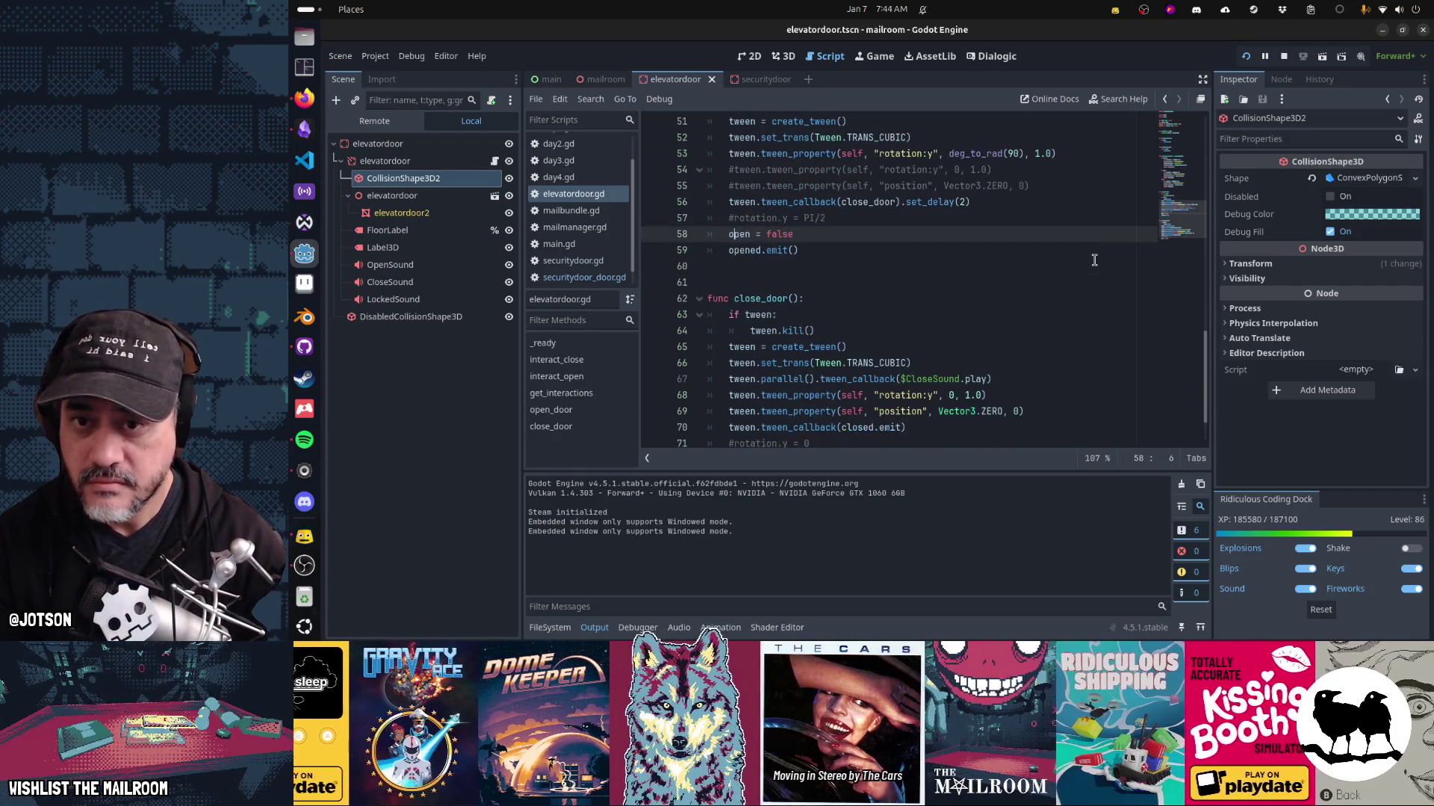
{"action": "key", "text": "ctrl+F4"}
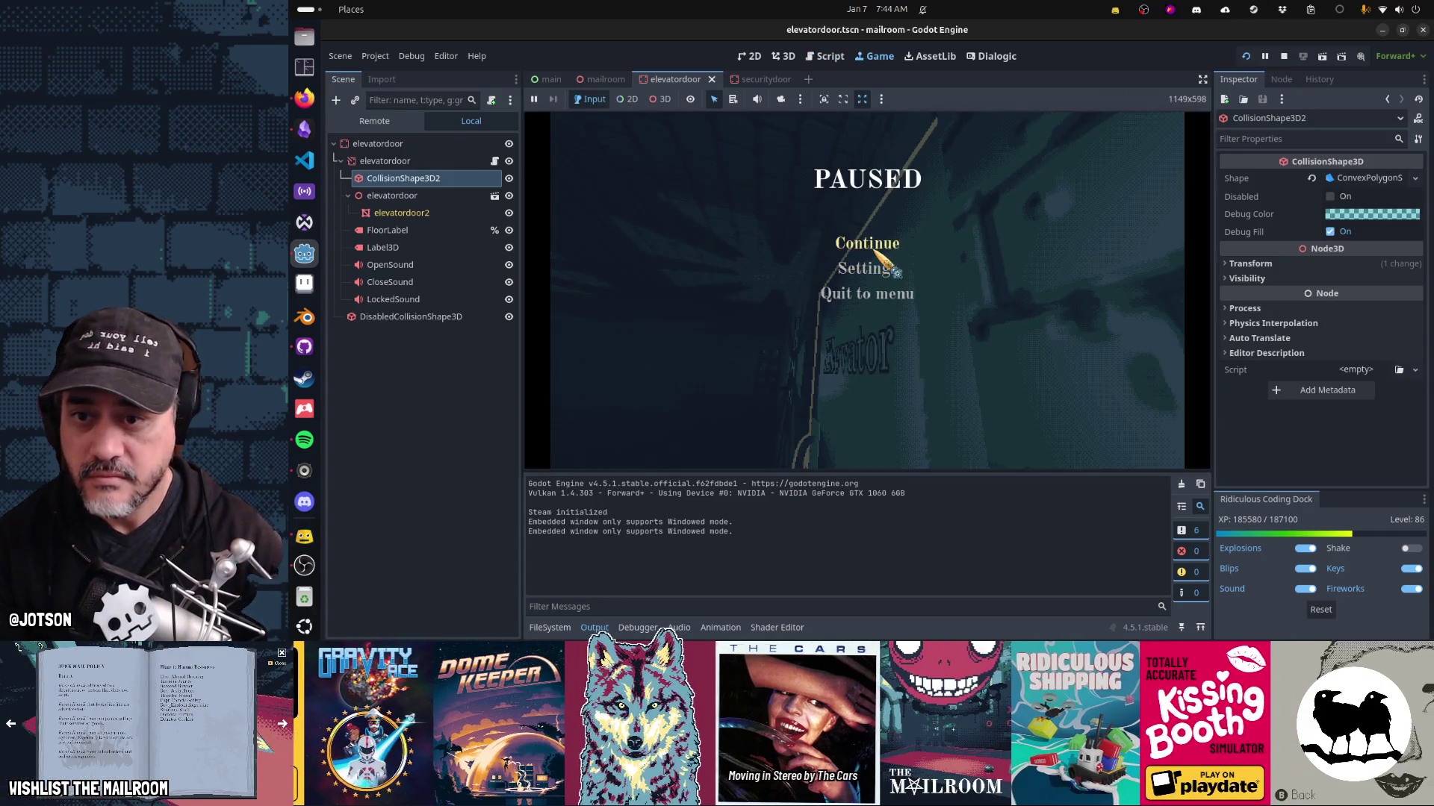
Resume the game, walk to and back from the elevator door, then pause and reopen elevatordoor.gd.
{"action": "left_click", "coordinate": [866, 243]}
{"action": "key", "text": "w"}
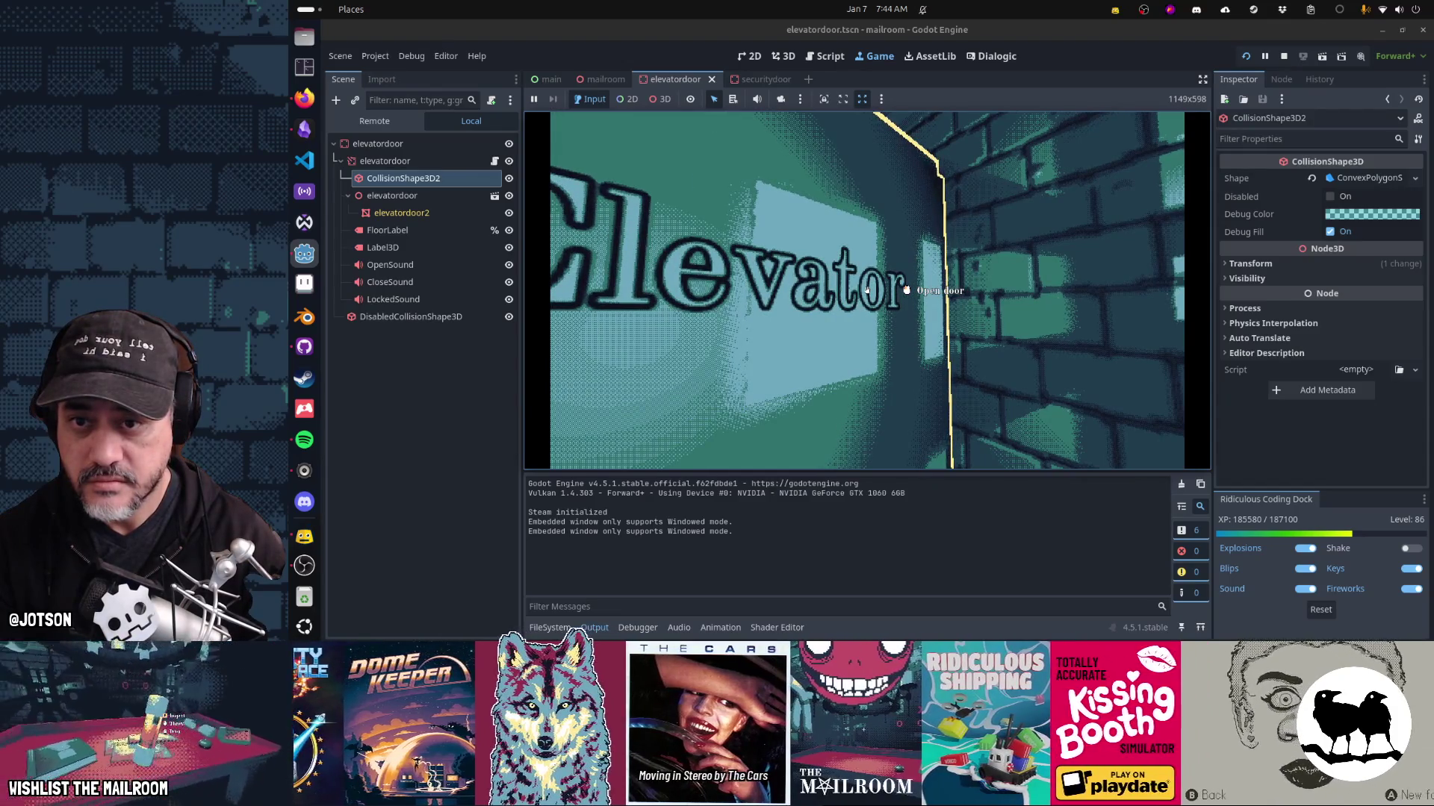
{"action": "key", "text": "s"}
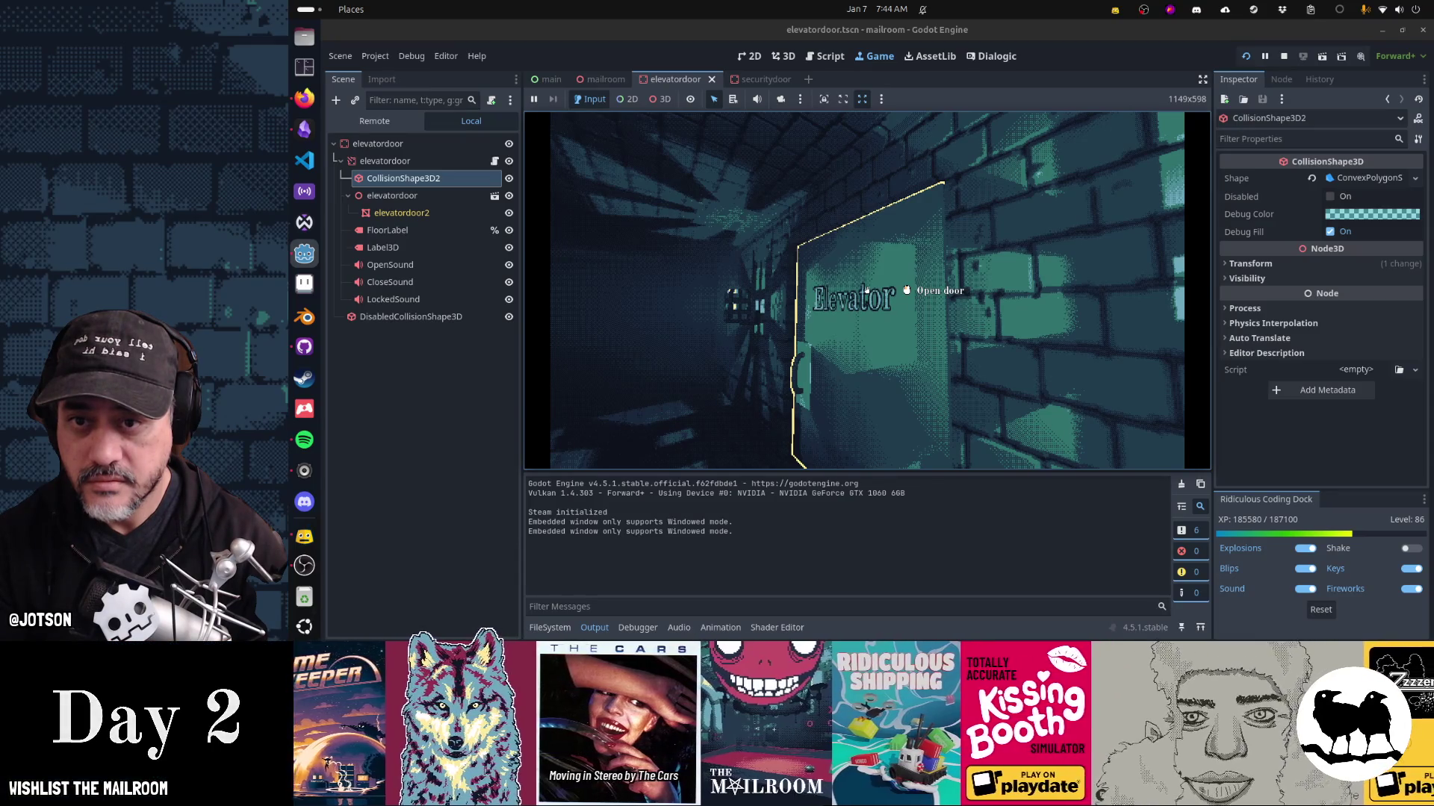
{"action": "key", "text": "w"}
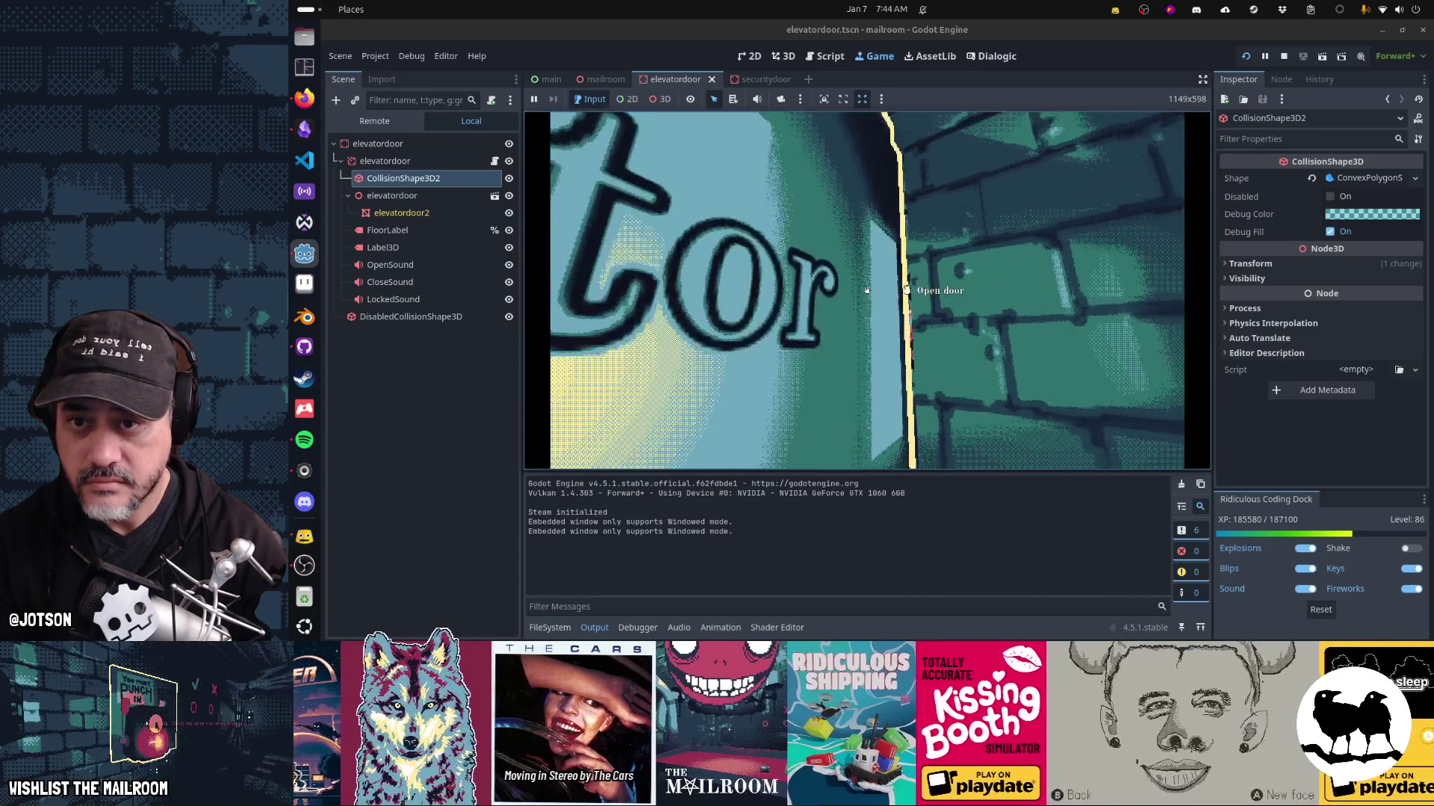
{"action": "key", "text": "w"}
{"action": "key", "text": "s"}
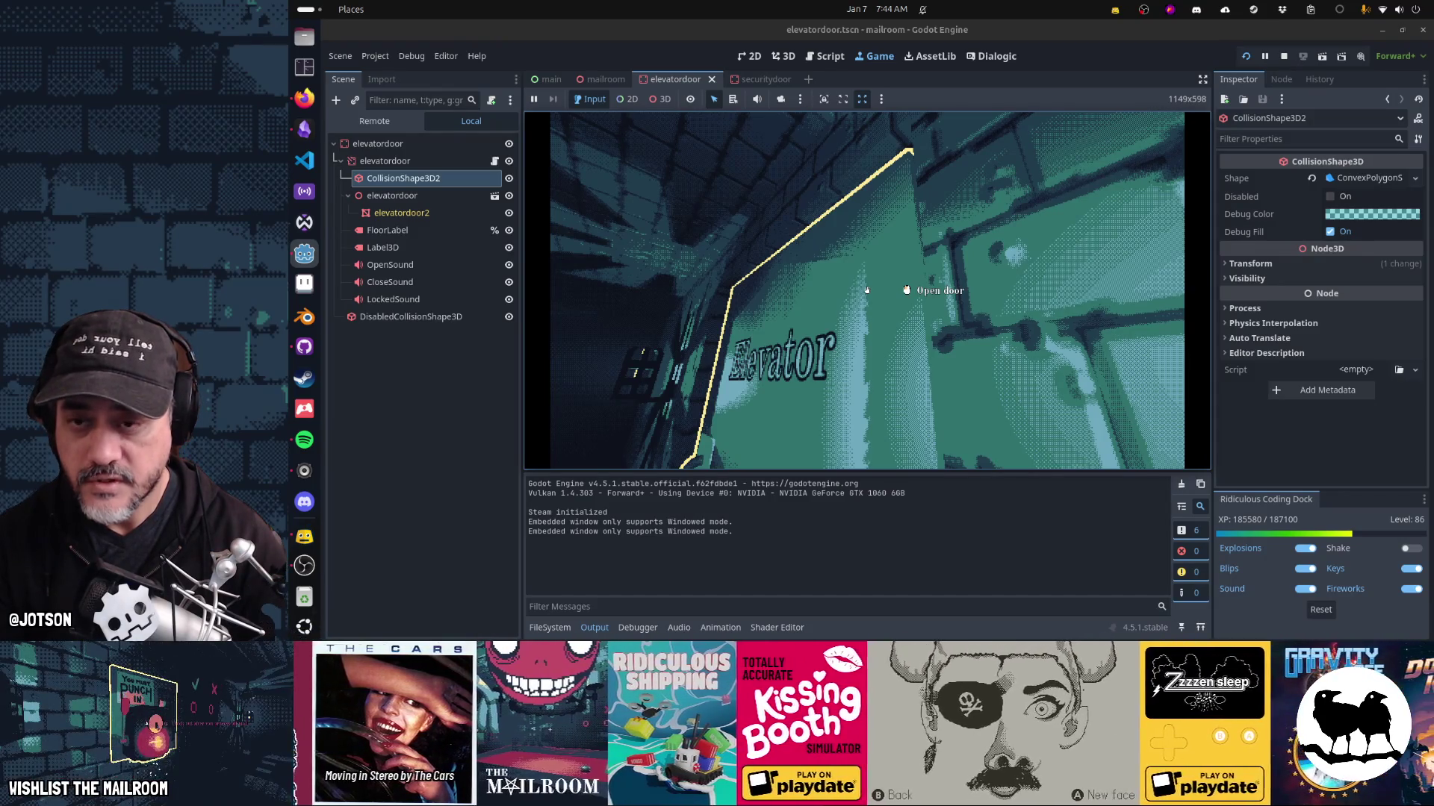
{"action": "key", "text": "Escape"}
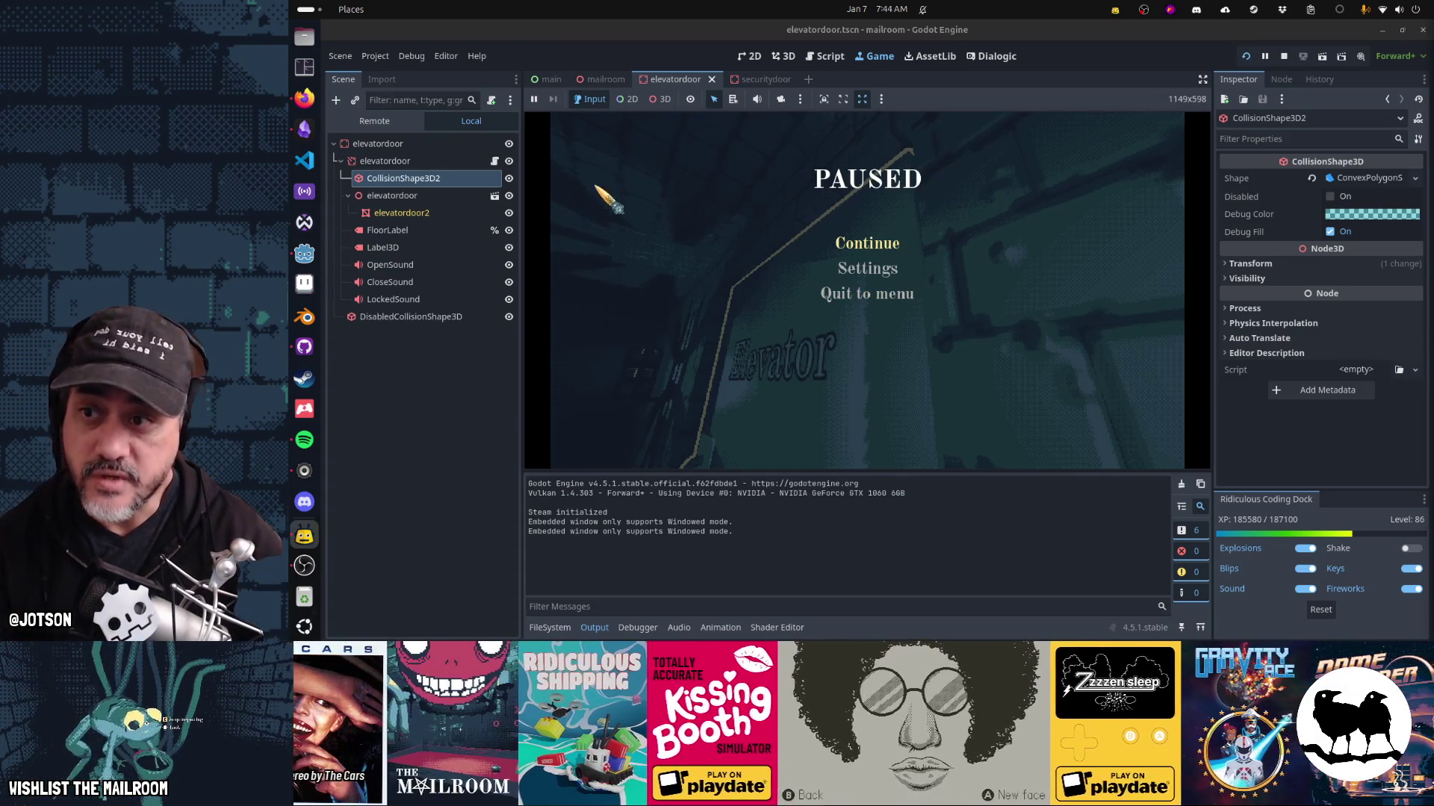
{"action": "left_click", "coordinate": [494, 162]}
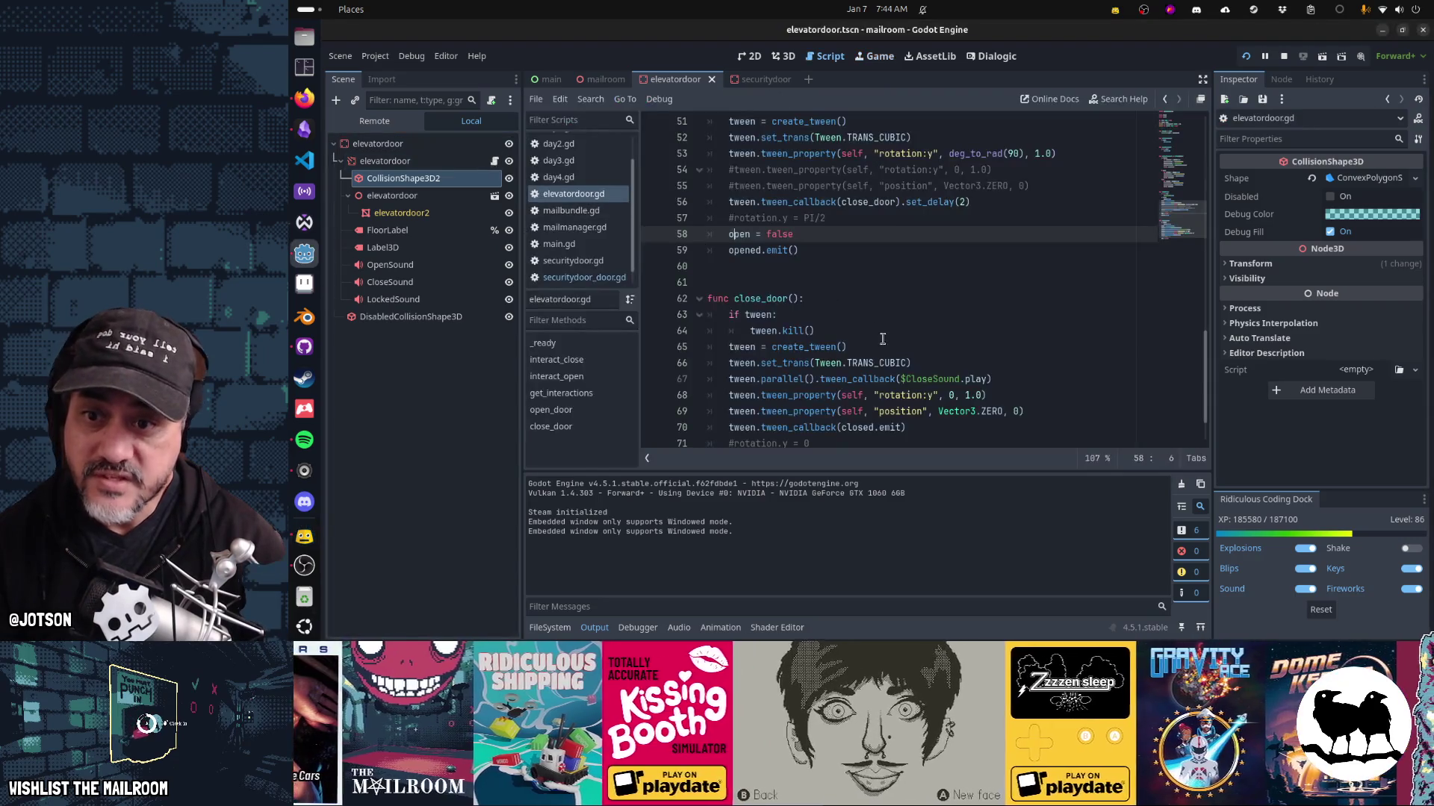
Review the tween check on line 49 and the close_door tween lines and call.
{"action": "key", "text": "Down"}
{"action": "key", "text": "Down"}
{"action": "key", "text": "Down"}
{"action": "scroll", "coordinate": [883, 343], "scroll_direction": "up", "scroll_amount": 1}
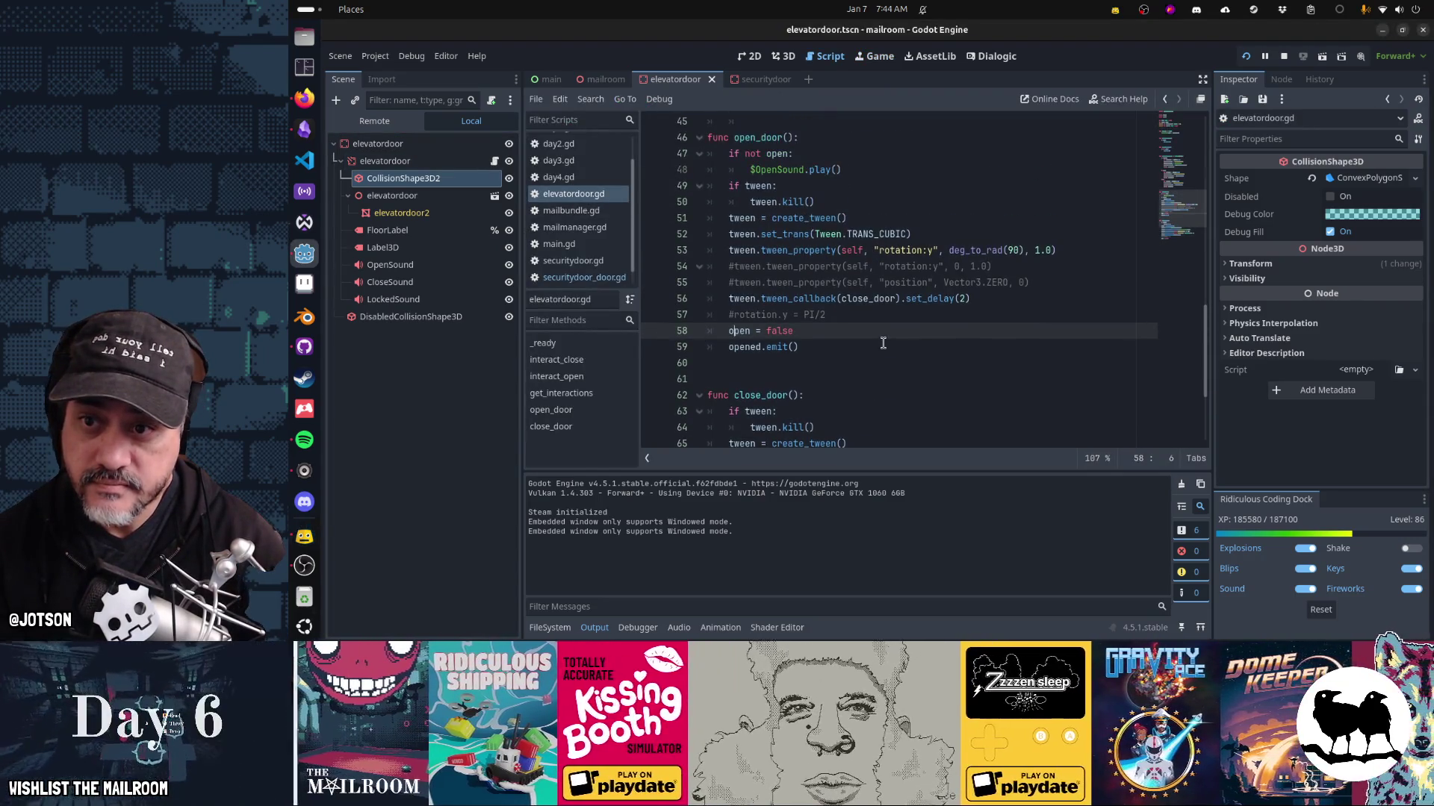
{"action": "left_click", "coordinate": [767, 185]}
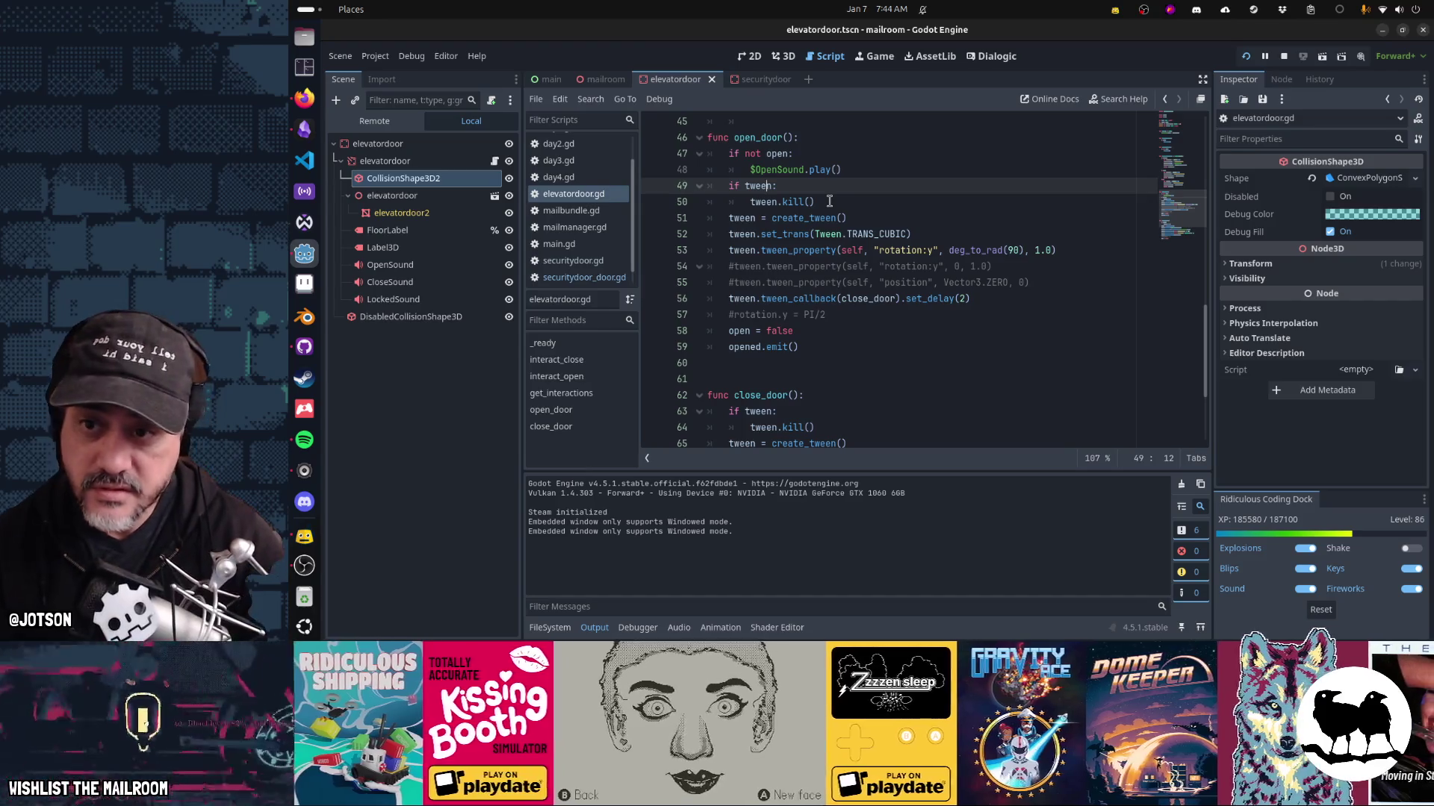
{"action": "left_click_drag", "start_coordinate": [778, 217], "coordinate": [799, 250]}
{"action": "scroll", "coordinate": [868, 338], "scroll_direction": "down", "scroll_amount": 1}
{"action": "scroll", "coordinate": [868, 339], "scroll_direction": "down", "scroll_amount": 1}
{"action": "left_click", "coordinate": [751, 314]}
{"action": "left_click_drag", "start_coordinate": [813, 364], "coordinate": [857, 411]}
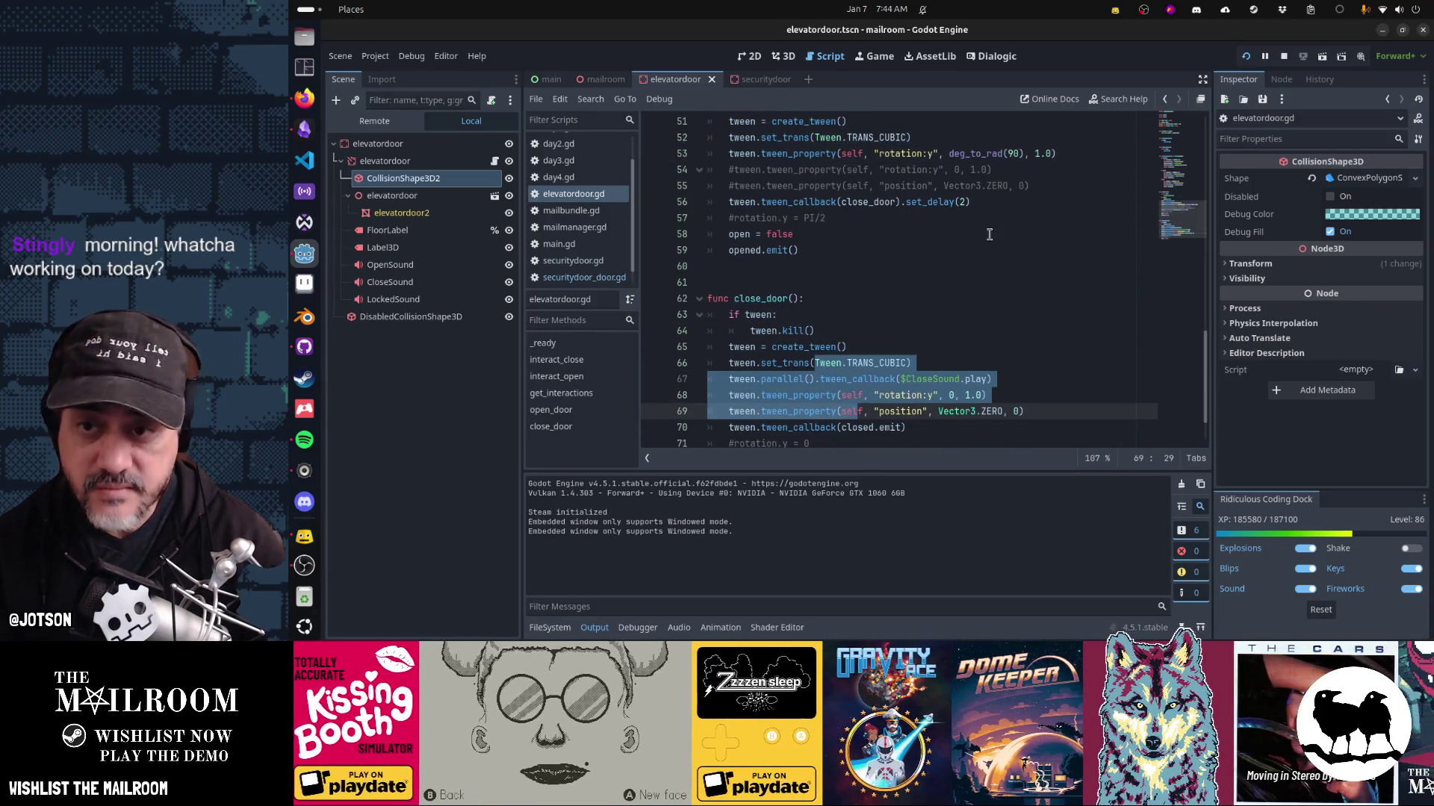
{"action": "scroll", "coordinate": [987, 243], "scroll_direction": "up", "scroll_amount": 1}
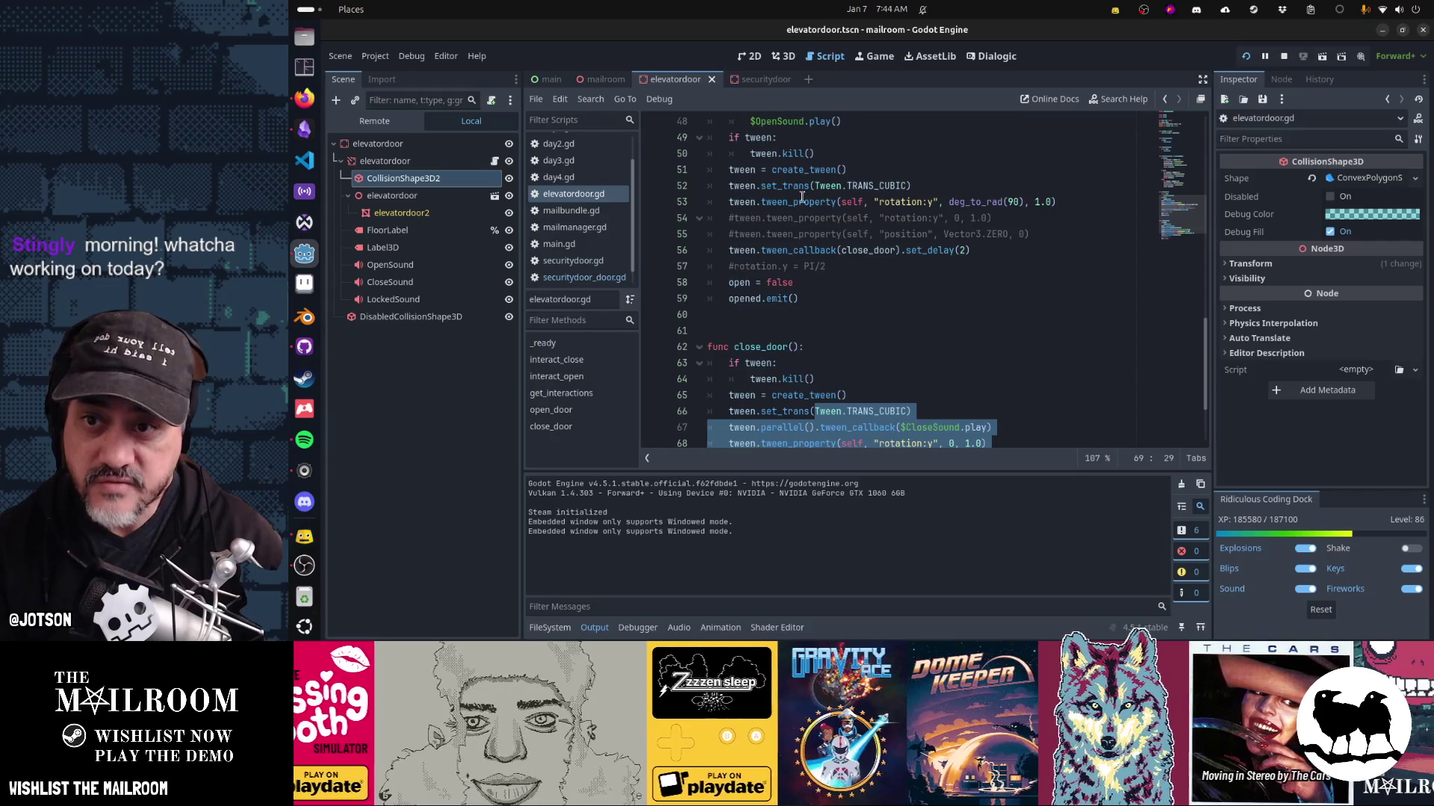
{"action": "scroll", "coordinate": [802, 196], "scroll_direction": "up", "scroll_amount": 2}
{"action": "double_click", "coordinate": [857, 347]}
{"action": "scroll", "coordinate": [1046, 347], "scroll_direction": "down", "scroll_amount": 2}
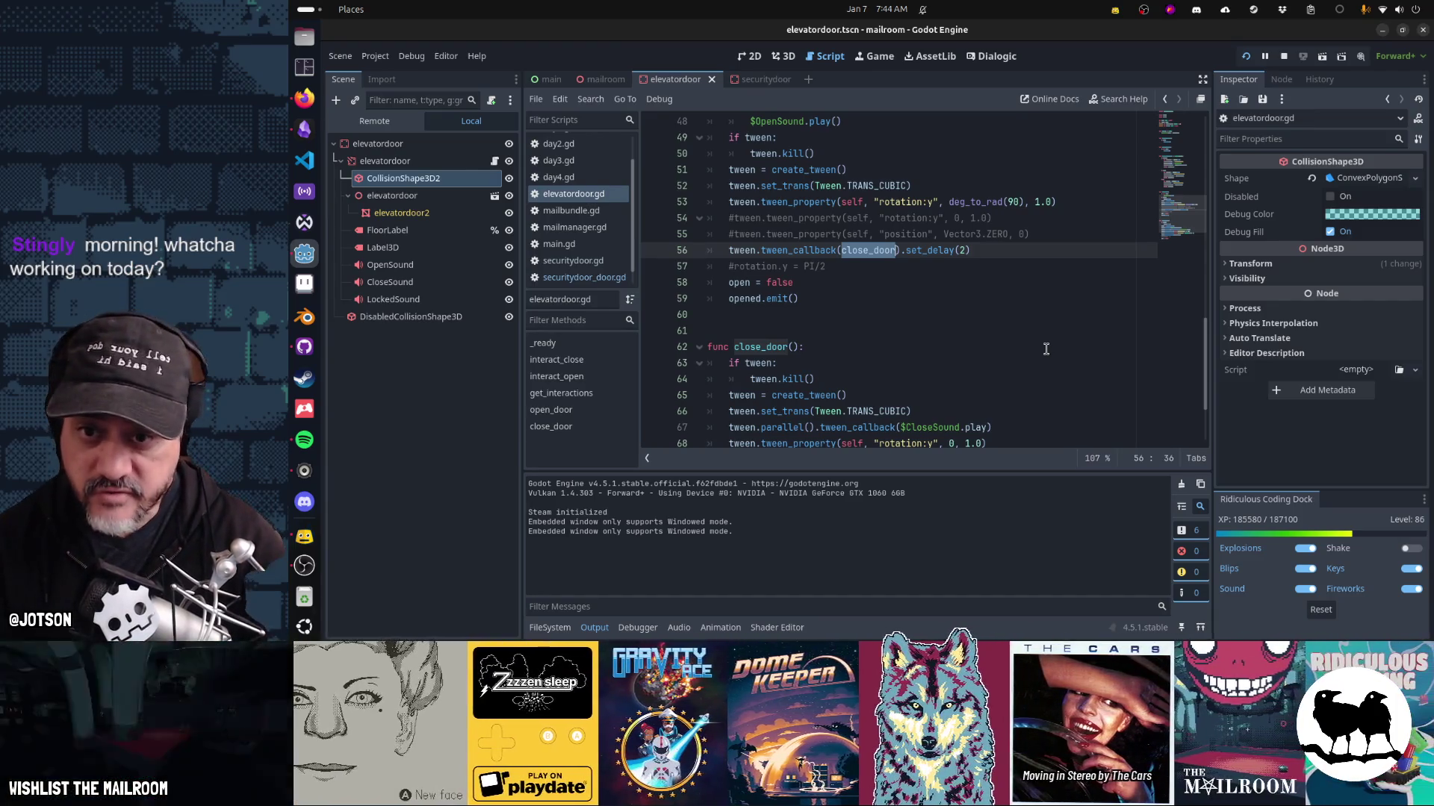
Inspect line 54, the close_door call and the rotation tween on line 68.
{"action": "left_click_drag", "start_coordinate": [994, 218], "coordinate": [801, 218]}
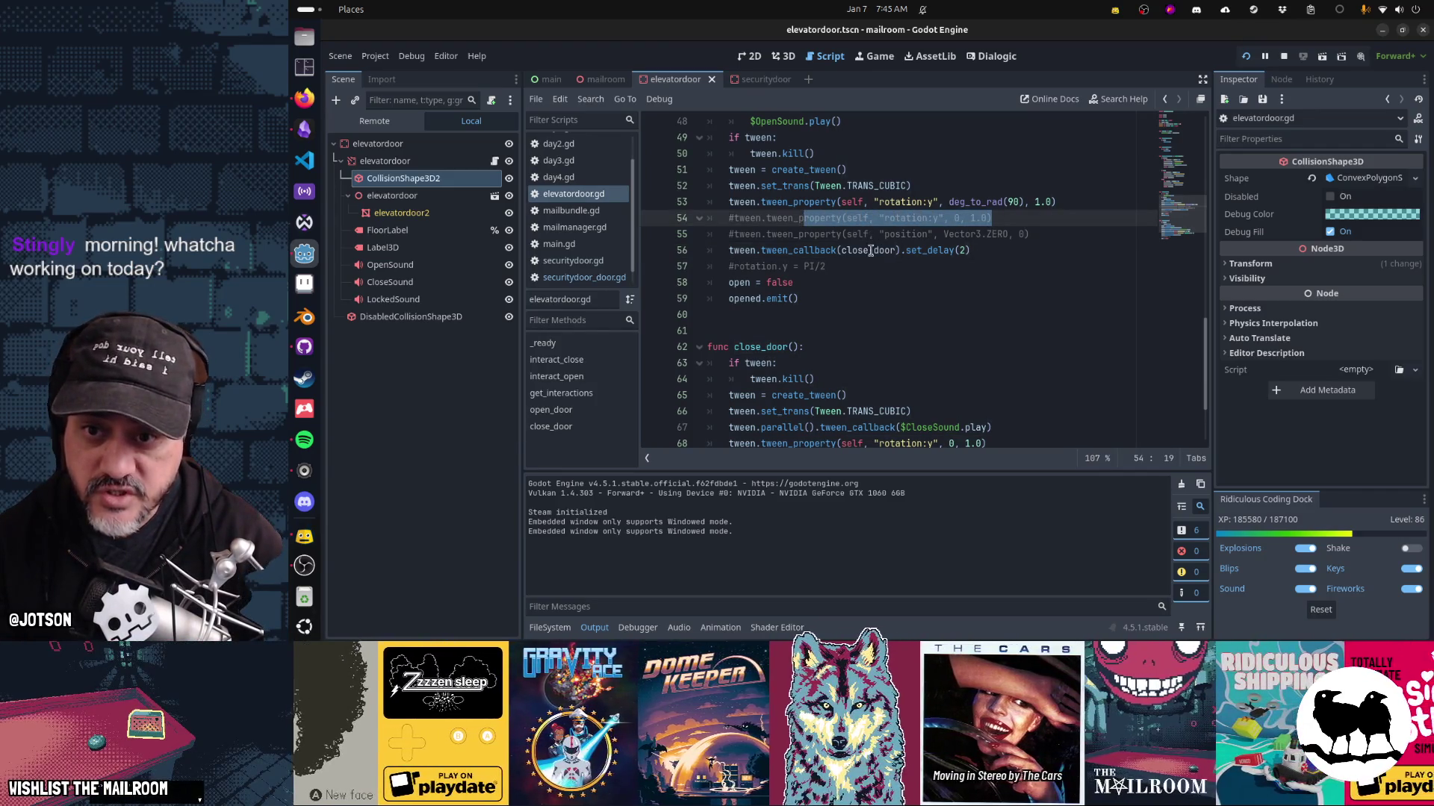
{"action": "left_click", "coordinate": [871, 250]}
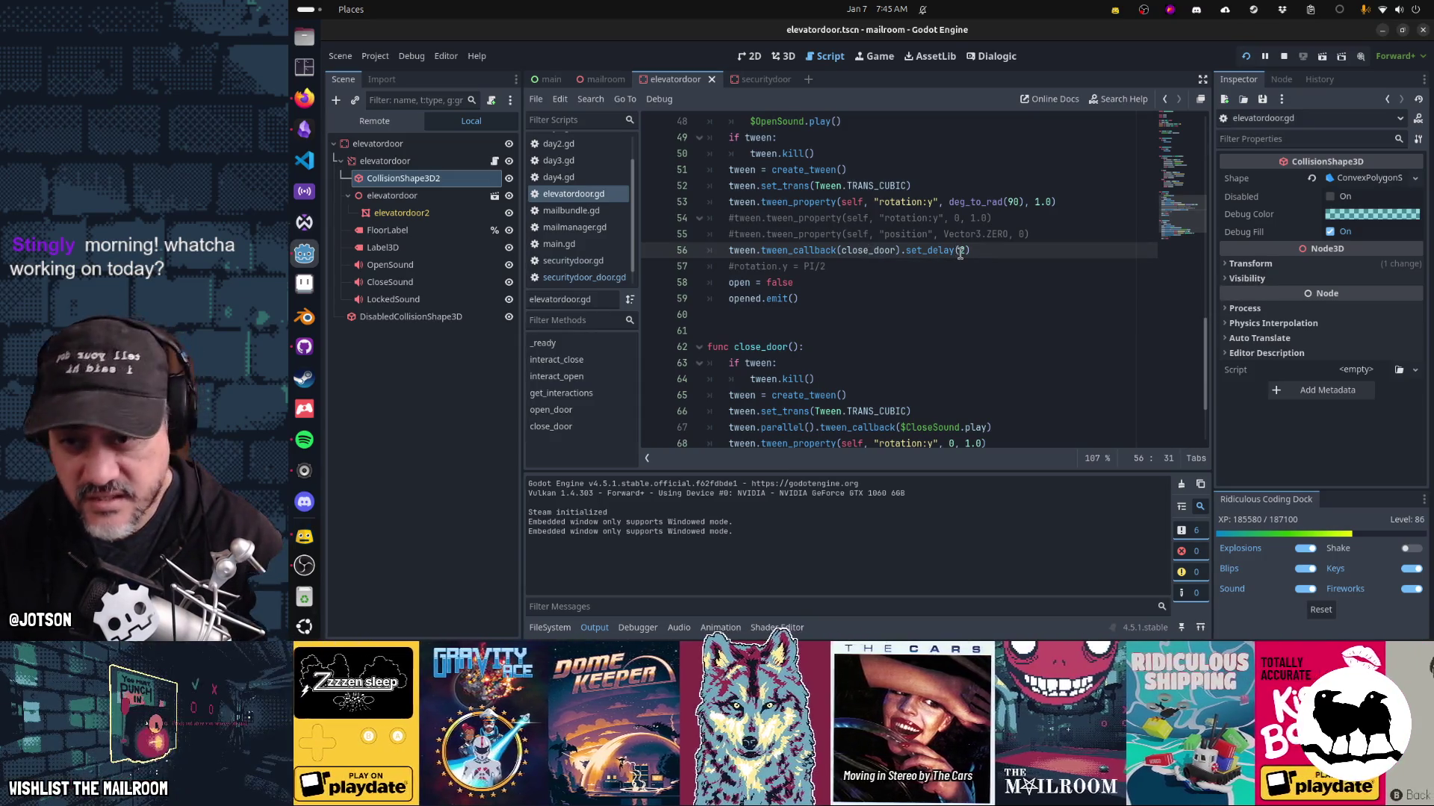
{"action": "scroll", "coordinate": [960, 254], "scroll_direction": "down", "scroll_amount": 2}
{"action": "left_click_drag", "start_coordinate": [746, 266], "coordinate": [769, 293]}
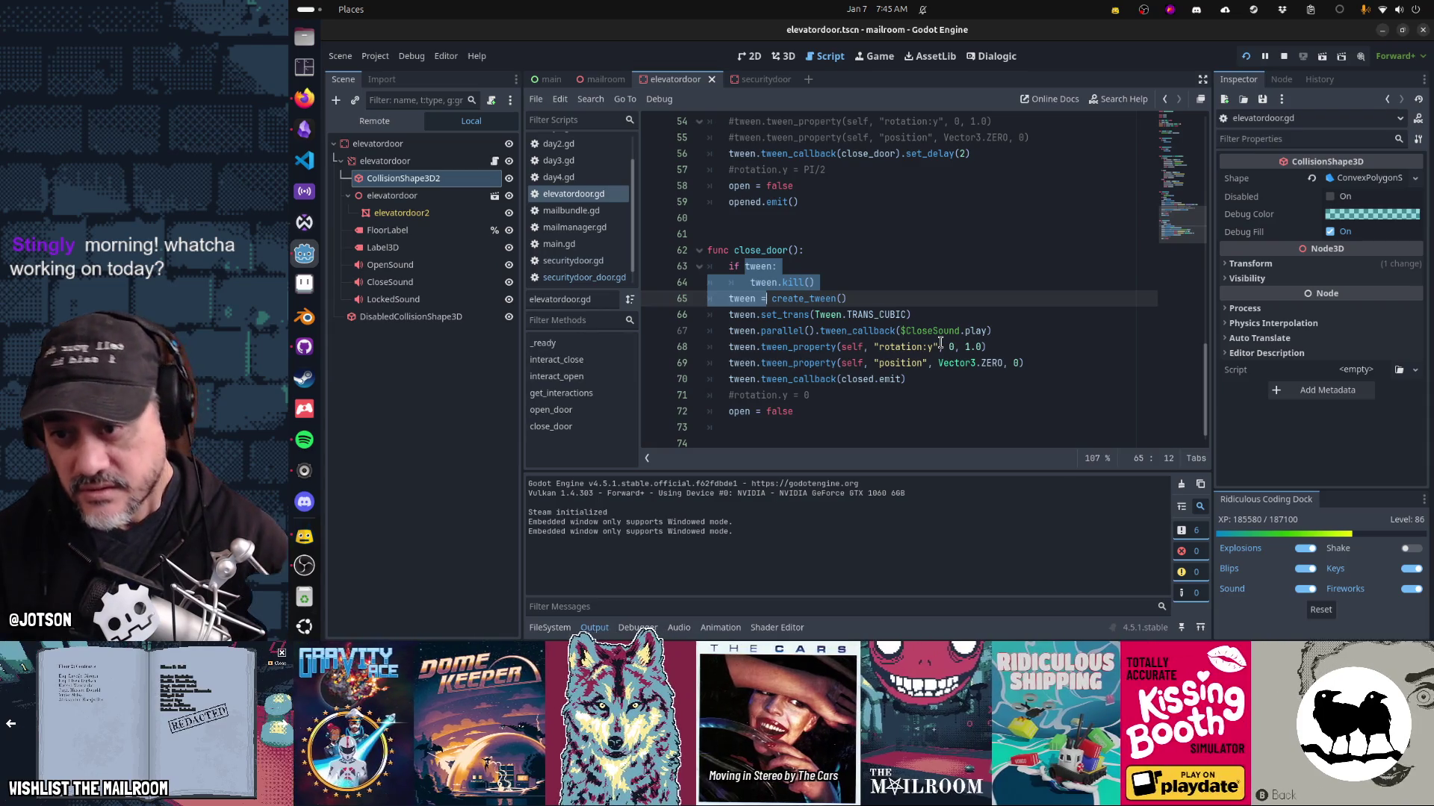
{"action": "left_click_drag", "start_coordinate": [820, 347], "coordinate": [879, 379]}
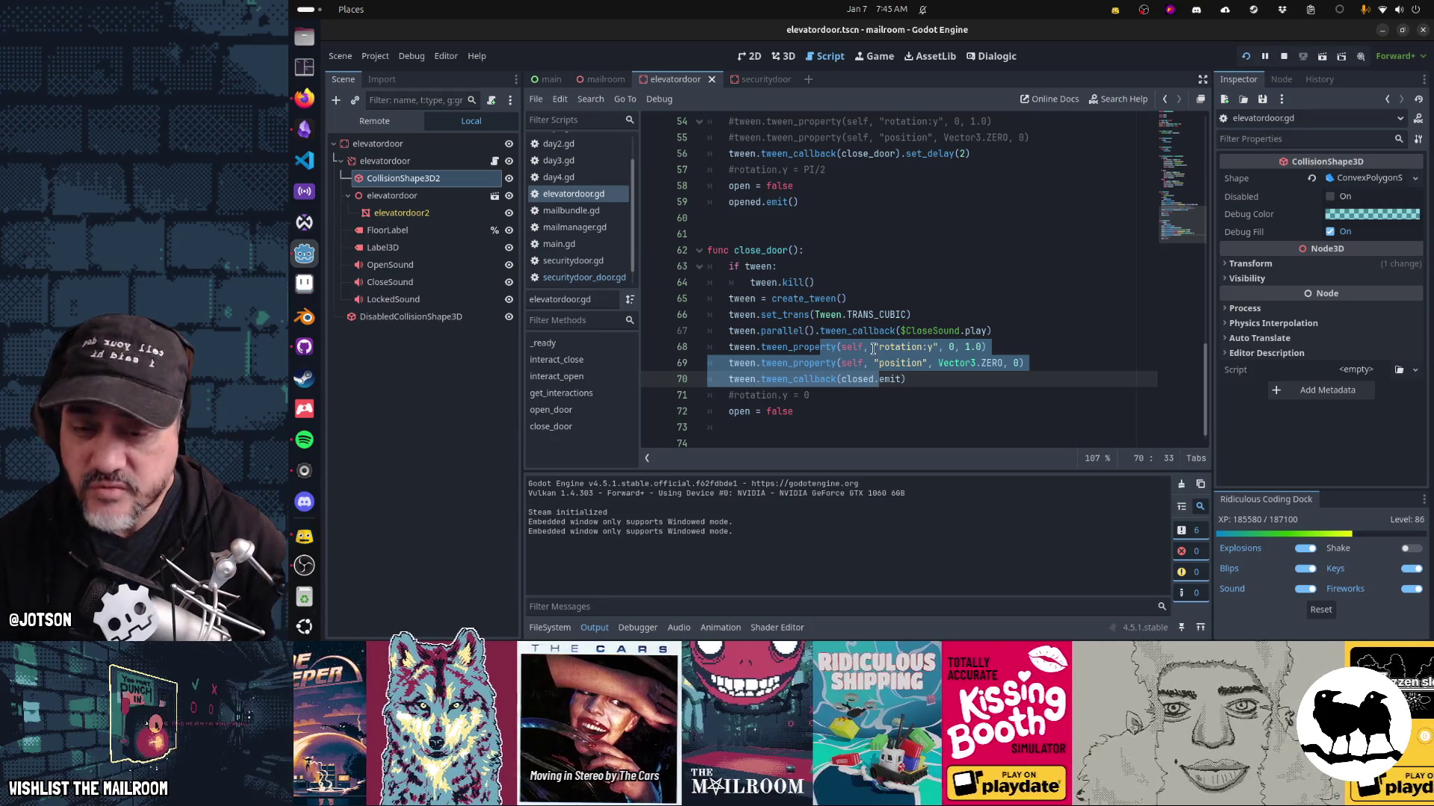
{"action": "scroll", "coordinate": [873, 349], "scroll_direction": "up", "scroll_amount": 3}
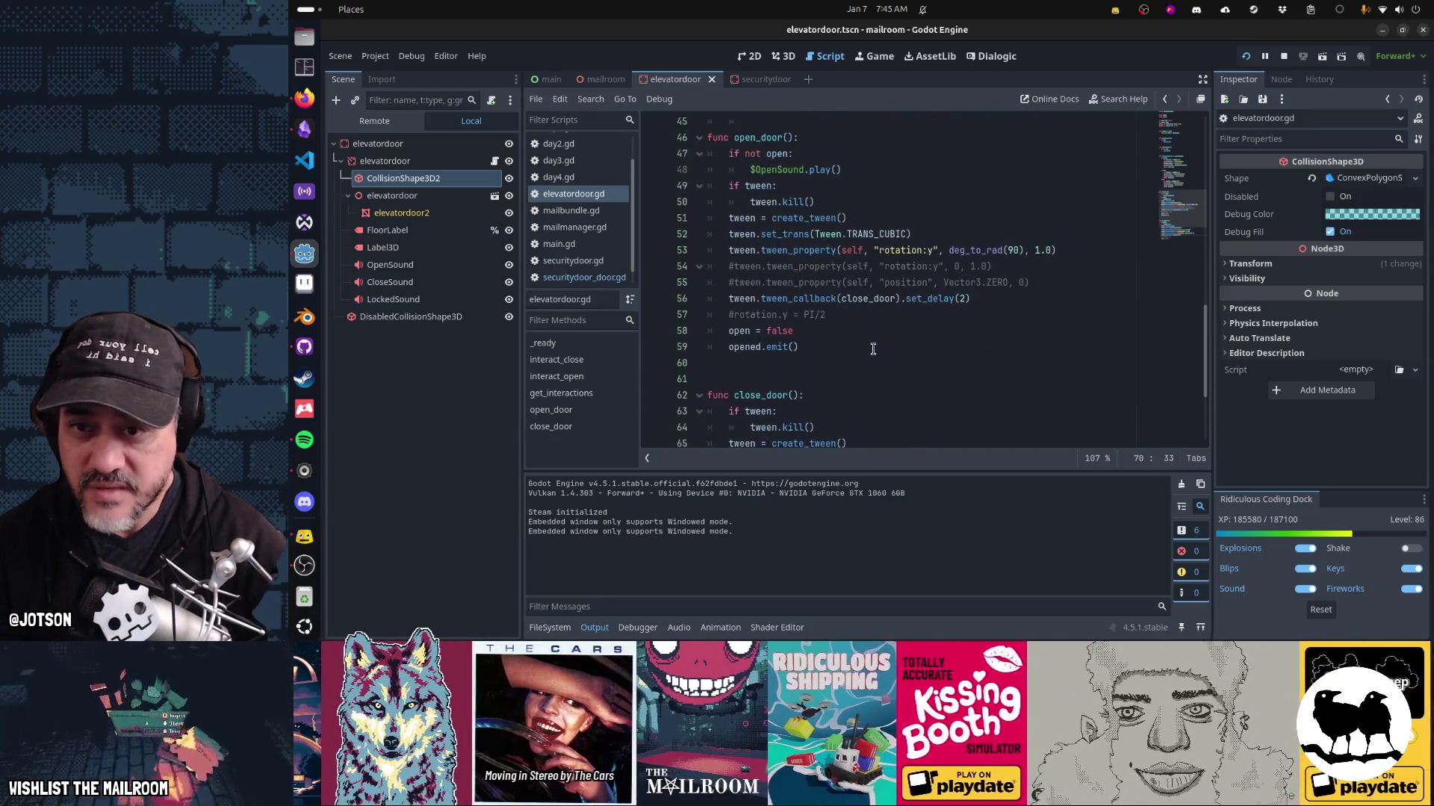
{"action": "scroll", "coordinate": [890, 302], "scroll_direction": "down", "scroll_amount": 2}
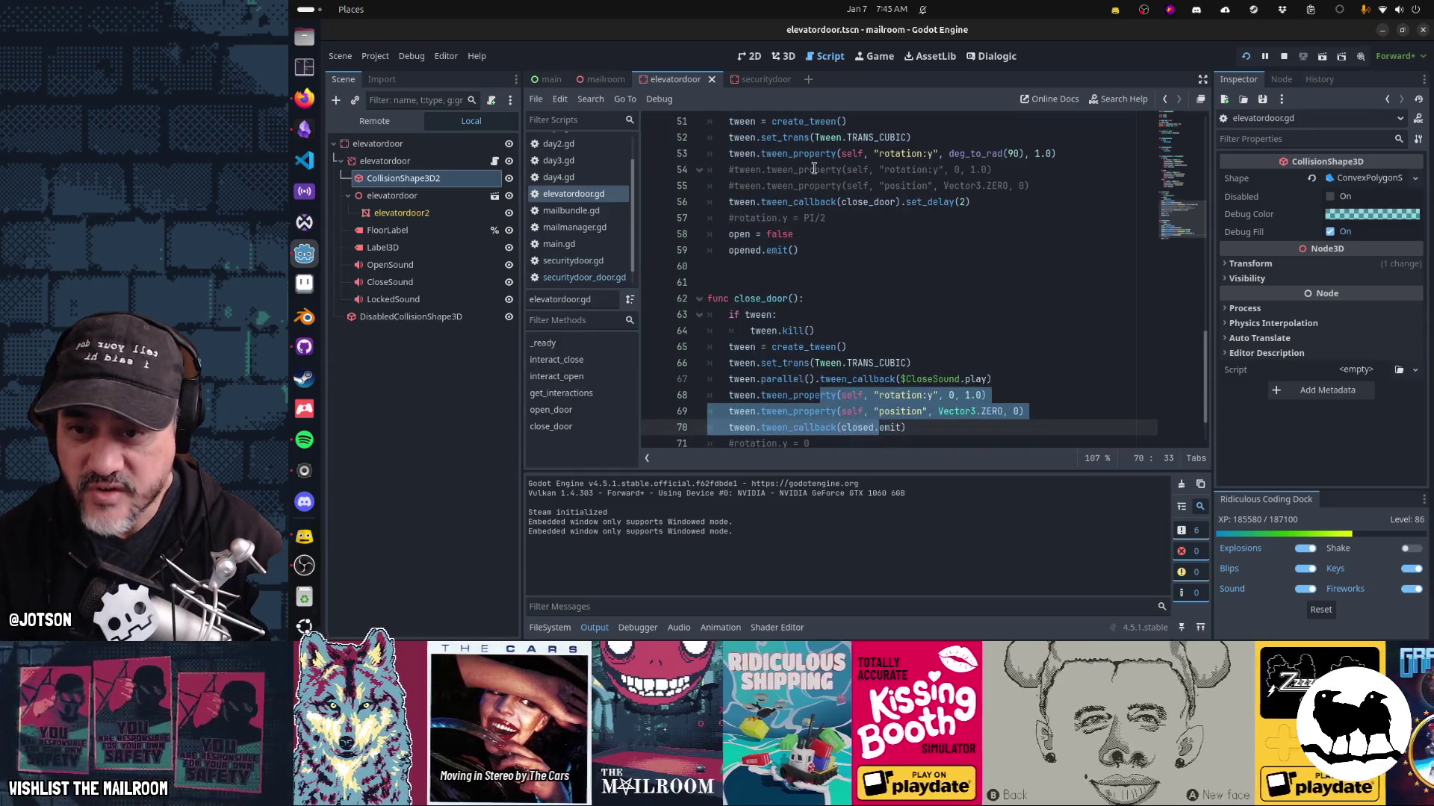
{"action": "left_click_drag", "start_coordinate": [858, 153], "coordinate": [879, 186]}
{"action": "scroll", "coordinate": [932, 274], "scroll_direction": "down", "scroll_amount": 1}
{"action": "left_click_drag", "start_coordinate": [838, 283], "coordinate": [889, 378]}
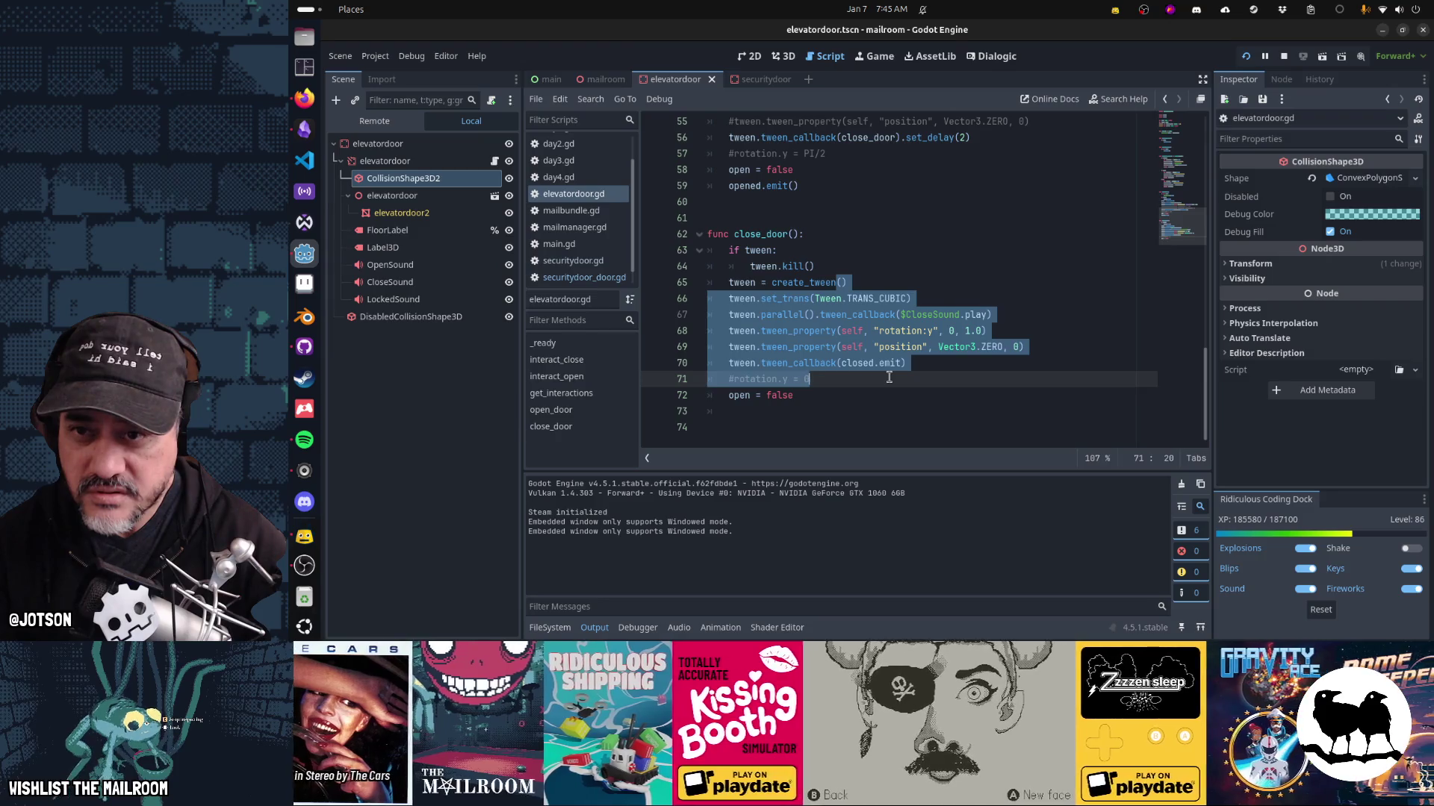
{"action": "scroll", "coordinate": [888, 377], "scroll_direction": "up", "scroll_amount": 3}
Delete commented-out tween lines 54–55 and the commented rotation.y = 0 and rotation.y = PI/2 lines.
{"action": "left_click", "coordinate": [953, 250]}
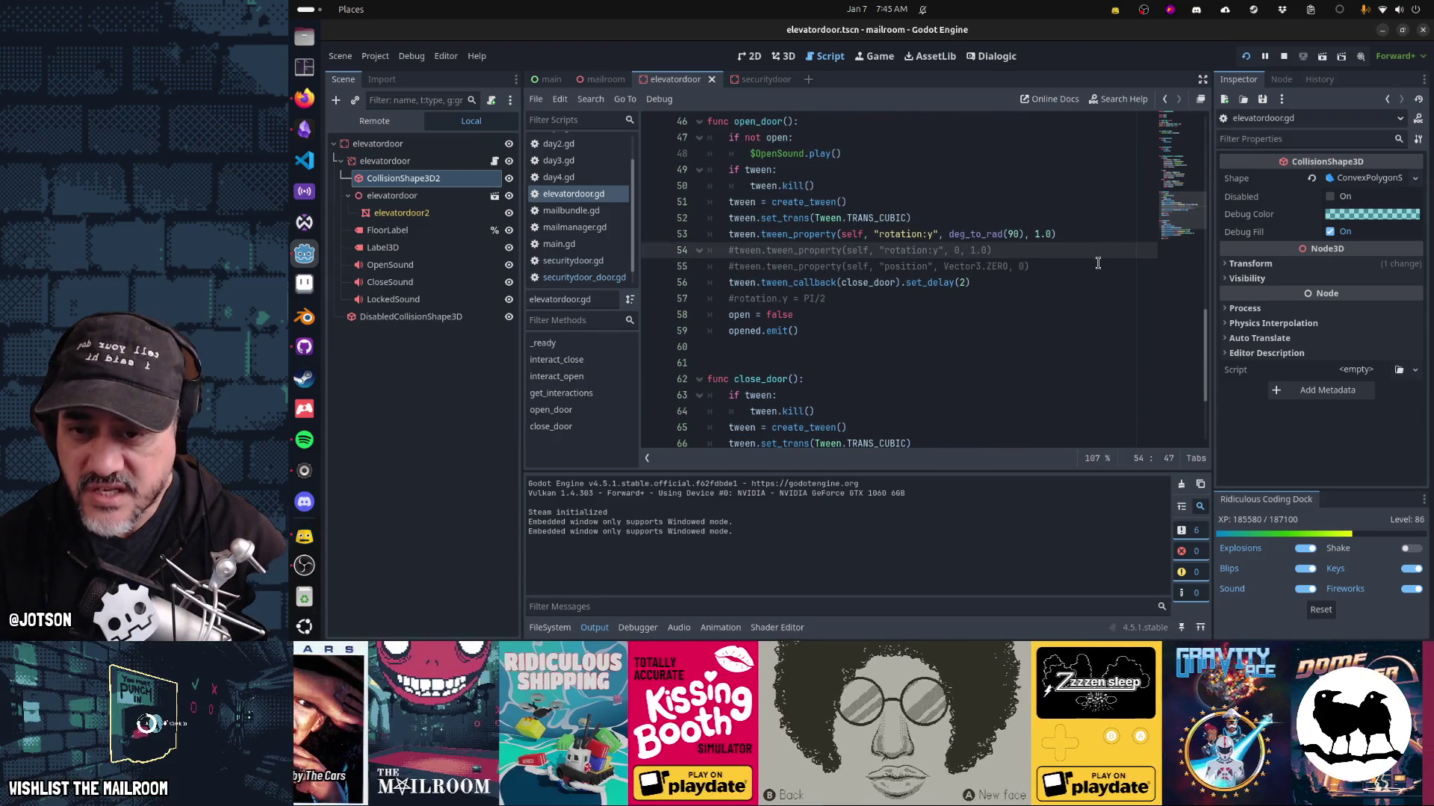
{"action": "key", "text": "ctrl+x"}
{"action": "key", "text": "ctrl+x"}
{"action": "scroll", "coordinate": [996, 374], "scroll_direction": "down", "scroll_amount": 2}
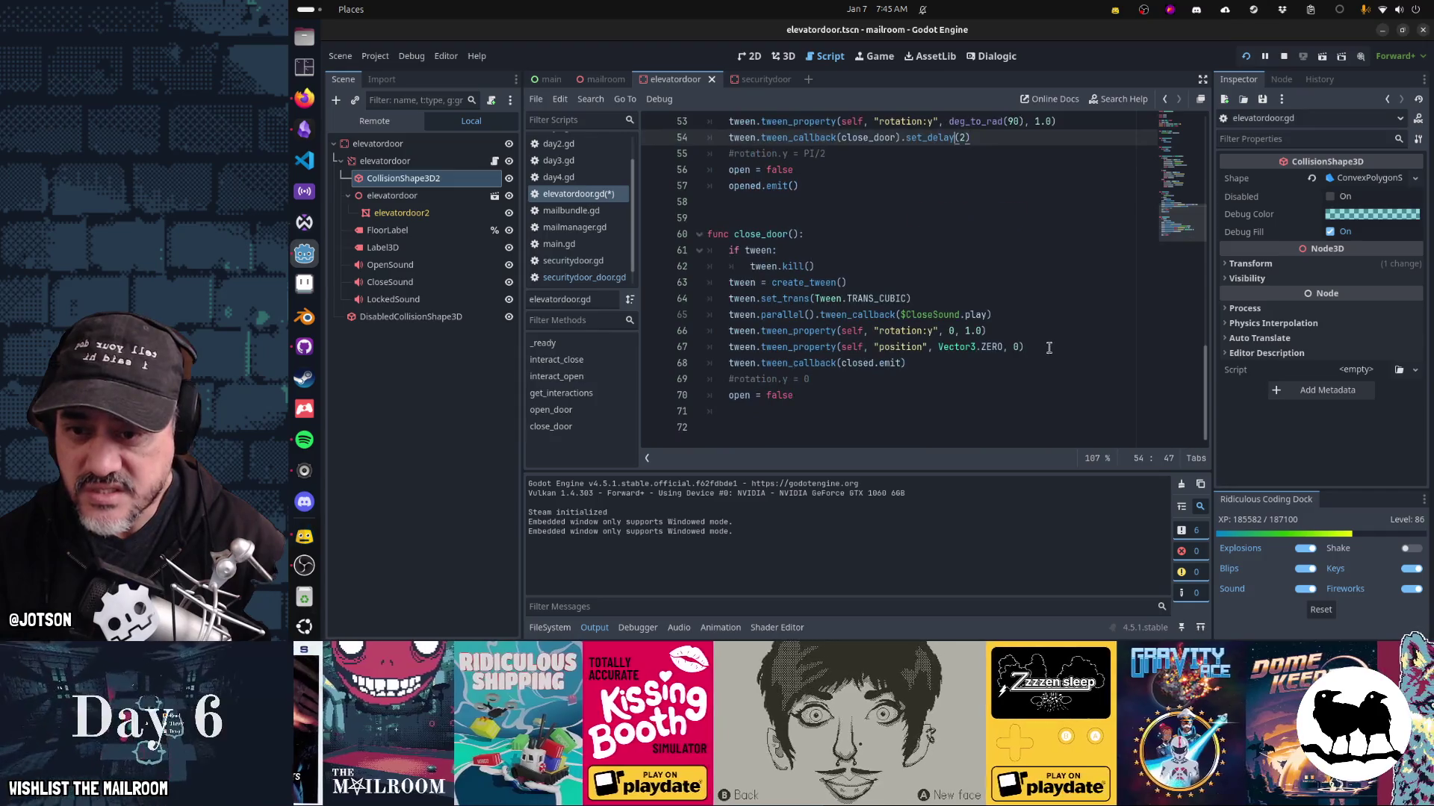
{"action": "left_click", "coordinate": [996, 374]}
{"action": "key", "text": "ctrl+x"}
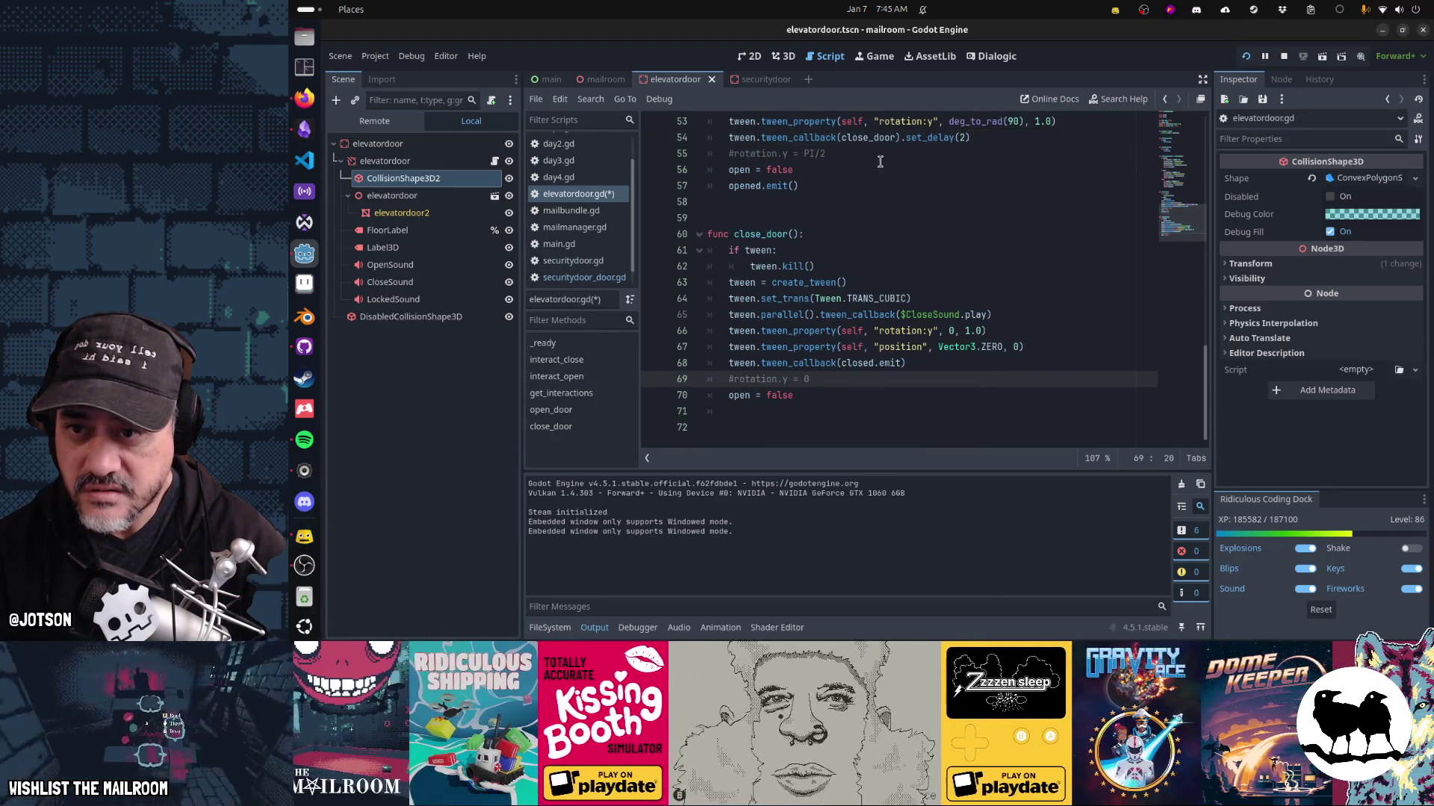
{"action": "left_click", "coordinate": [873, 154]}
{"action": "key", "text": "ctrl+x"}
Comment out the close_door position tween, then save and run the game with F5.
{"action": "left_click", "coordinate": [1051, 331]}
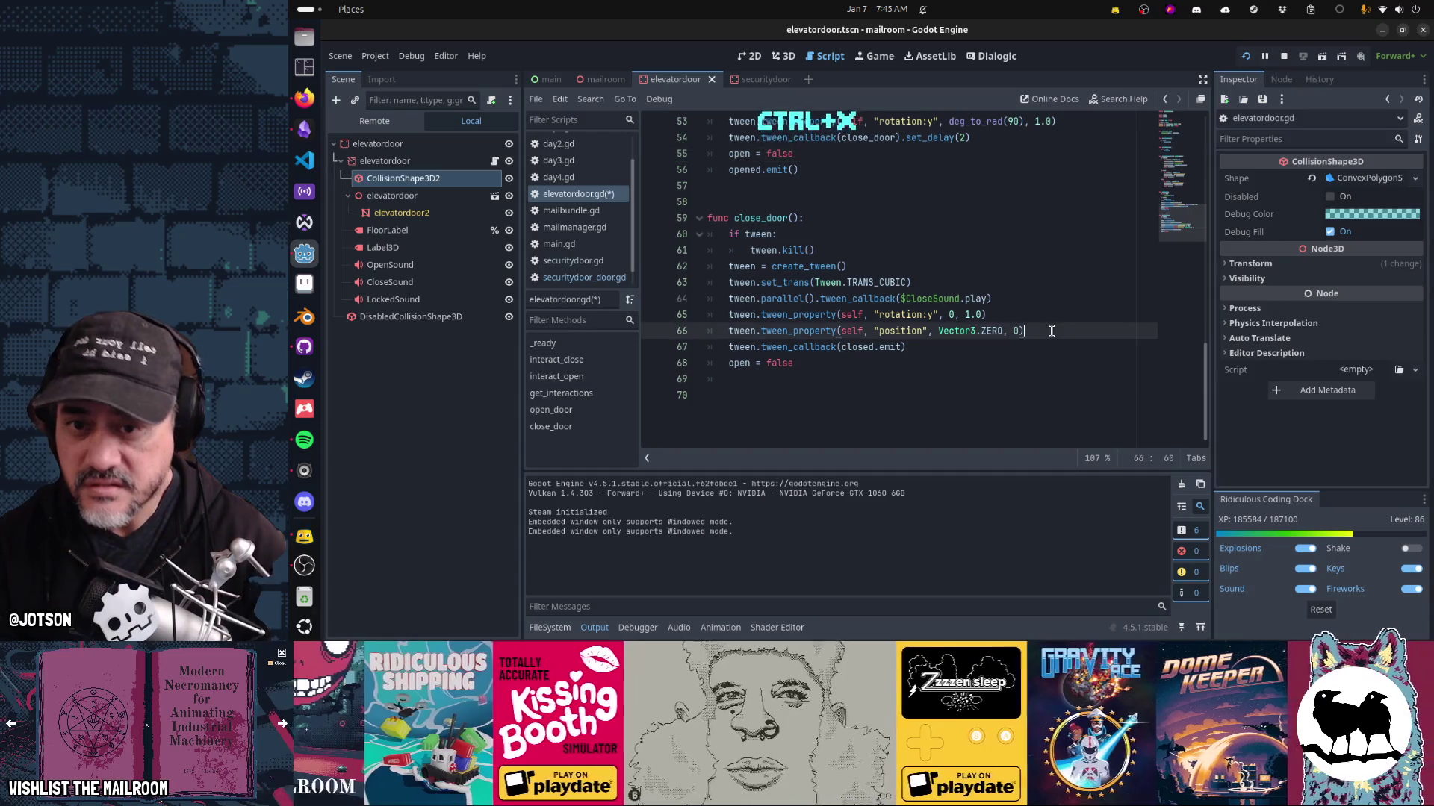
{"action": "key", "text": "Home"}
{"action": "type", "text": "#"}
{"action": "scroll", "coordinate": [1051, 330], "scroll_direction": "up", "scroll_amount": 3}
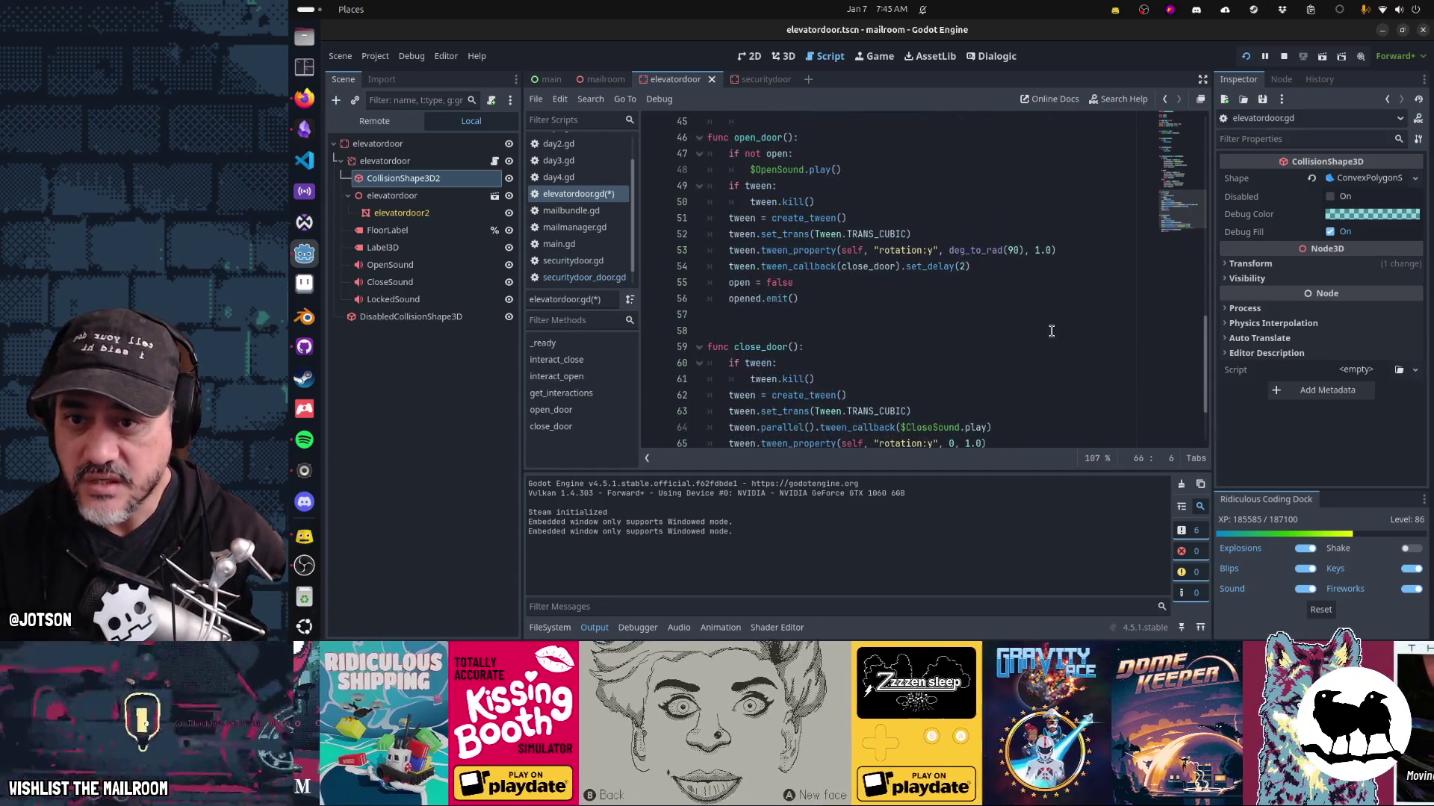
{"action": "key", "text": "F5"}
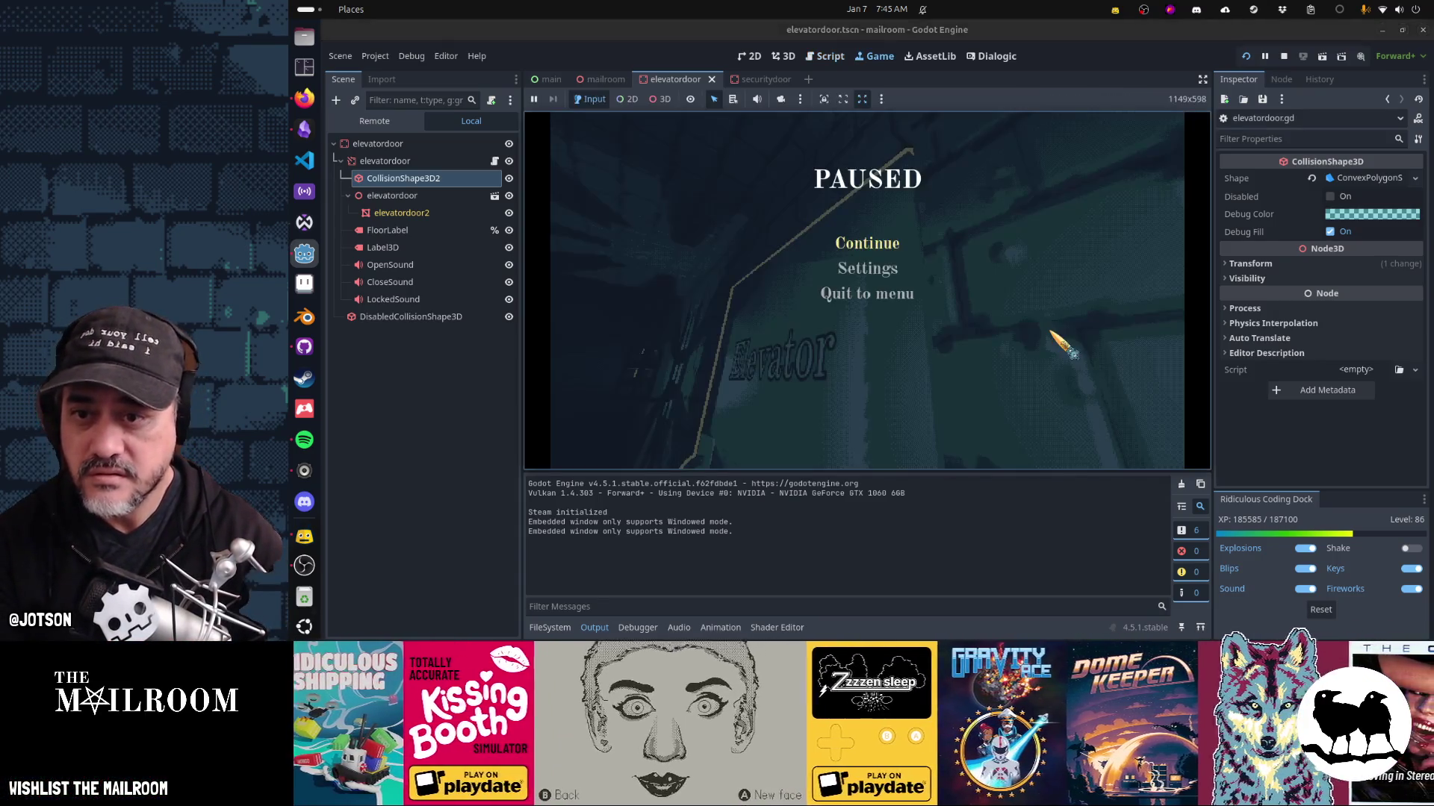
{"action": "left_click", "coordinate": [898, 246]}
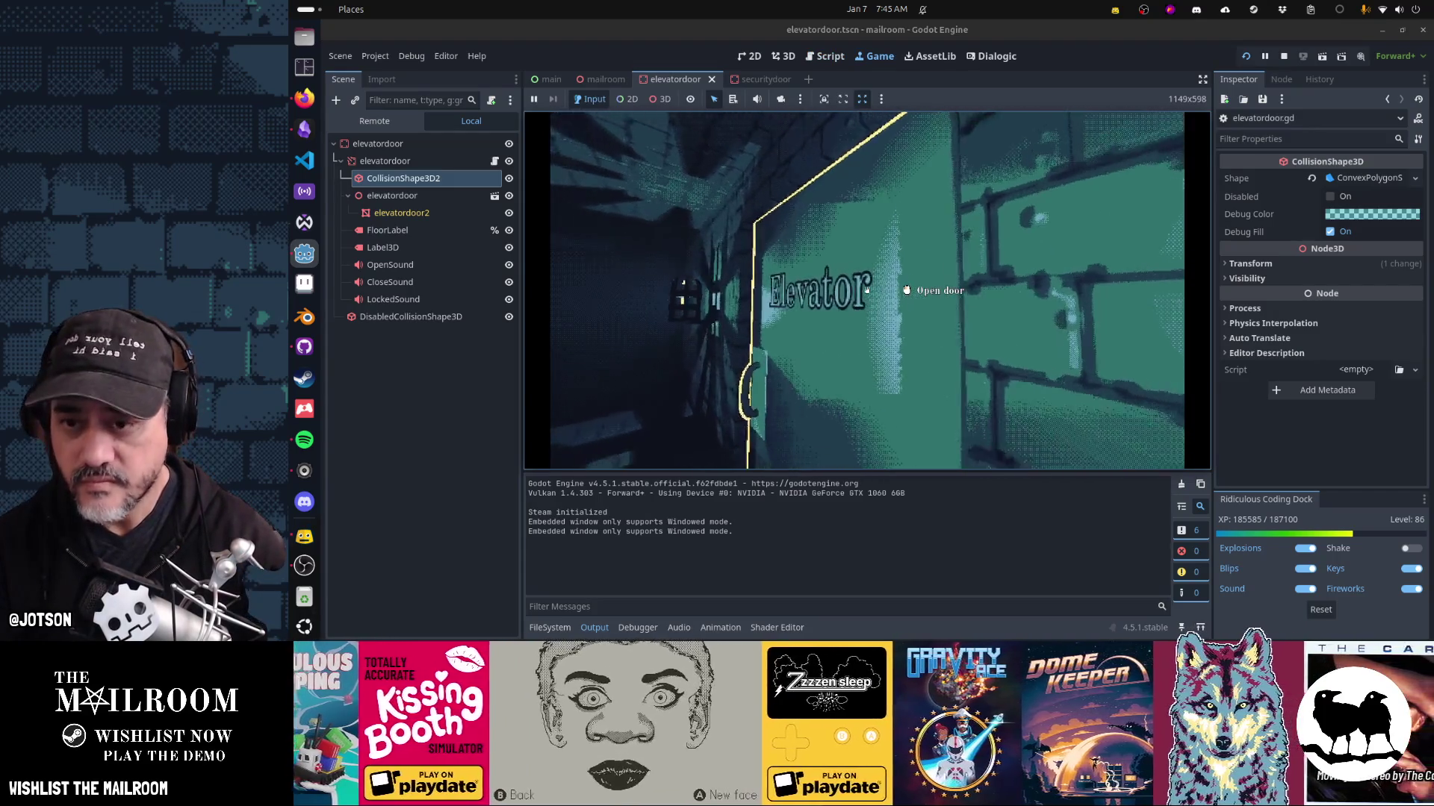
{"action": "left_click", "coordinate": [866, 289]}
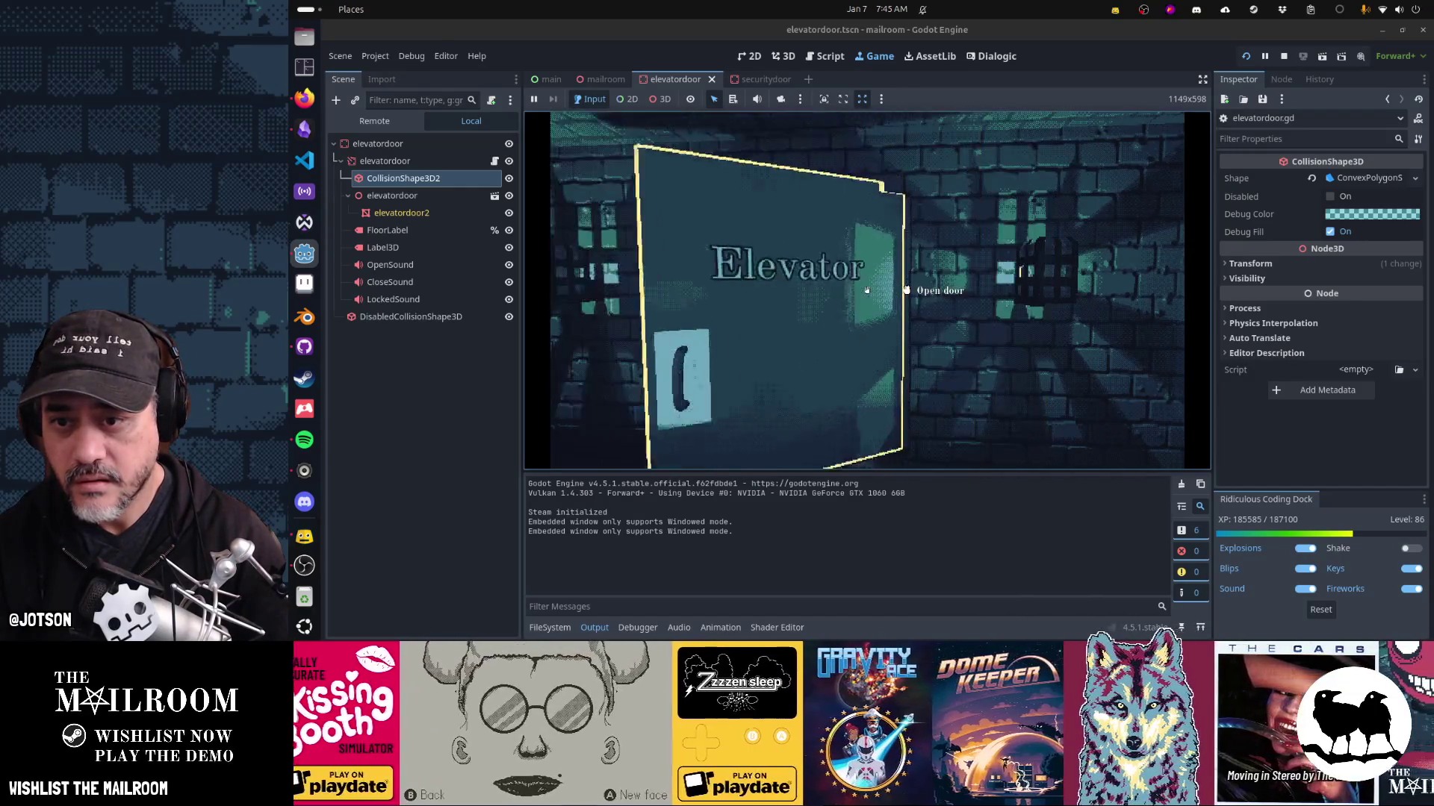
{"action": "key", "text": "w"}
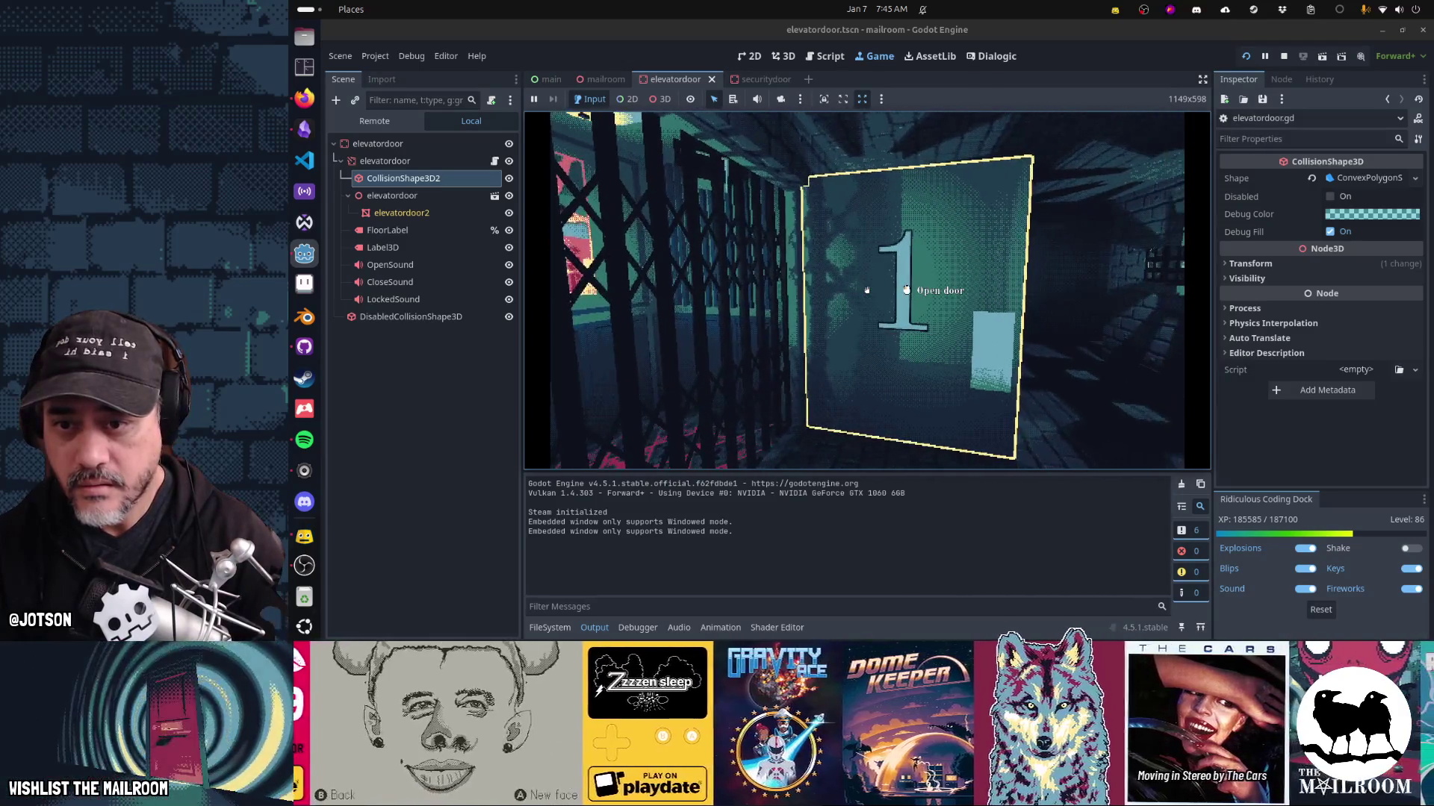
{"action": "key", "text": "w"}
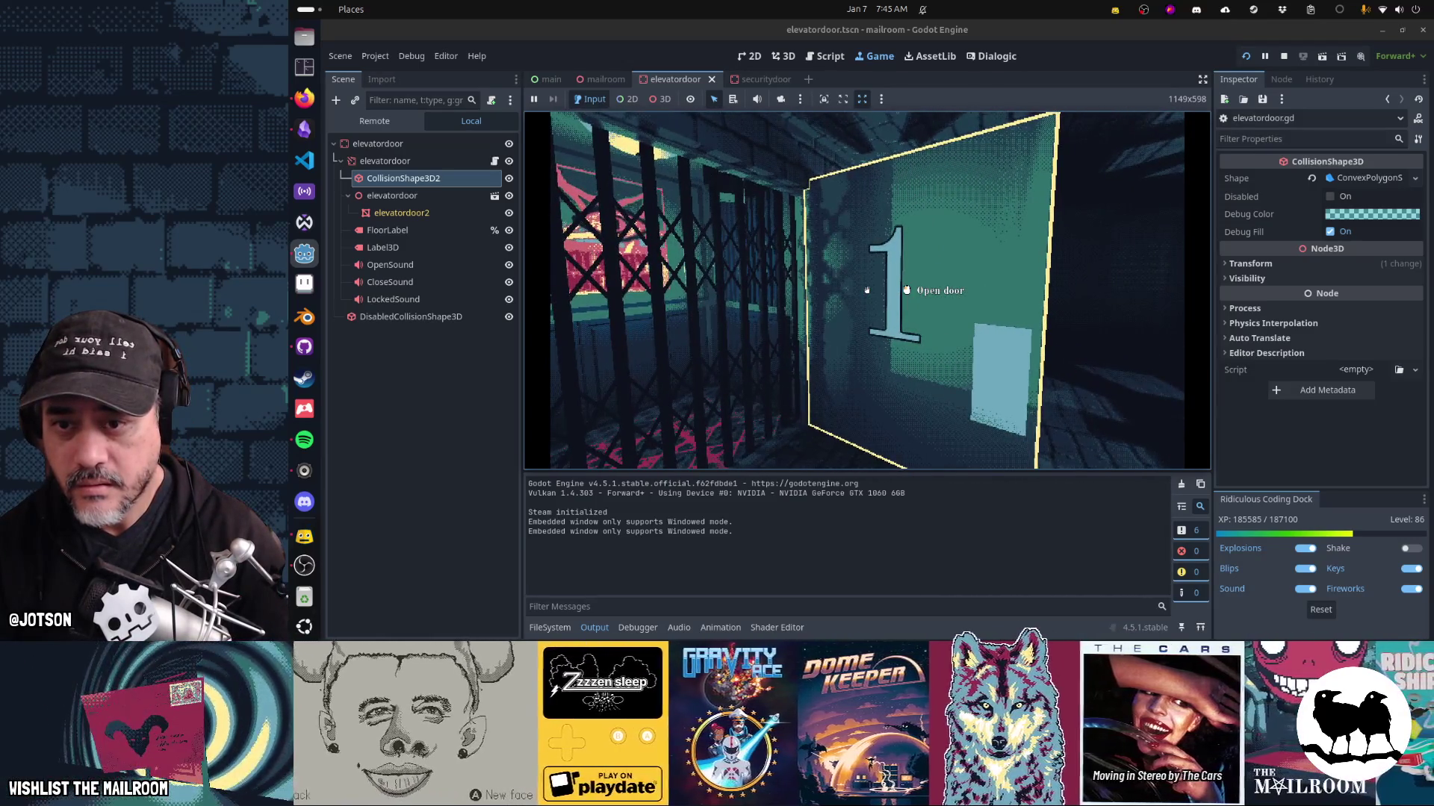
{"action": "left_click", "coordinate": [867, 290]}
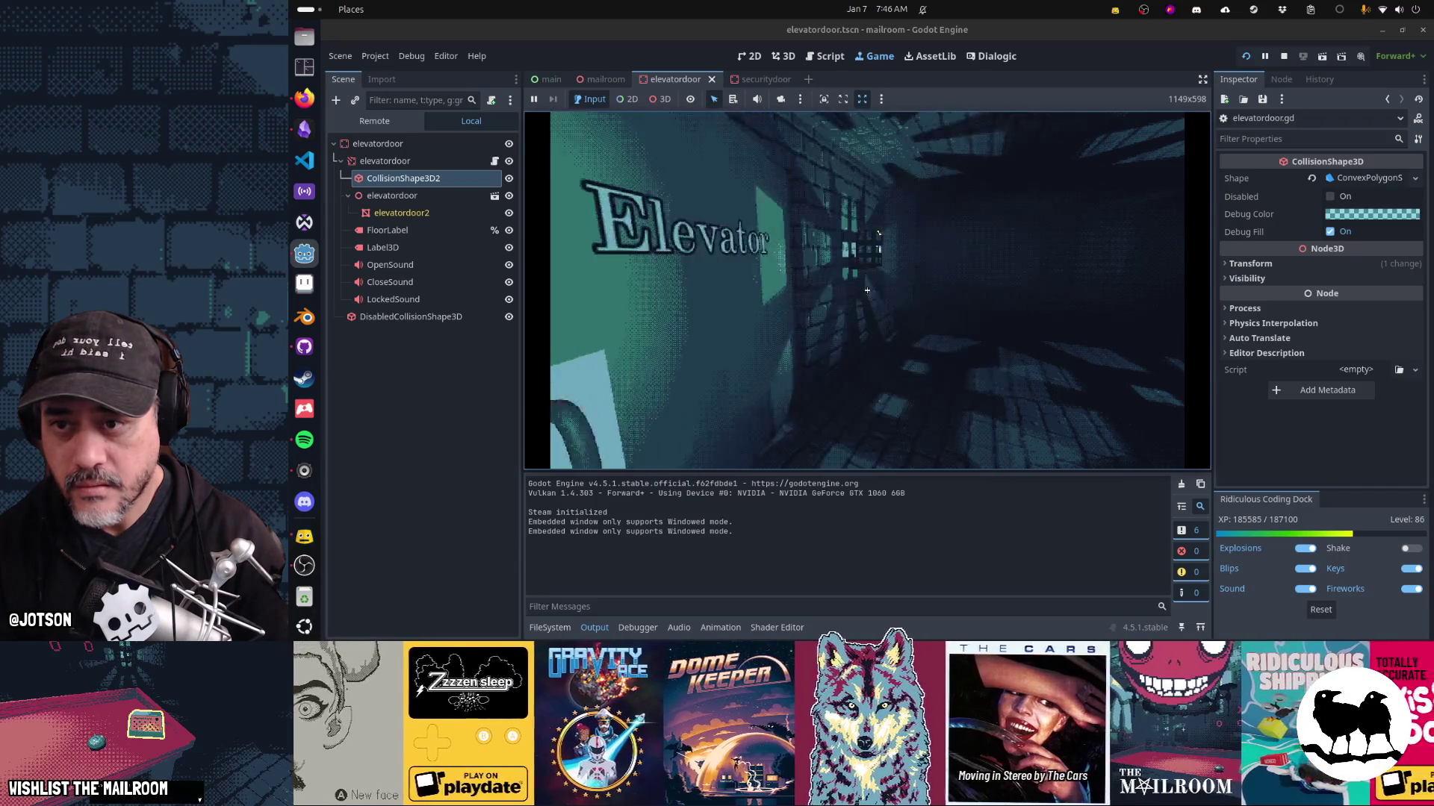
{"action": "left_click", "coordinate": [867, 290]}
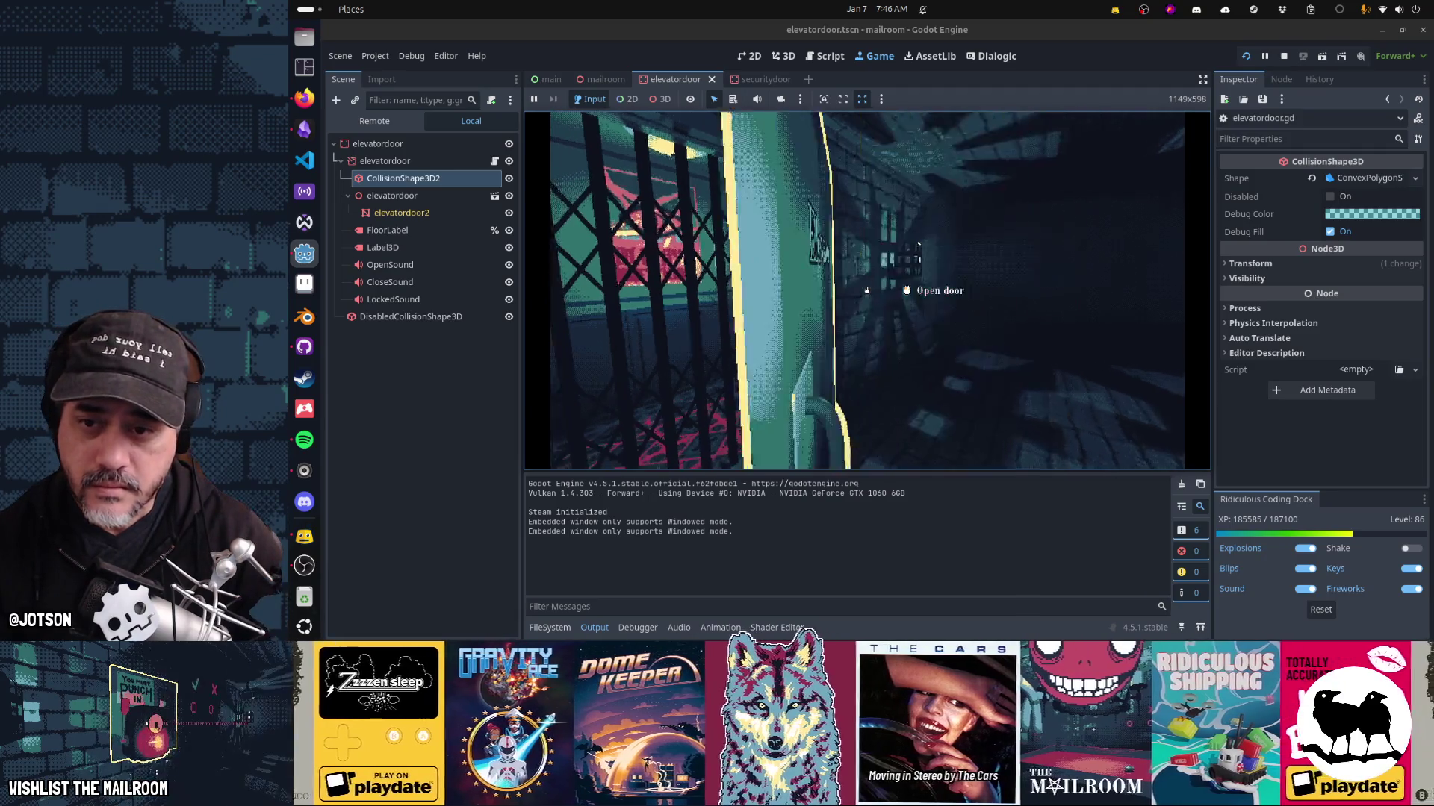
{"action": "left_click", "coordinate": [867, 290]}
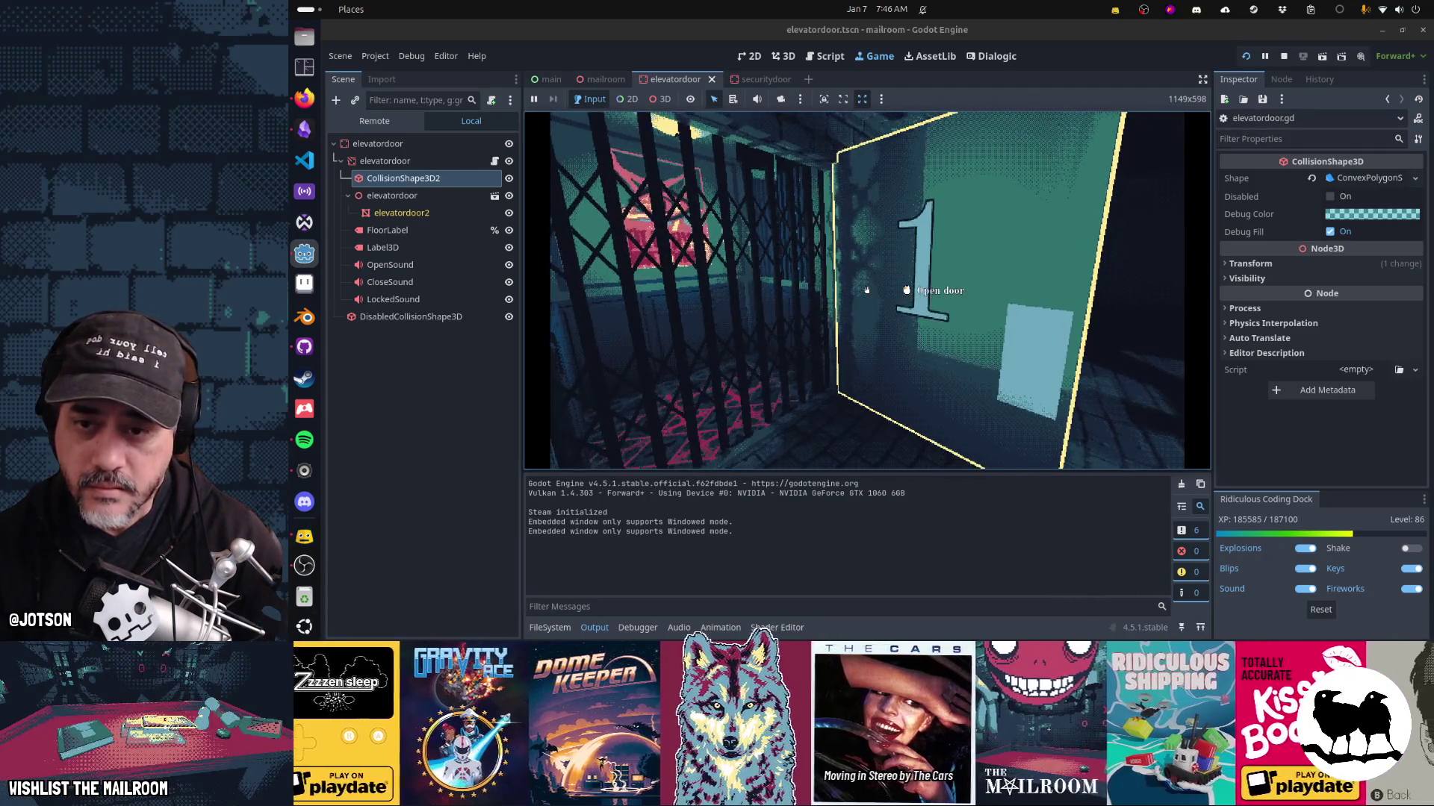
{"action": "left_click", "coordinate": [867, 290]}
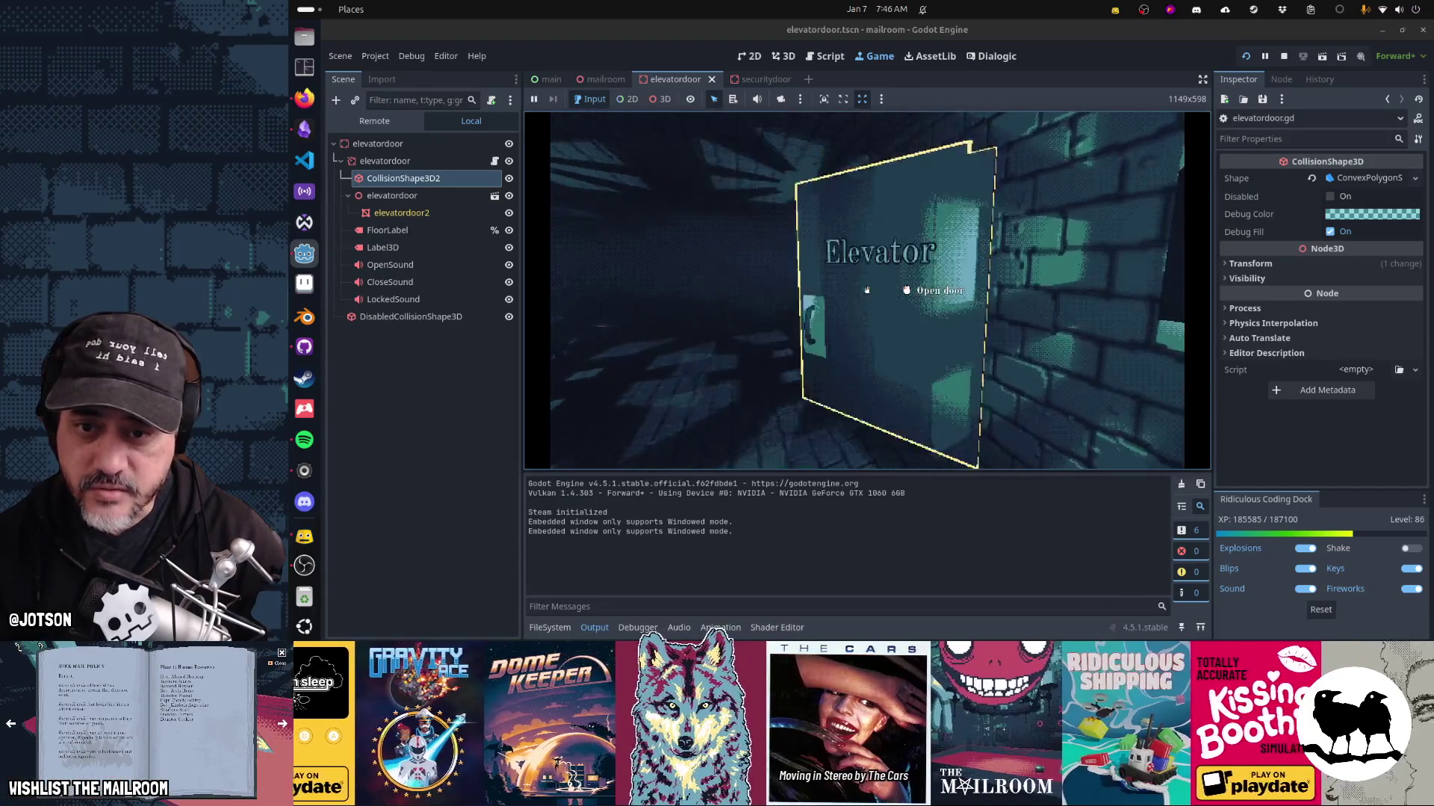
{"action": "left_click", "coordinate": [867, 290]}
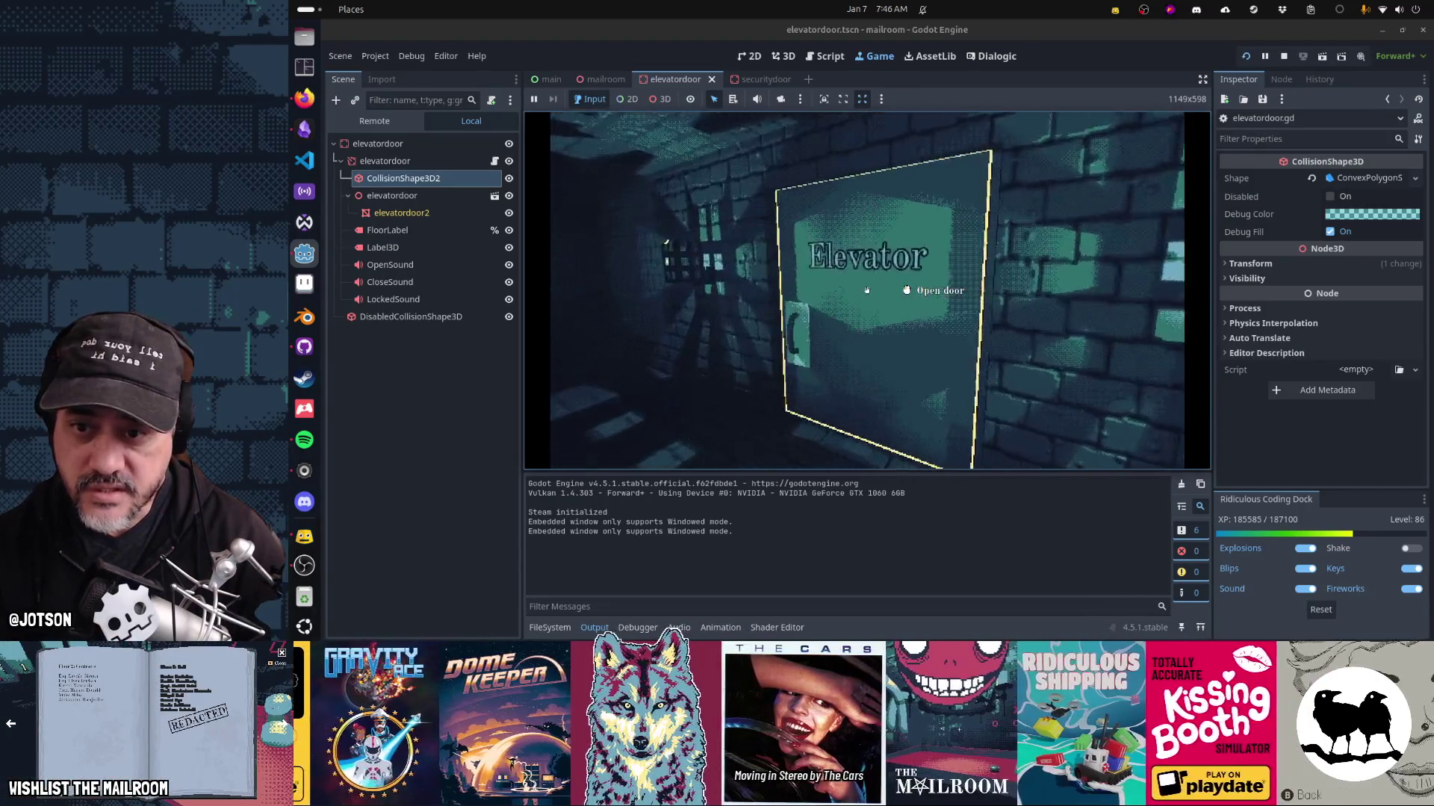
{"action": "left_click", "coordinate": [867, 290]}
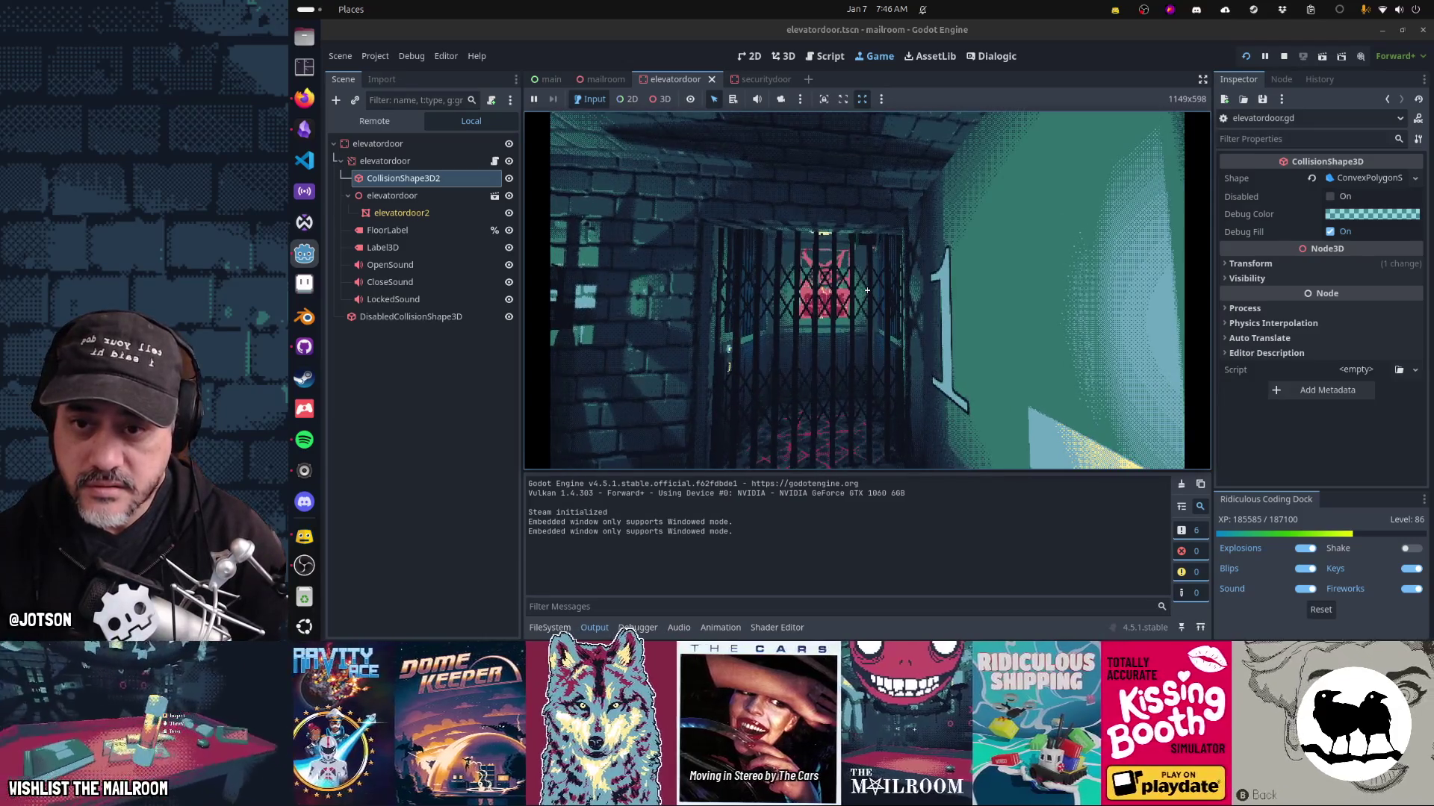
{"action": "left_click", "coordinate": [867, 289]}
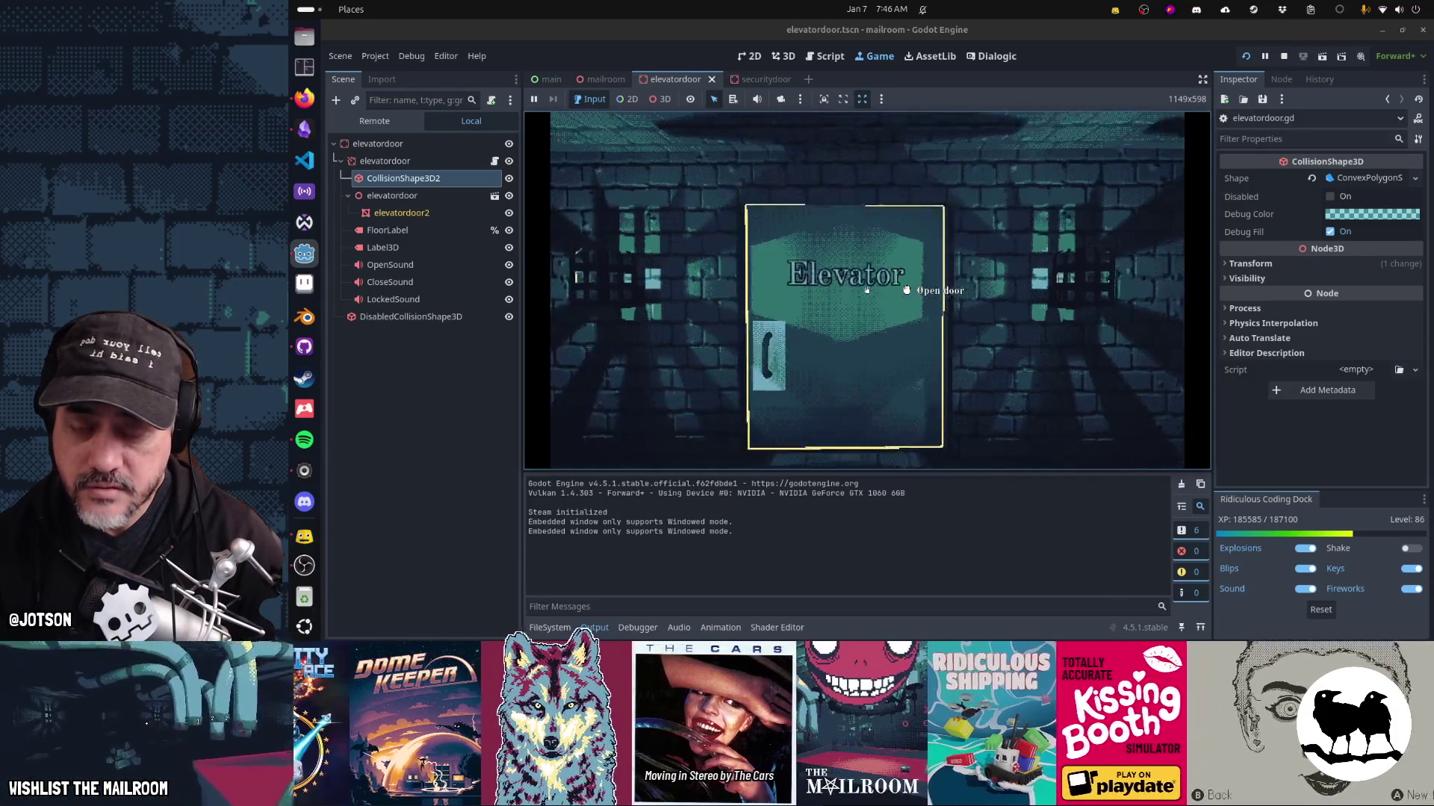
{"action": "left_click", "coordinate": [867, 290]}
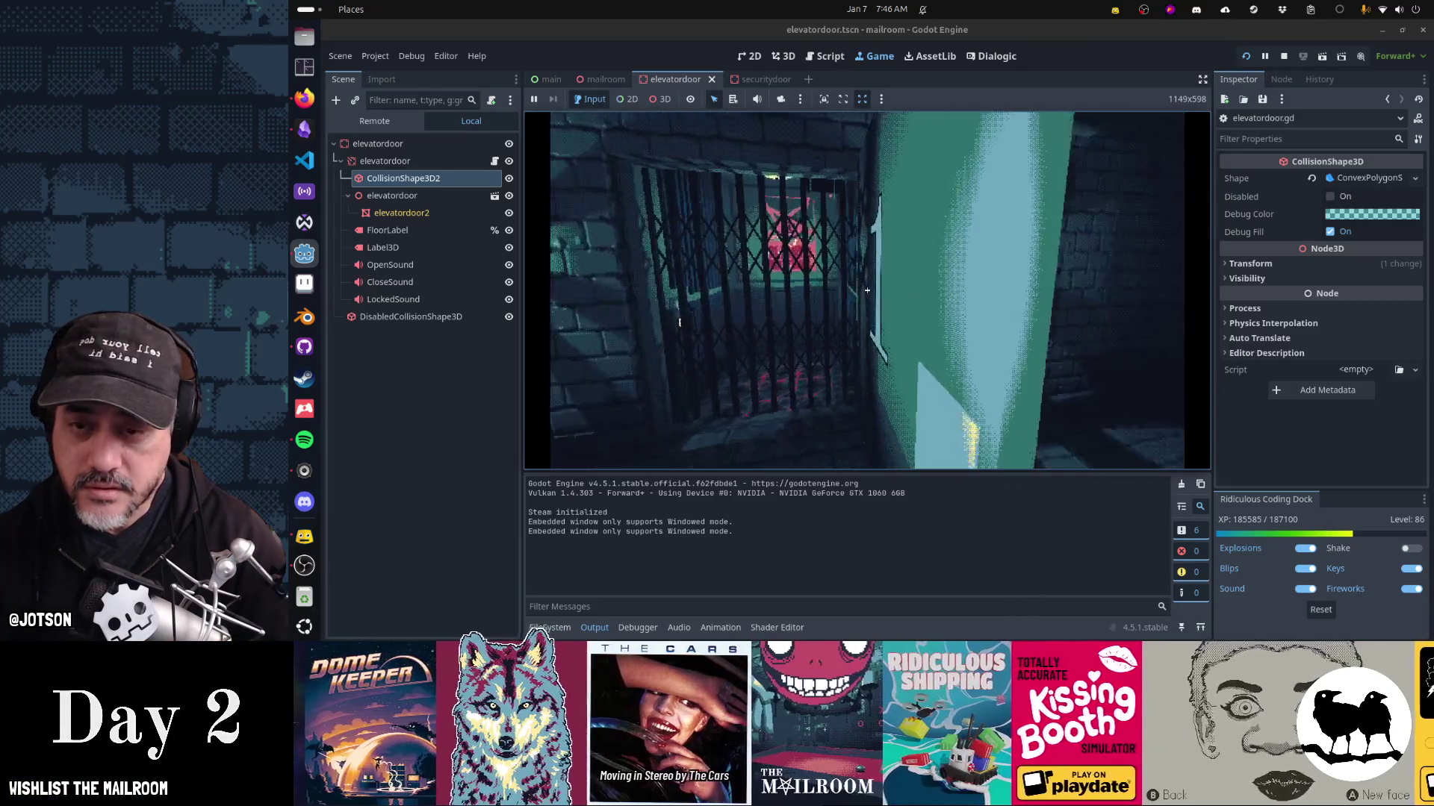
{"action": "left_click", "coordinate": [867, 290]}
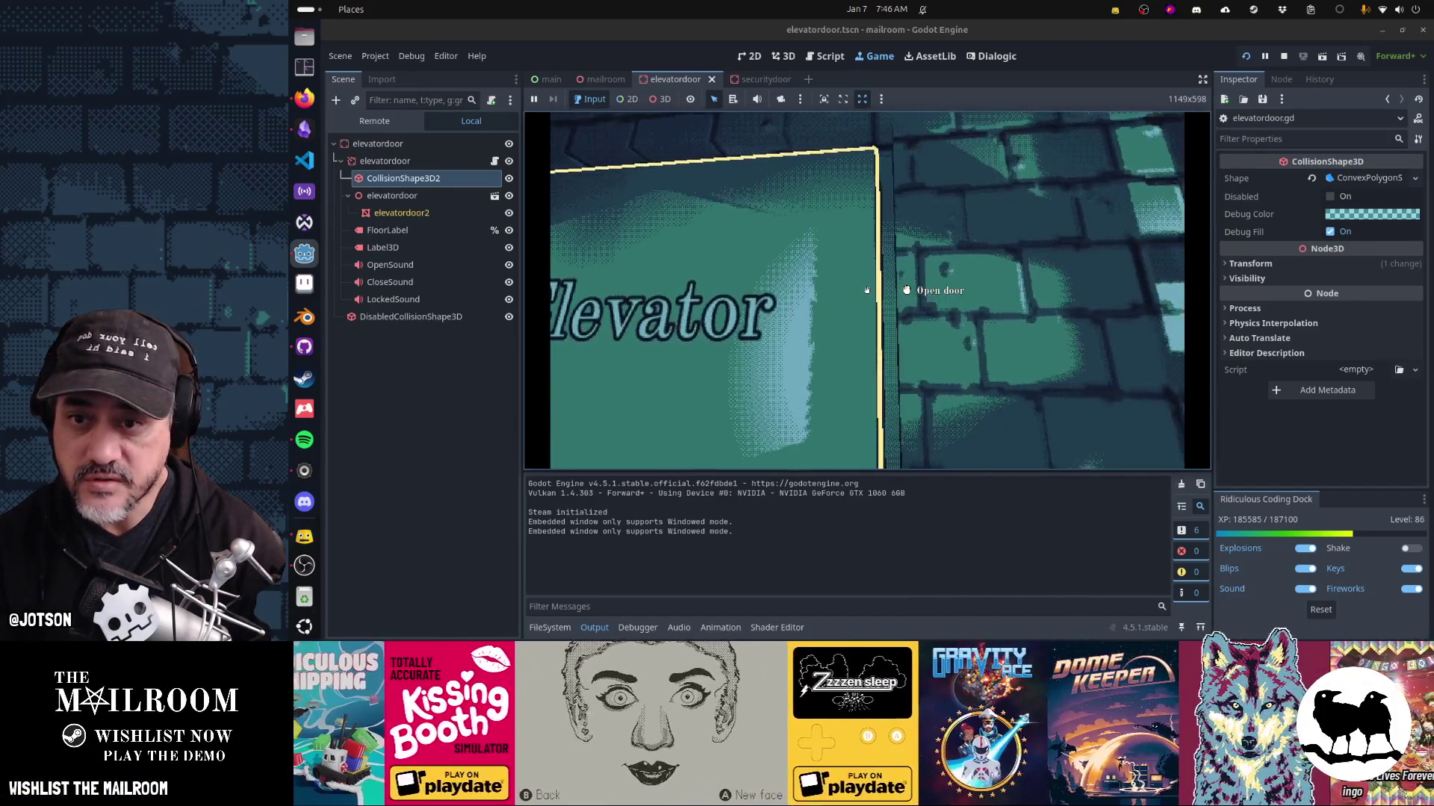
{"action": "left_click", "coordinate": [866, 291]}
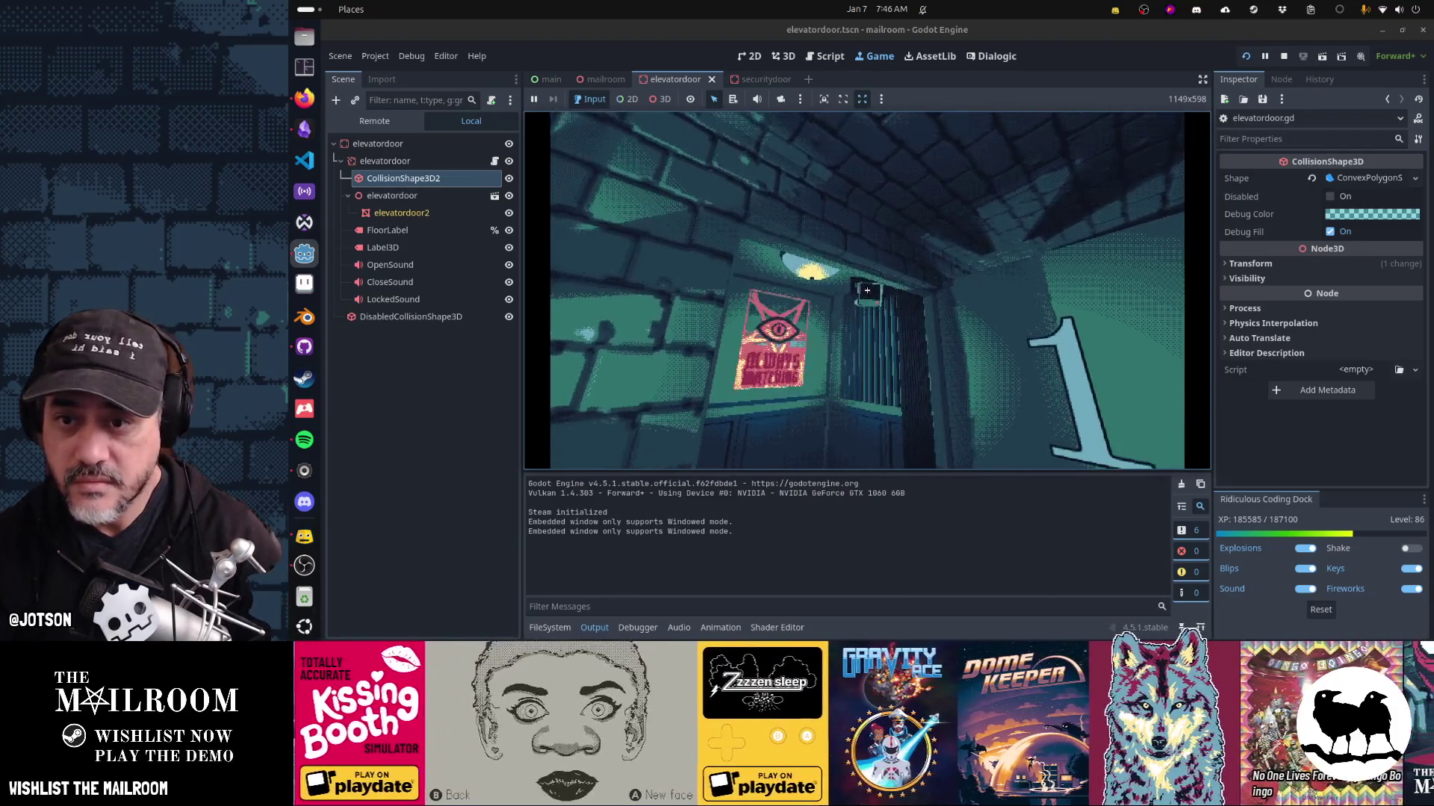
{"action": "left_click", "coordinate": [866, 291]}
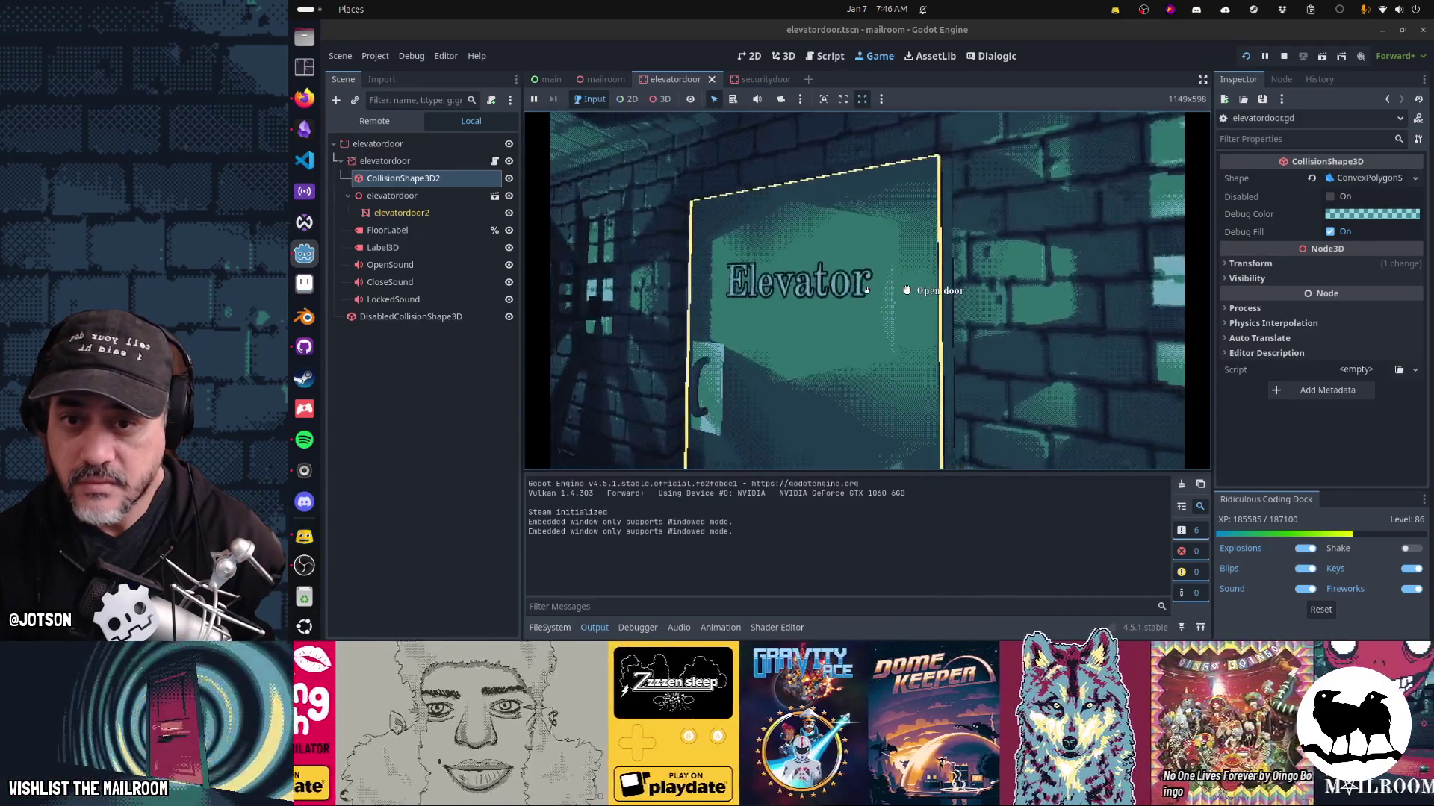
{"action": "left_click", "coordinate": [866, 291]}
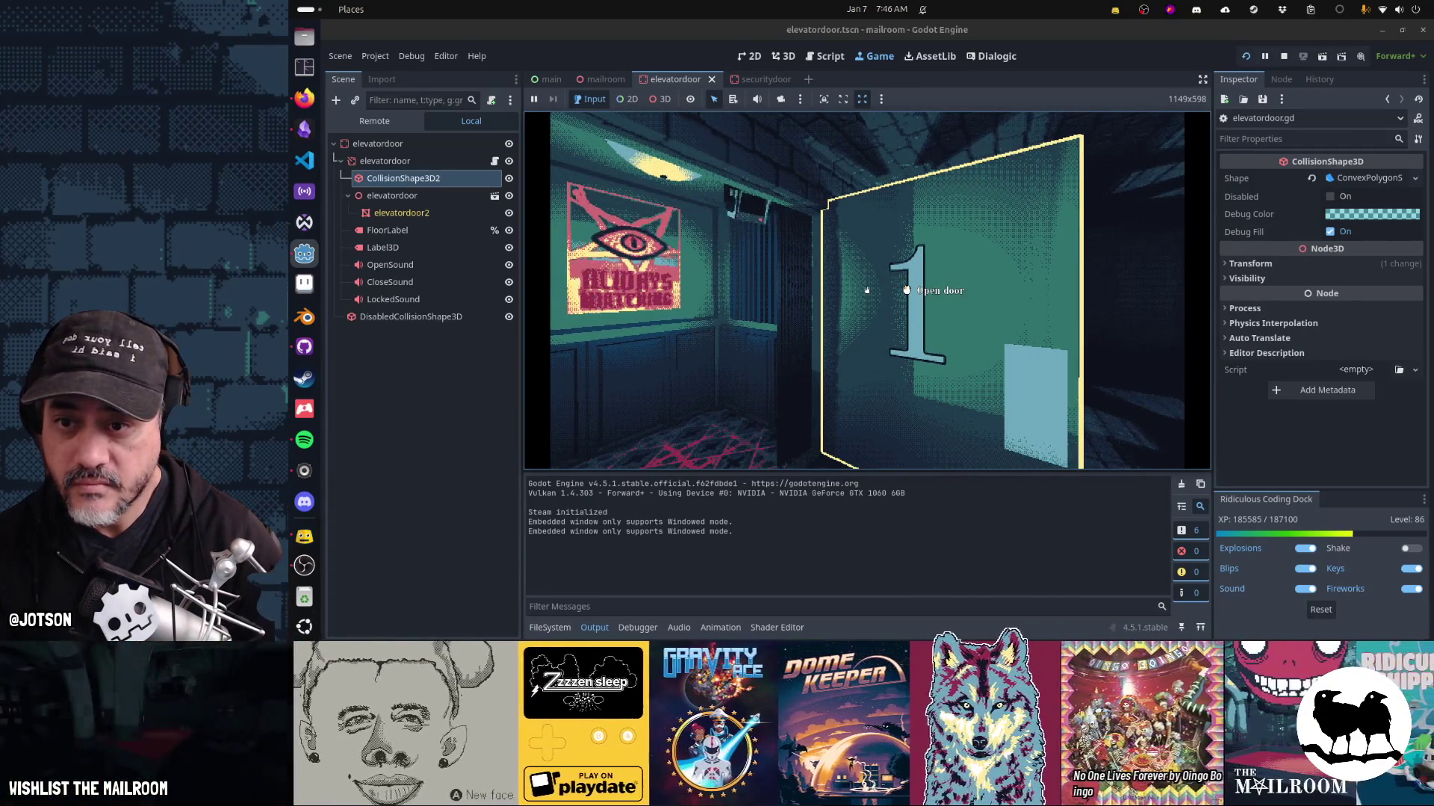
{"action": "left_click", "coordinate": [866, 290]}
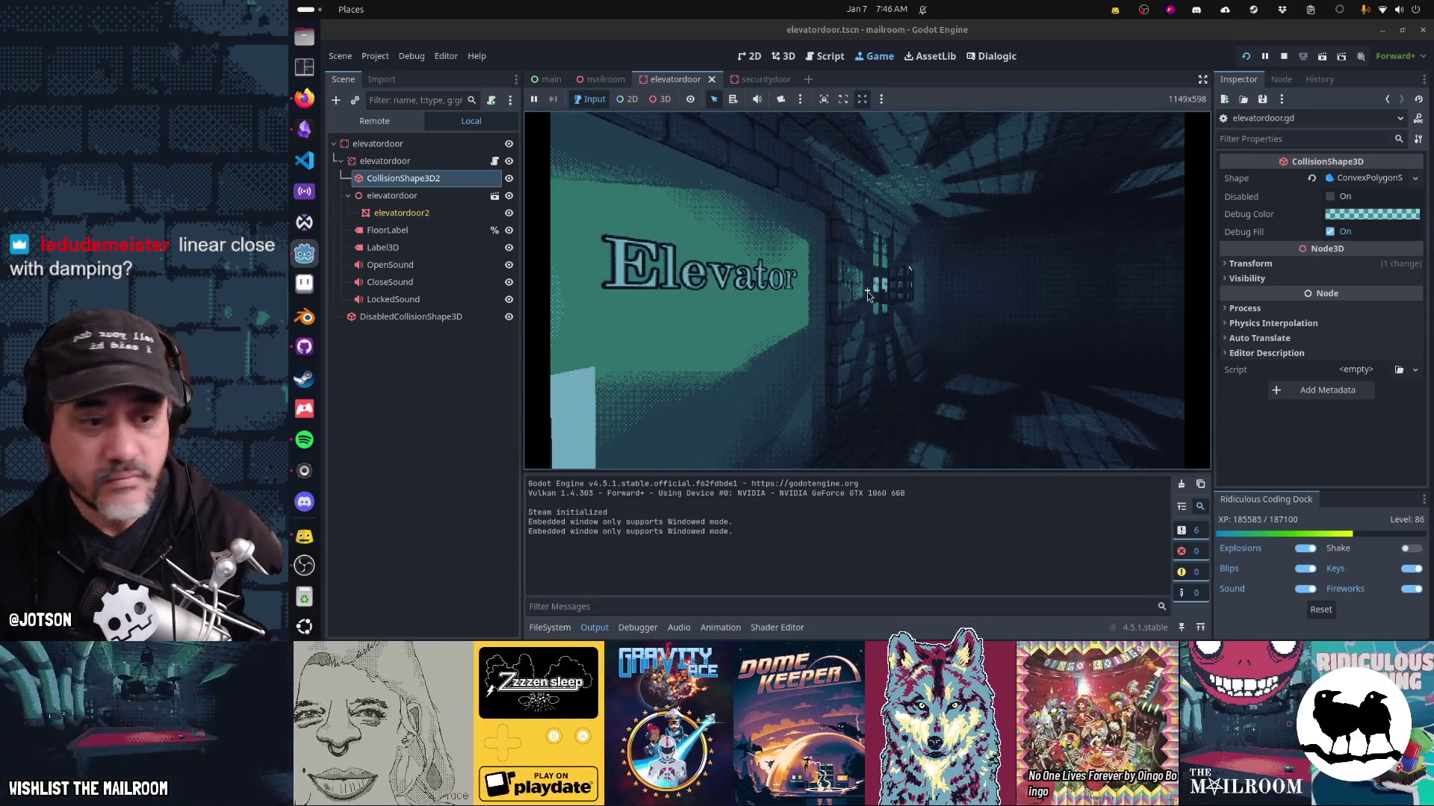
{"action": "key", "text": "Escape"}
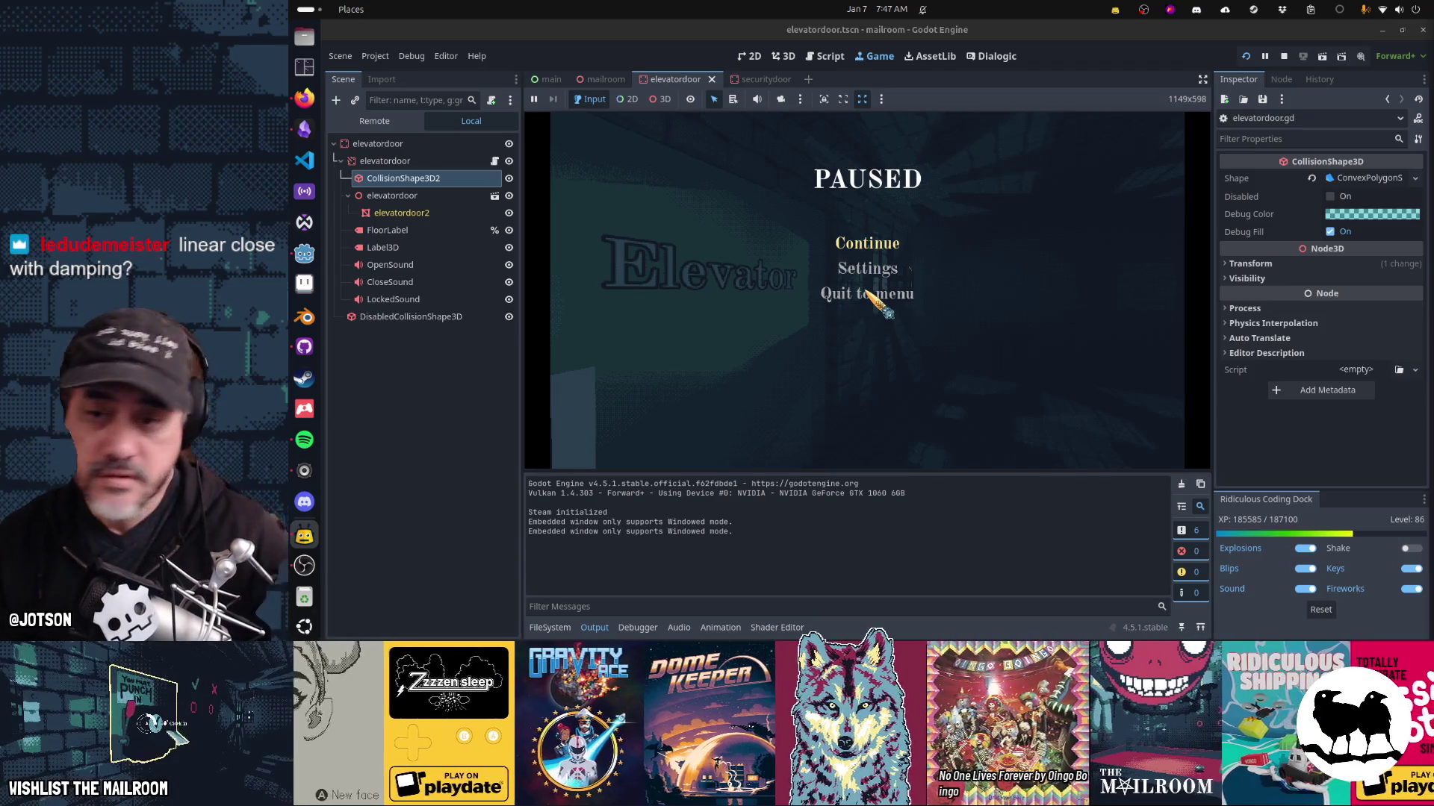
{"action": "left_click", "coordinate": [826, 56]}
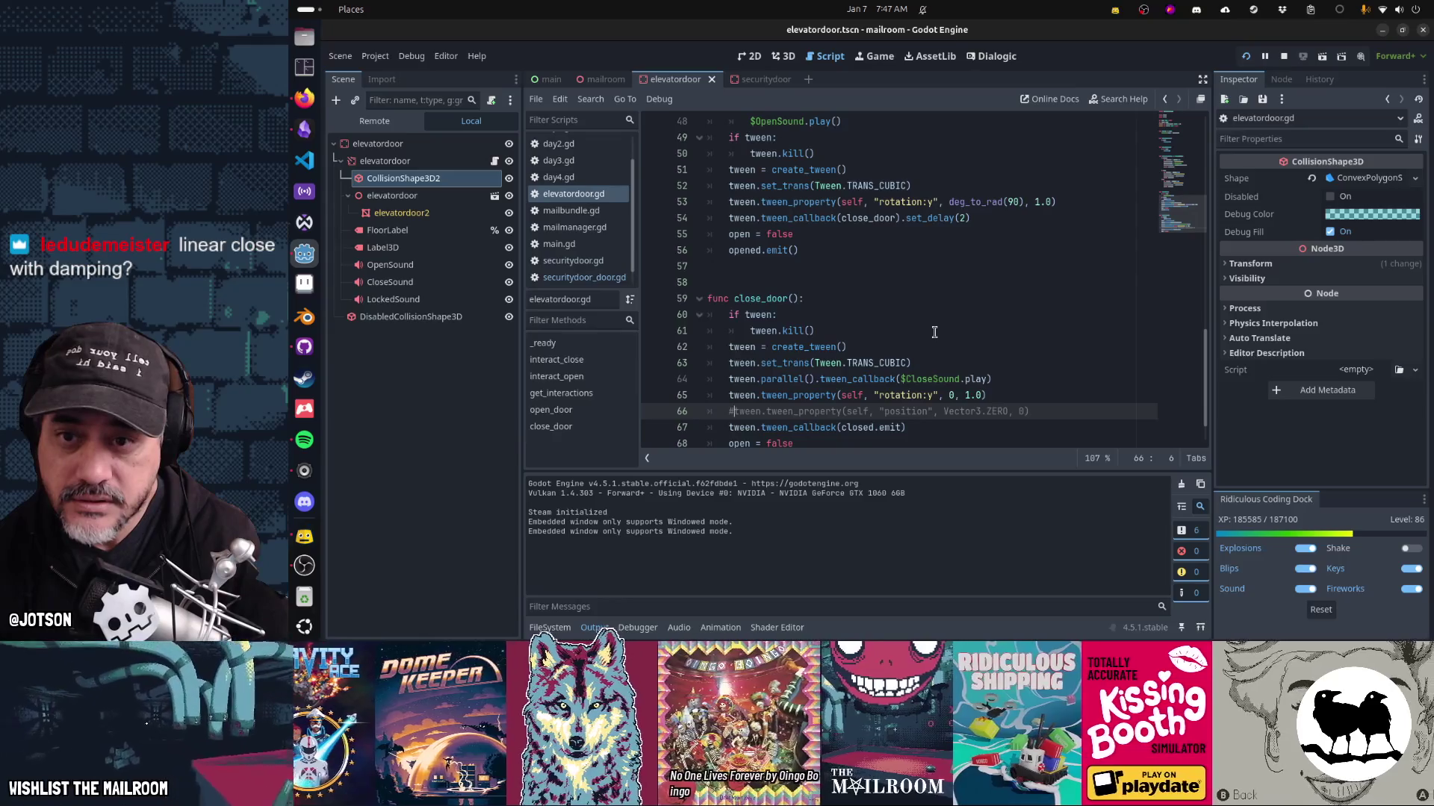
Undo recent script edits to restore the open_door rotation tween lines.
{"action": "key", "text": "ctrl+z"}
{"action": "key", "text": "ctrl+z"}
{"action": "key", "text": "ctrl+z"}
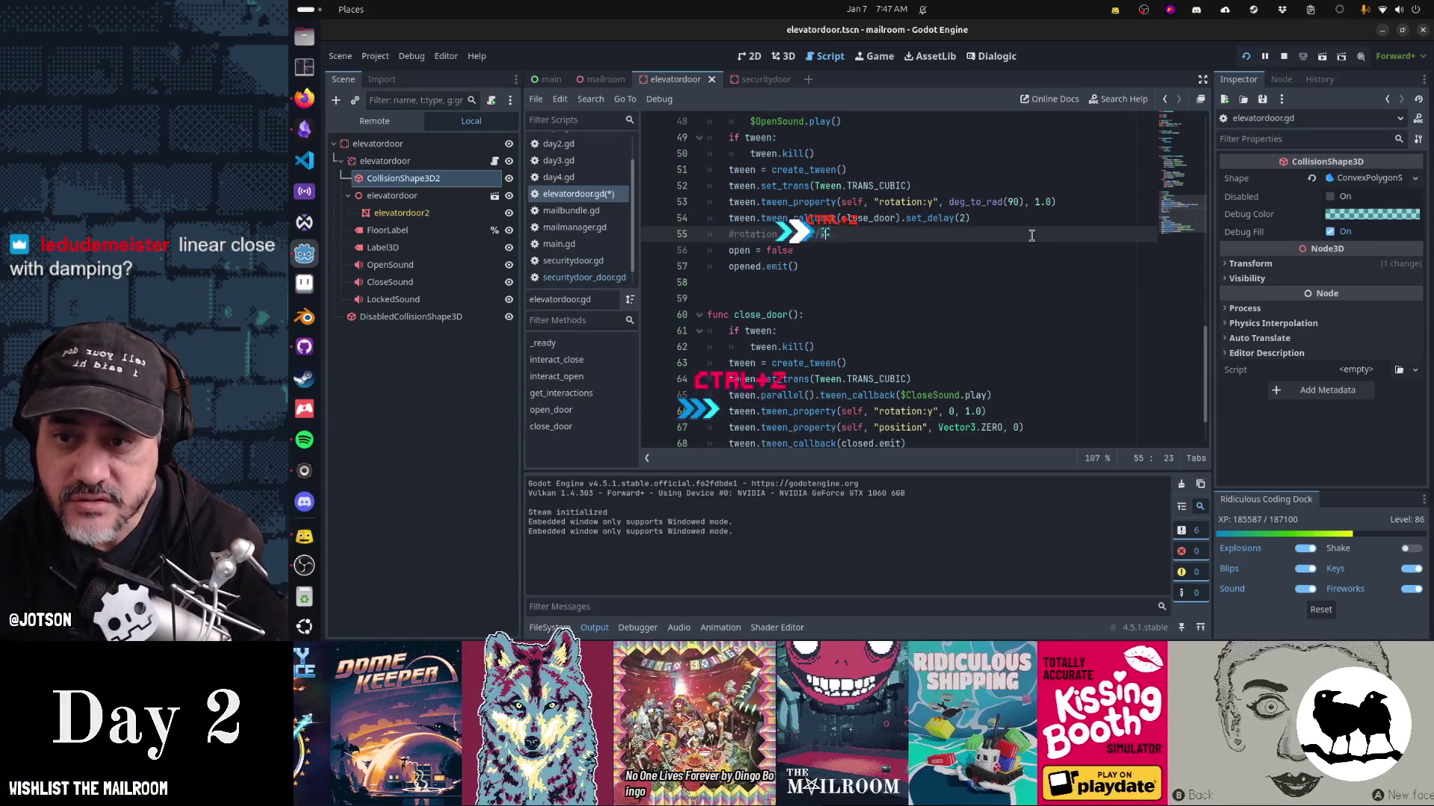
{"action": "key", "text": "ctrl+z"}
{"action": "key", "text": "ctrl+z"}
{"action": "key", "text": "ctrl+z"}
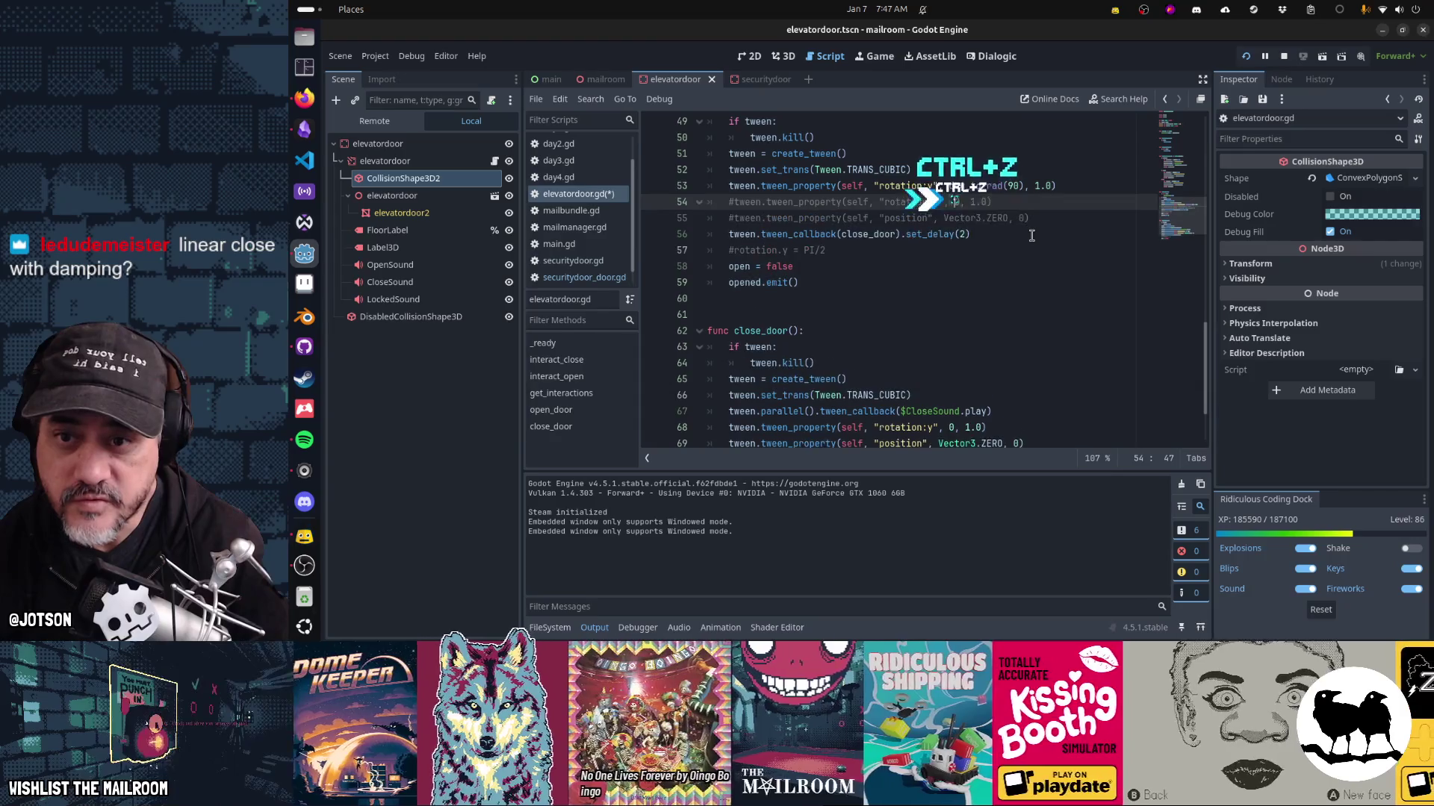
{"action": "key", "text": "ctrl+z"}
{"action": "key", "text": "ctrl+z"}
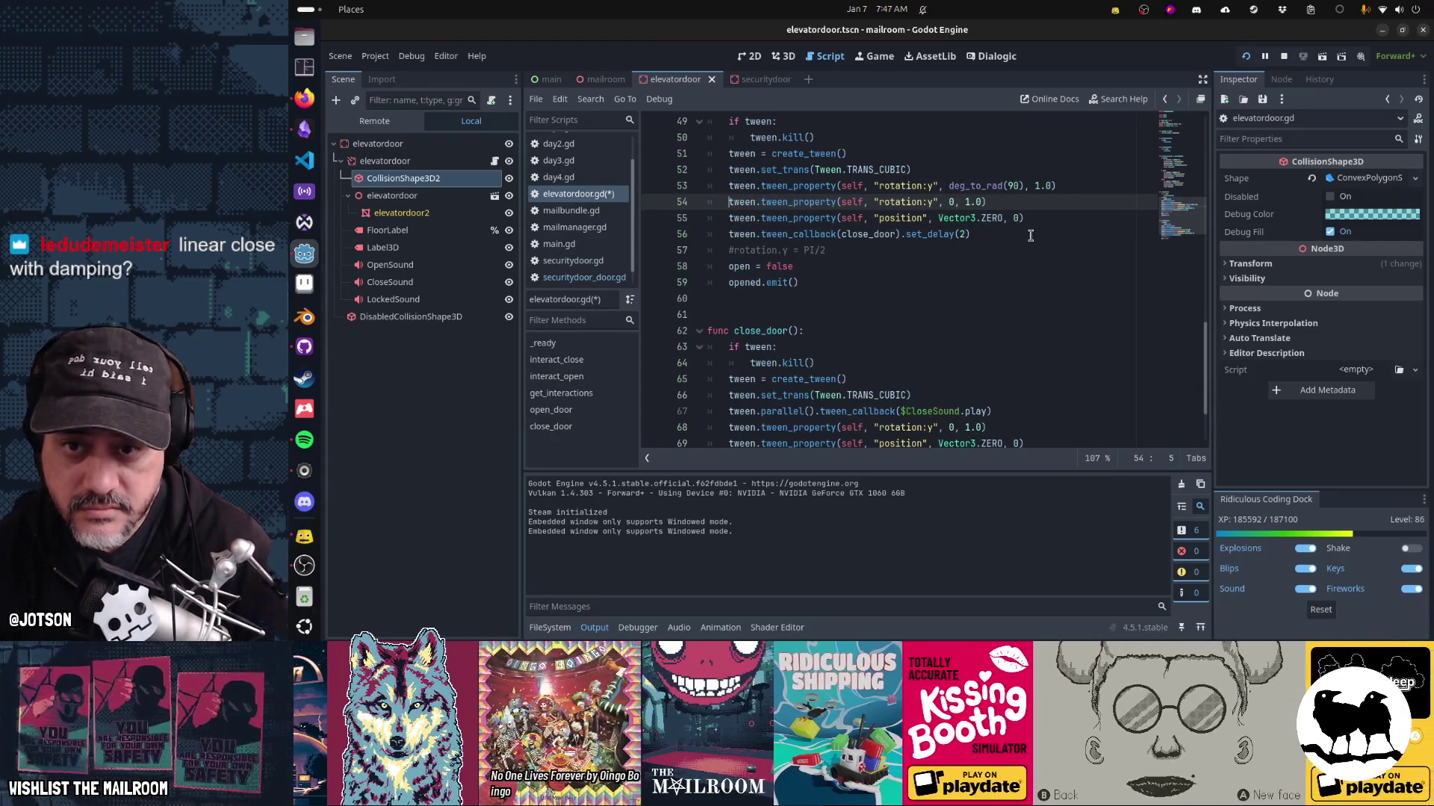
{"action": "key", "text": "ctrl+z"}
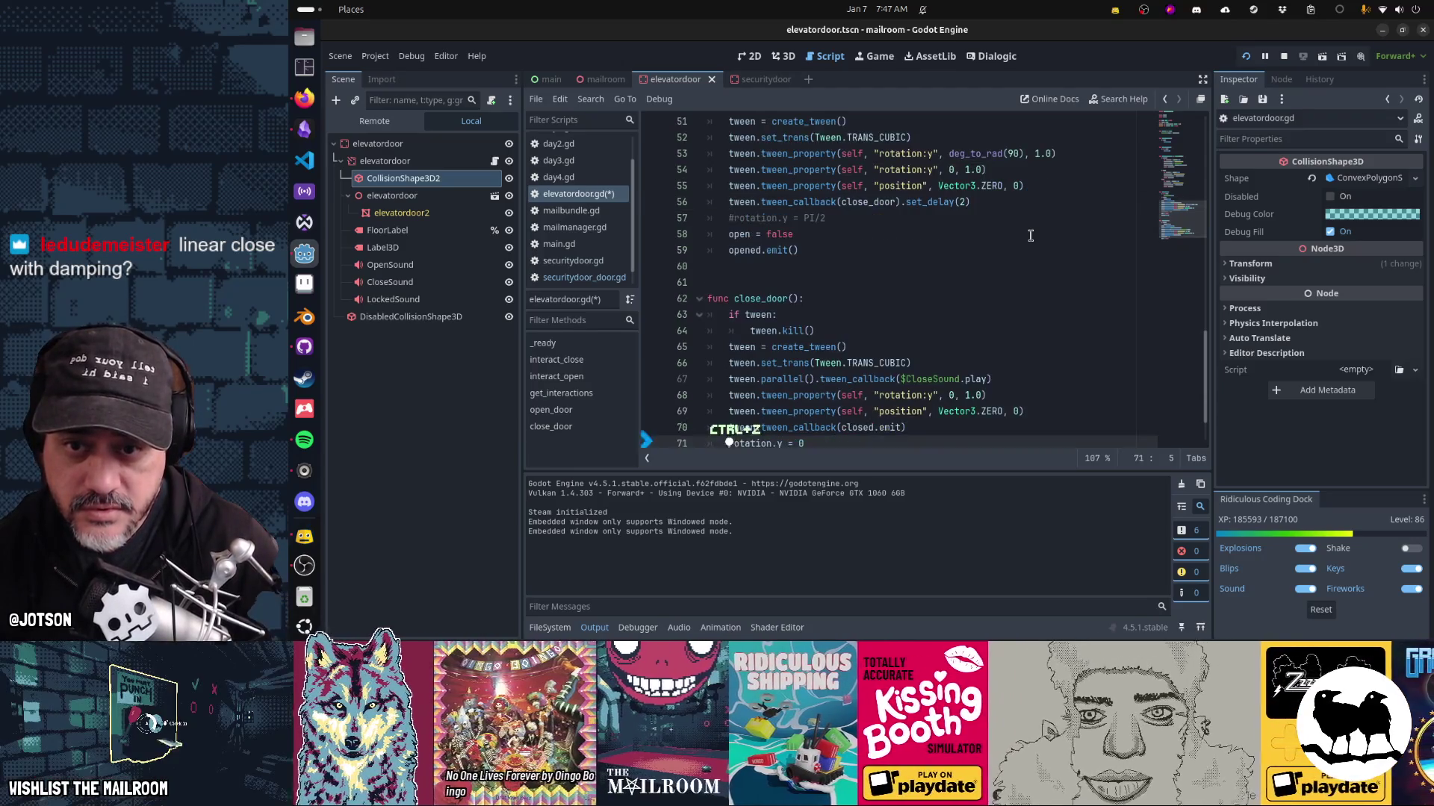
{"action": "key", "text": "ctrl+shift+z"}
{"action": "key", "text": "ctrl+shift+z"}
{"action": "key", "text": "ctrl+shift+z"}
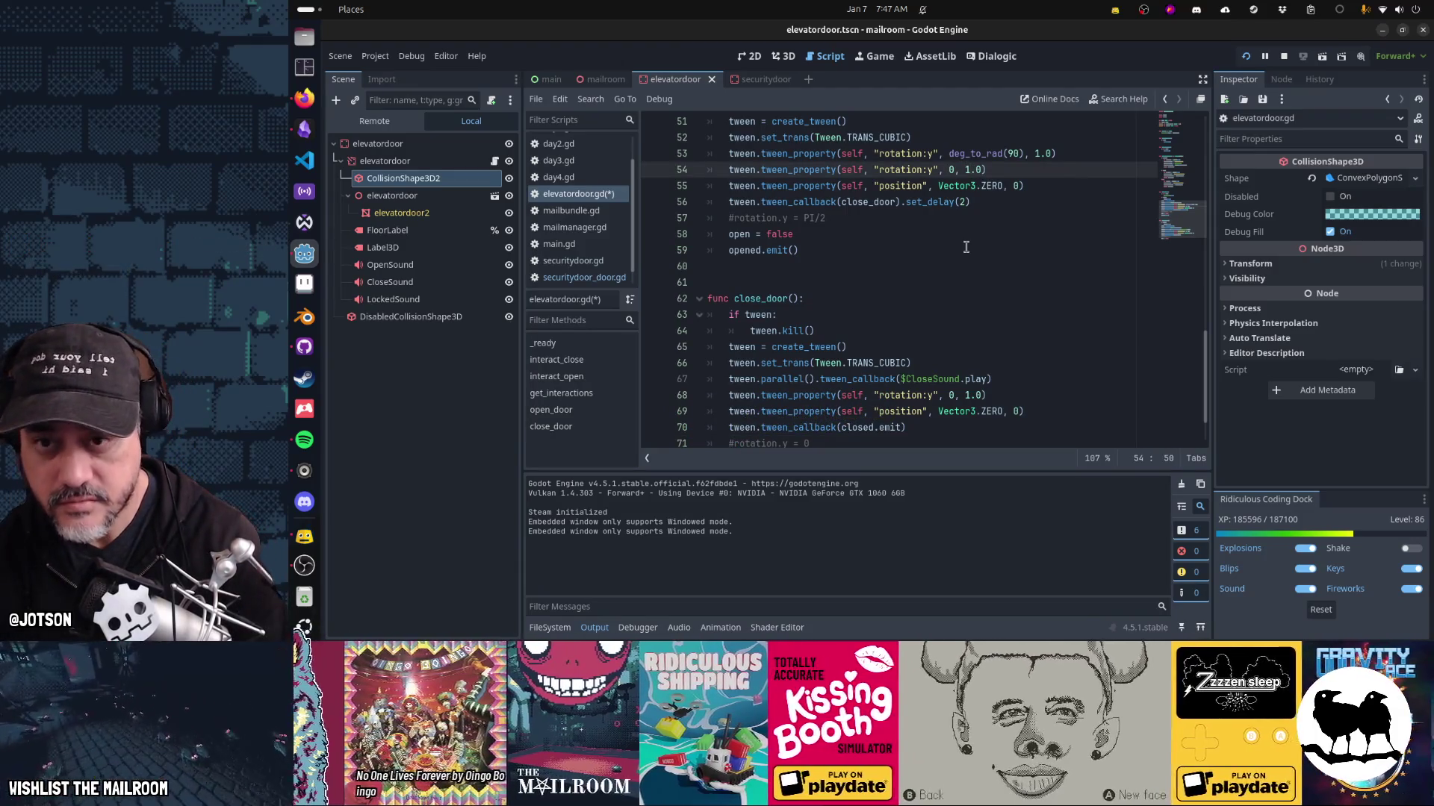
{"action": "type", "text": "2"}
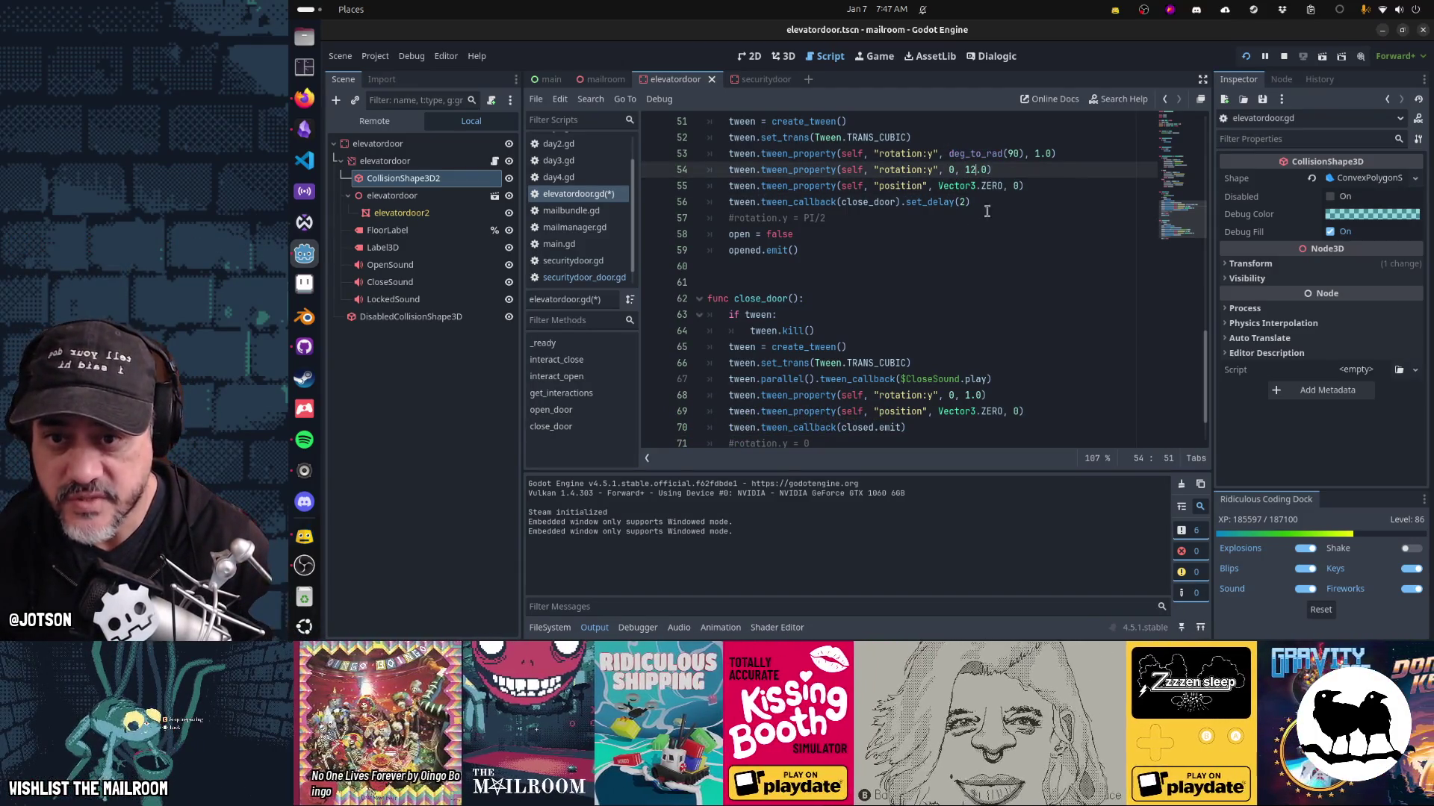
Uncomment the delayed close_door callback line.
{"action": "left_click", "coordinate": [991, 202]}
{"action": "type", "text": "#"}
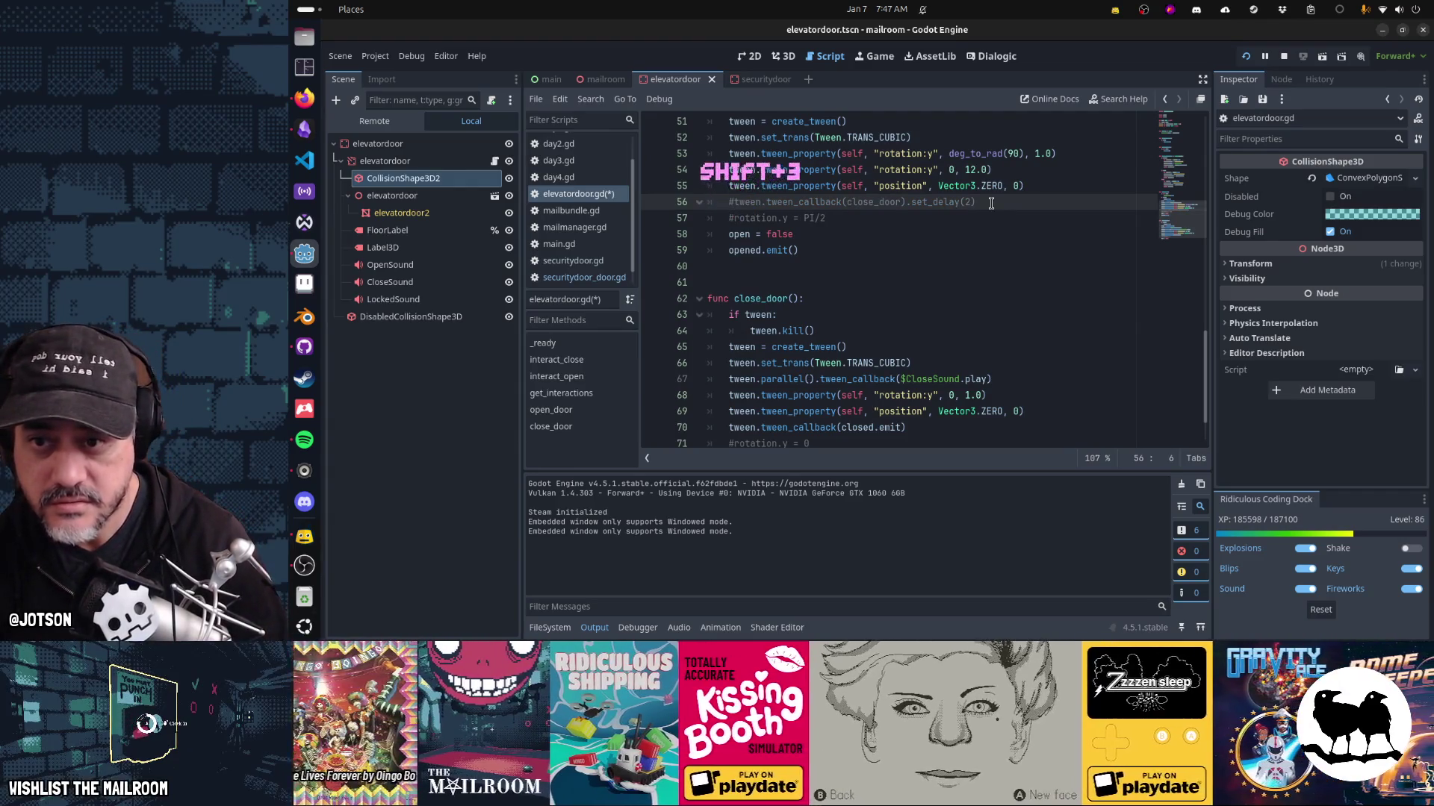
{"action": "key", "text": "Up"}
{"action": "key", "text": "Up"}
{"action": "key", "text": "End"}
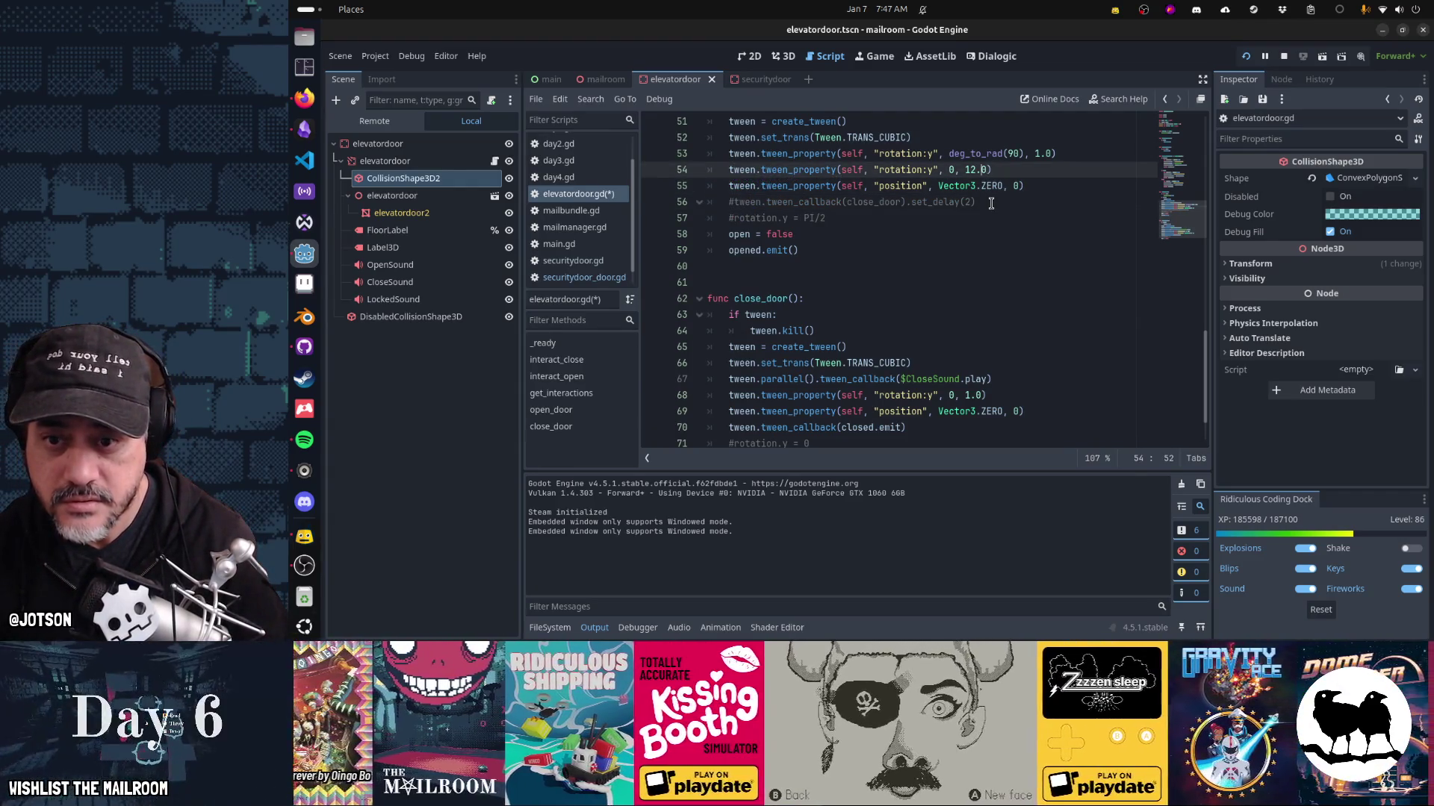
{"action": "left_click", "coordinate": [991, 202]}
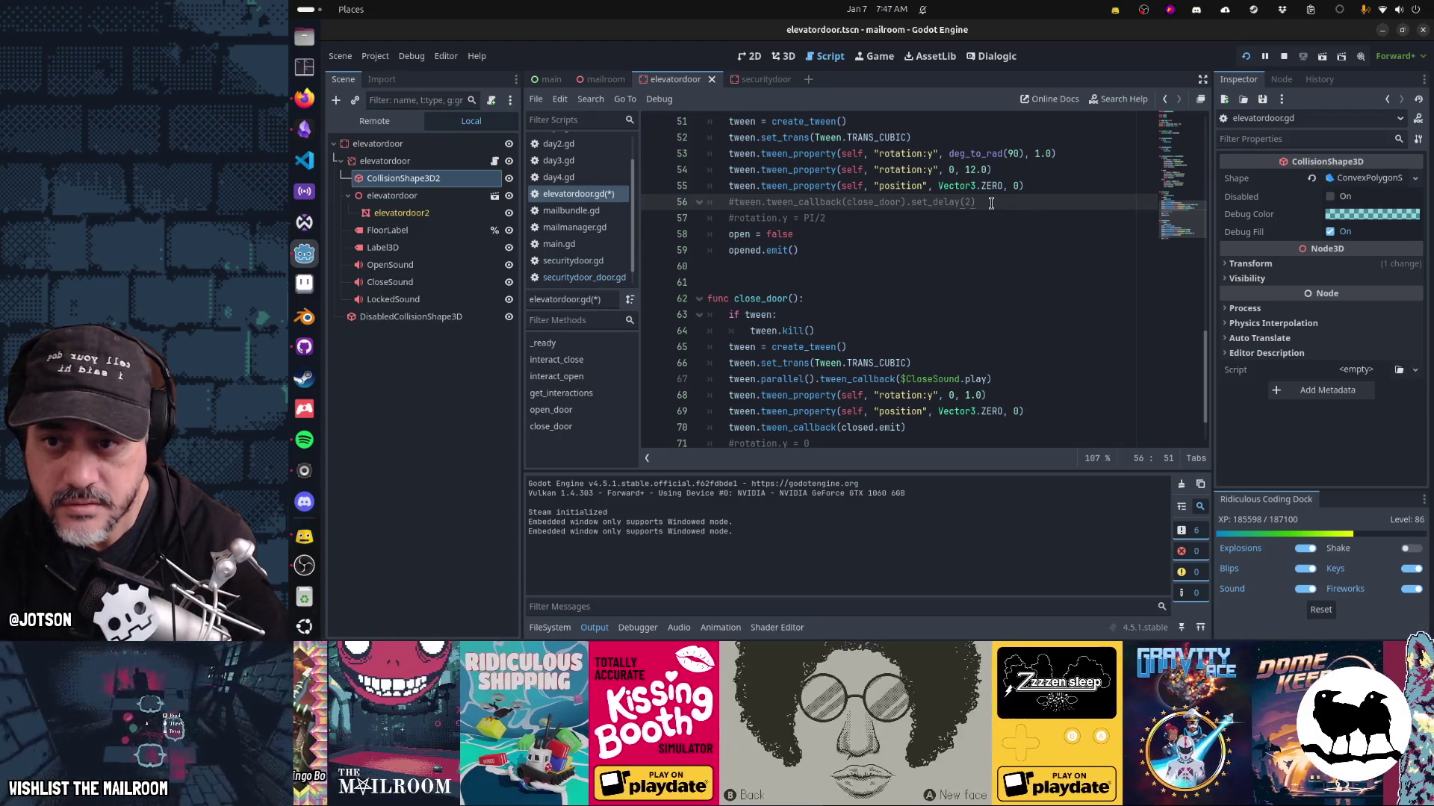
{"action": "key", "text": "Delete"}
{"action": "key", "text": "Down"}
{"action": "key", "text": "Down"}
{"action": "key", "text": "Down"}
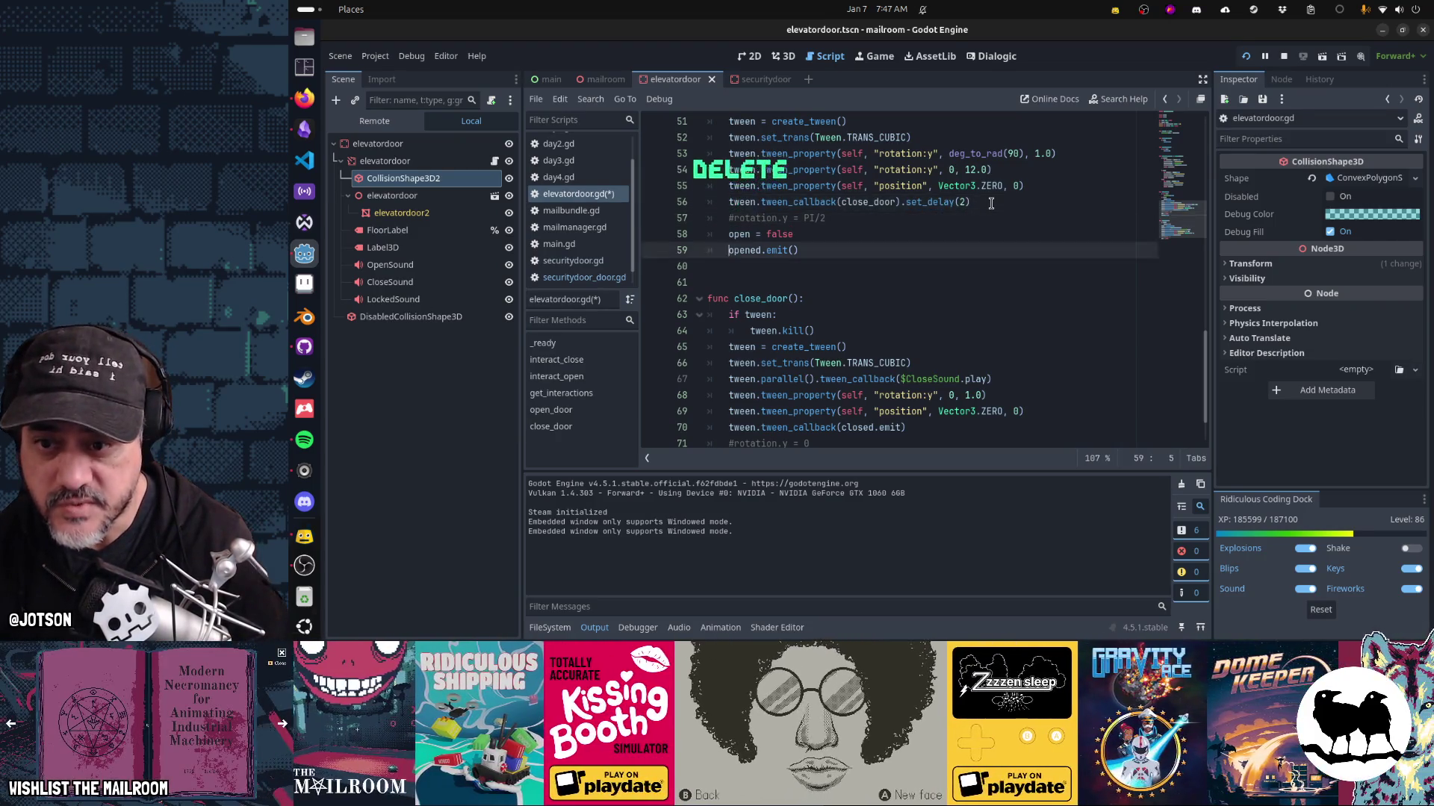
Comment out the tween lines in the close_door function body with Ctrl+/.
{"action": "scroll", "coordinate": [991, 202], "scroll_direction": "down", "scroll_amount": 1}
{"action": "key", "text": "Down"}
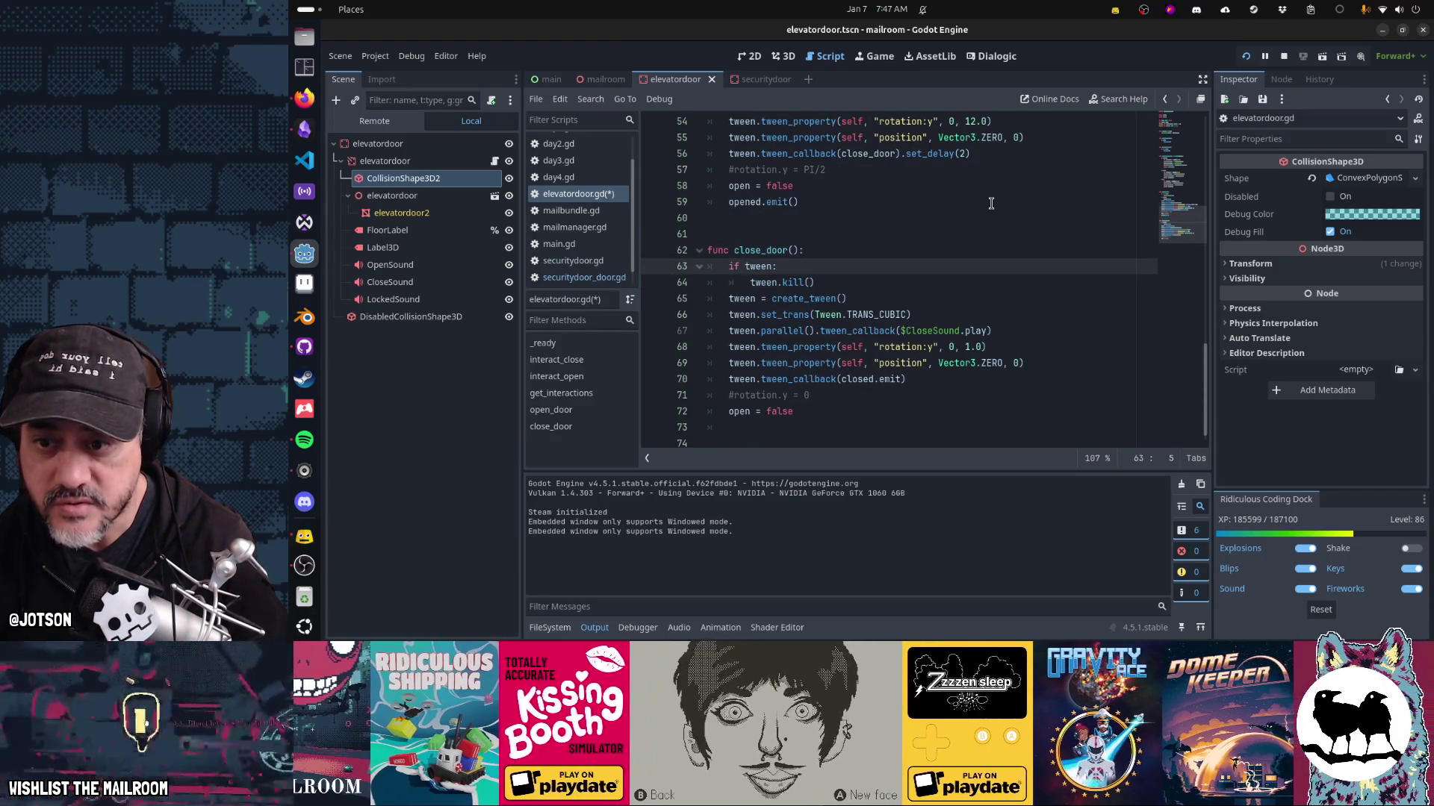
{"action": "key", "text": "shift+Down"}
{"action": "key", "text": "shift+Down"}
{"action": "key", "text": "shift+Down"}
{"action": "key", "text": "shift+End"}
{"action": "key", "text": "ctrl+slash"}
{"action": "key", "text": "Up"}
{"action": "key", "text": "Up"}
{"action": "key", "text": "Up"}
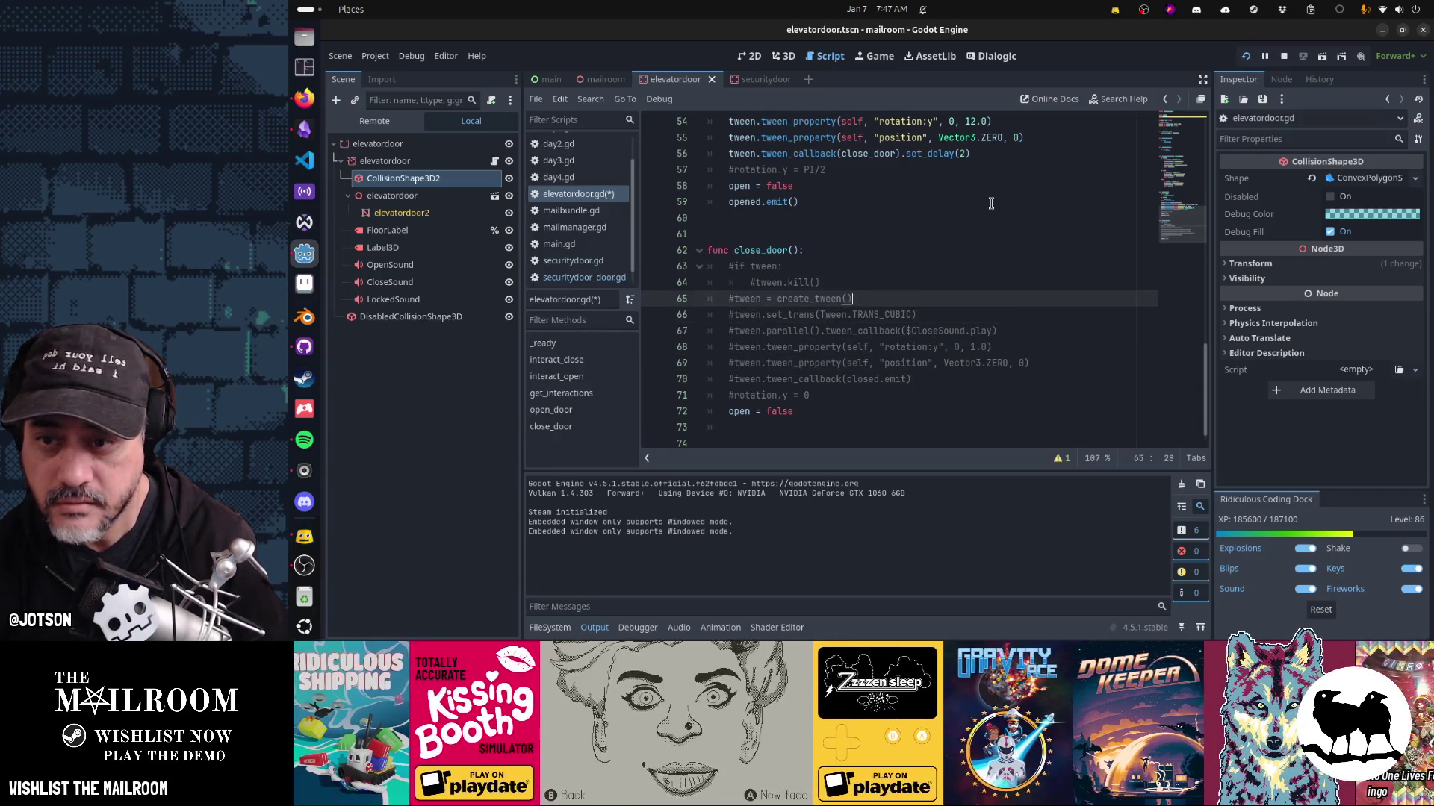
Review the open_door tween code, then move back into the close_door body.
{"action": "key", "text": "Up"}
{"action": "key", "text": "Up"}
{"action": "key", "text": "Up"}
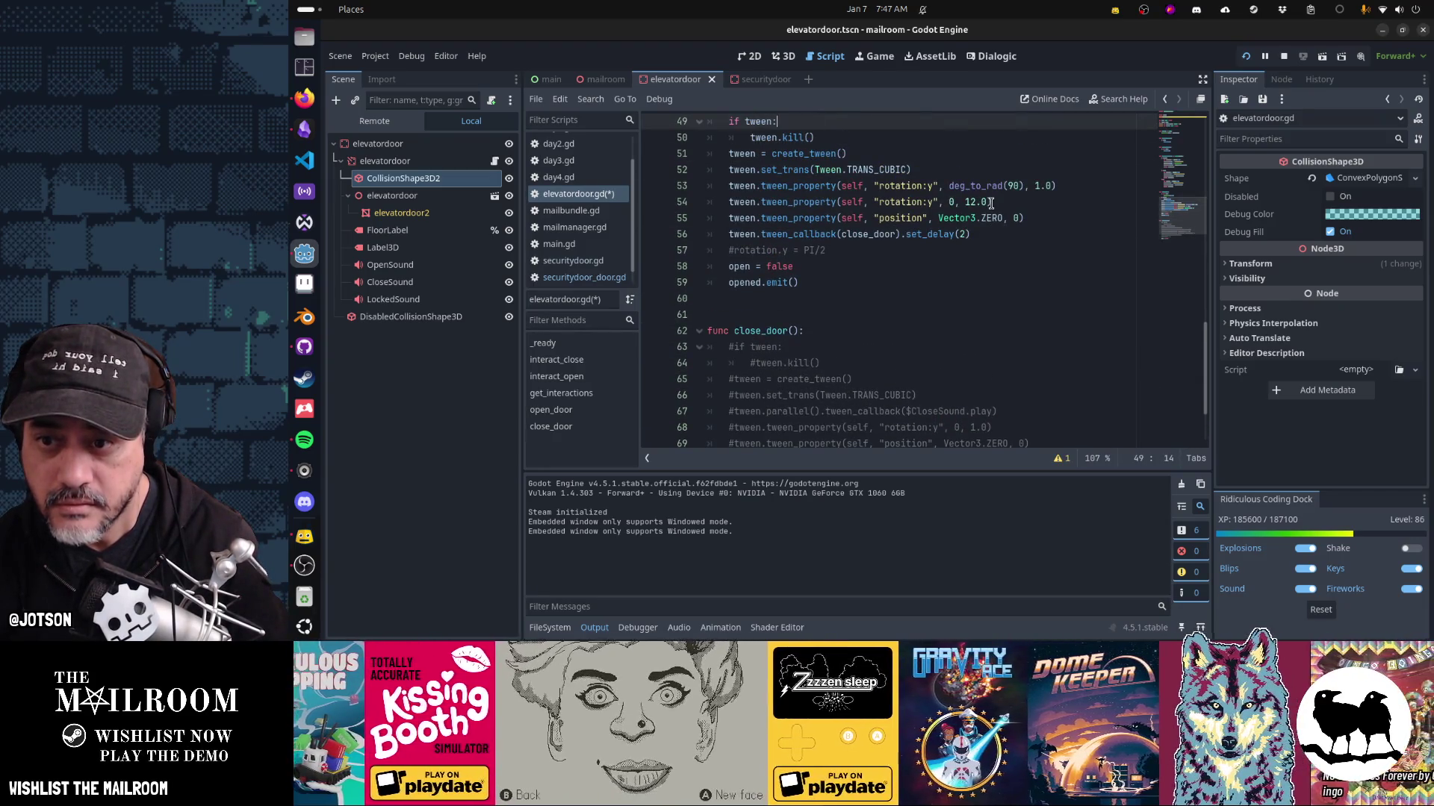
{"action": "key", "text": "Down"}
{"action": "key", "text": "Down"}
{"action": "key", "text": "Down"}
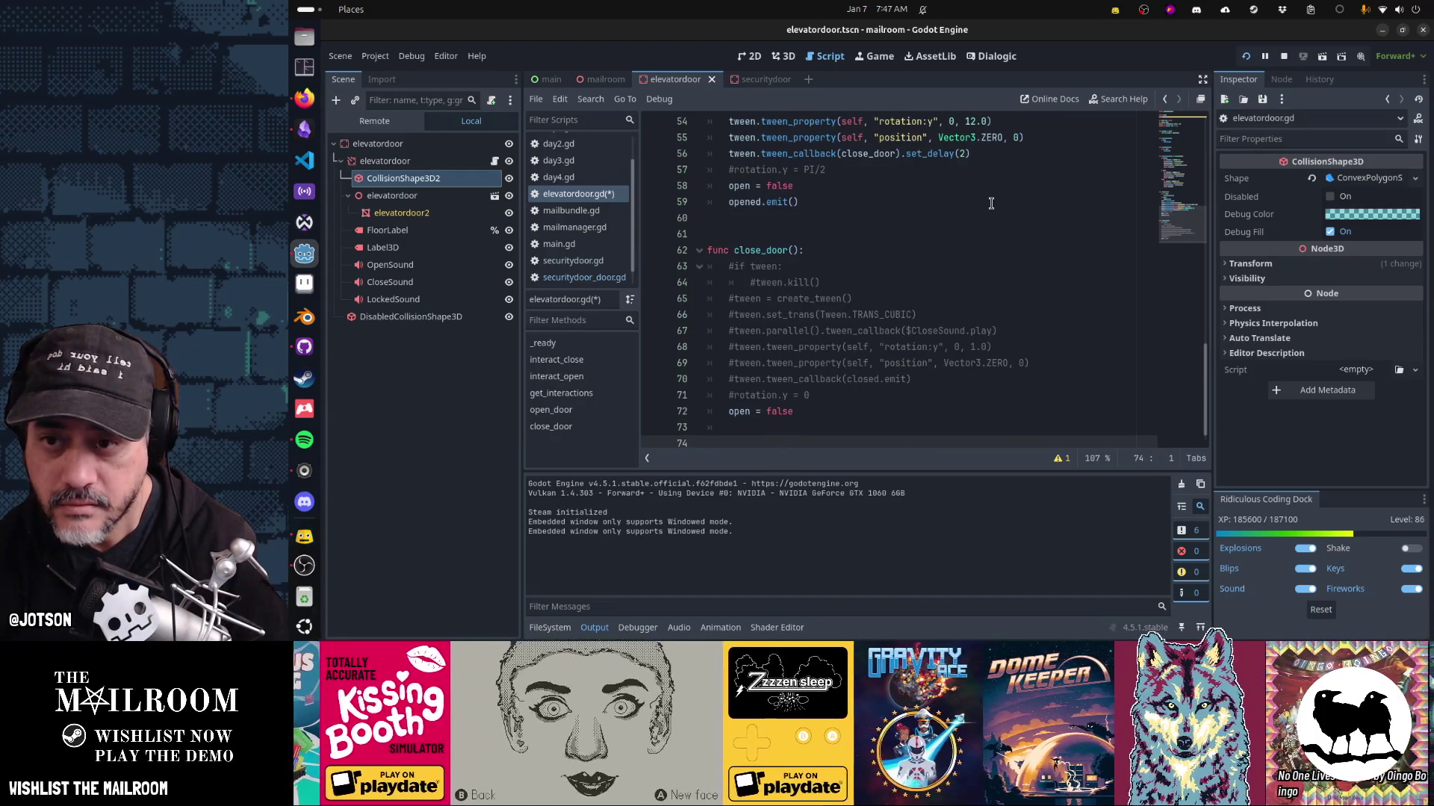
{"action": "key", "text": "Up"}
{"action": "key", "text": "Up"}
{"action": "key", "text": "Up"}
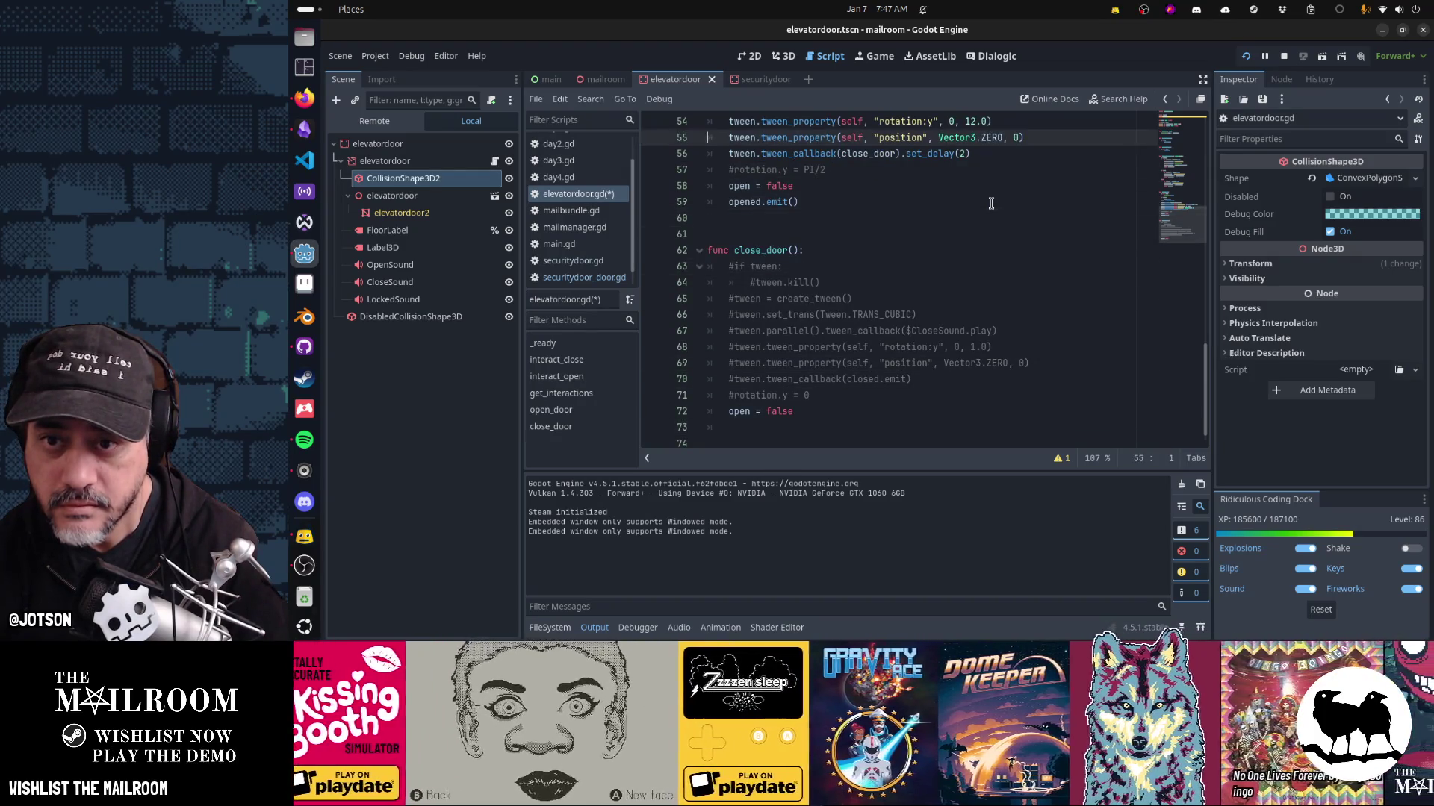
{"action": "key", "text": "Up"}
{"action": "key", "text": "Up"}
{"action": "key", "text": "Up"}
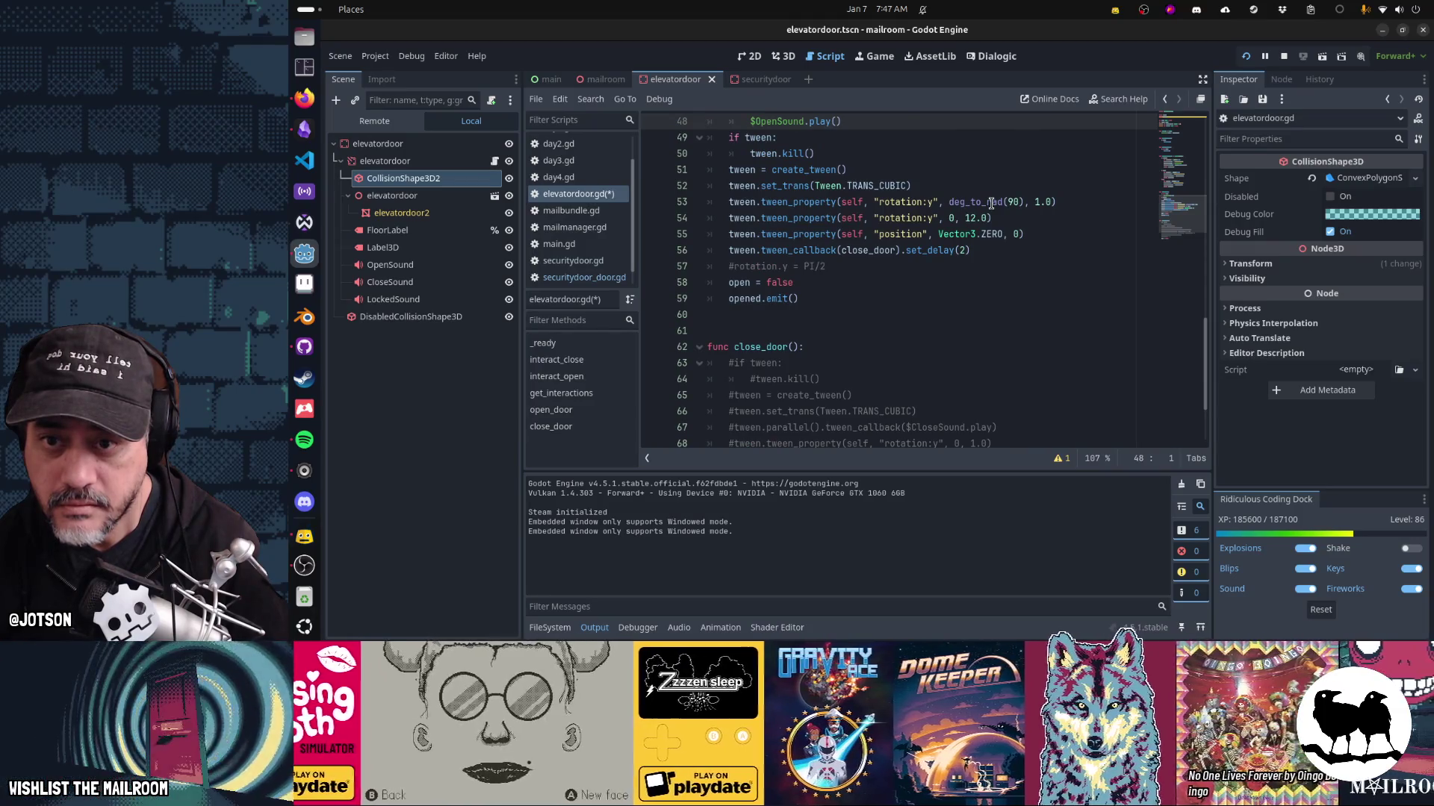
{"action": "key", "text": "Down"}
{"action": "key", "text": "Down"}
{"action": "key", "text": "Down"}
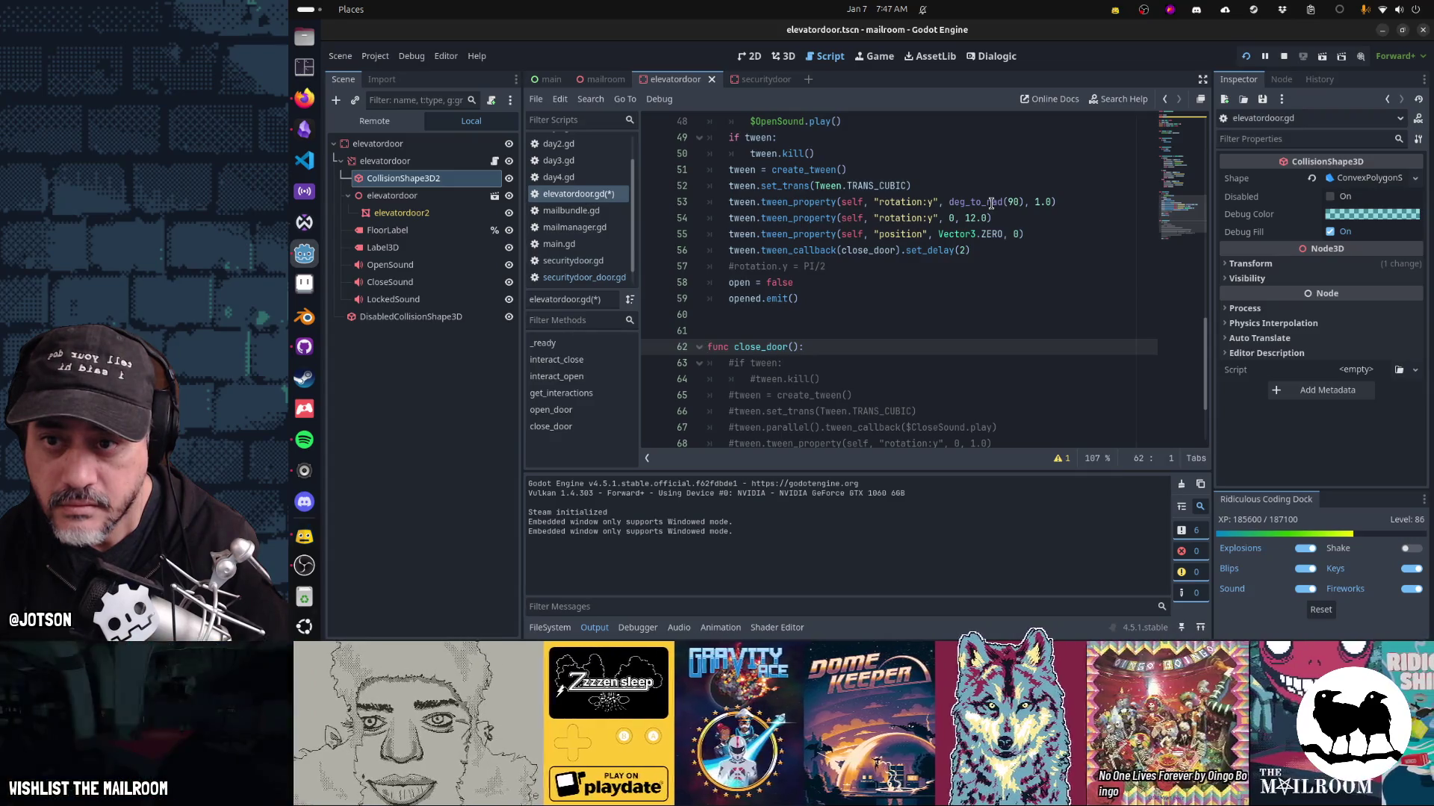
{"action": "key", "text": "Down"}
{"action": "key", "text": "Down"}
{"action": "key", "text": "Down"}
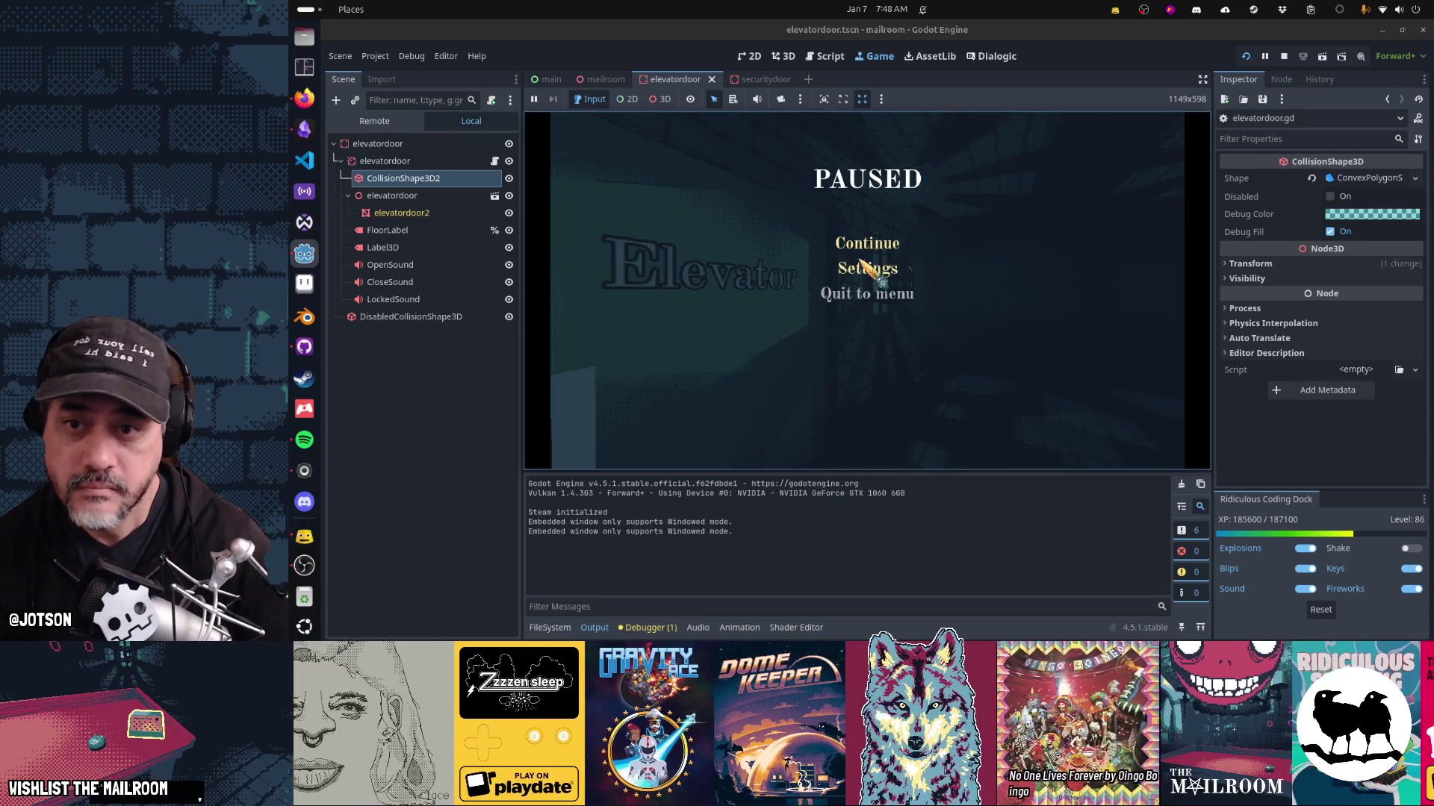
Resume the game to test the door, then pause and return to elevatordoor.gd.
{"action": "left_click", "coordinate": [862, 247]}
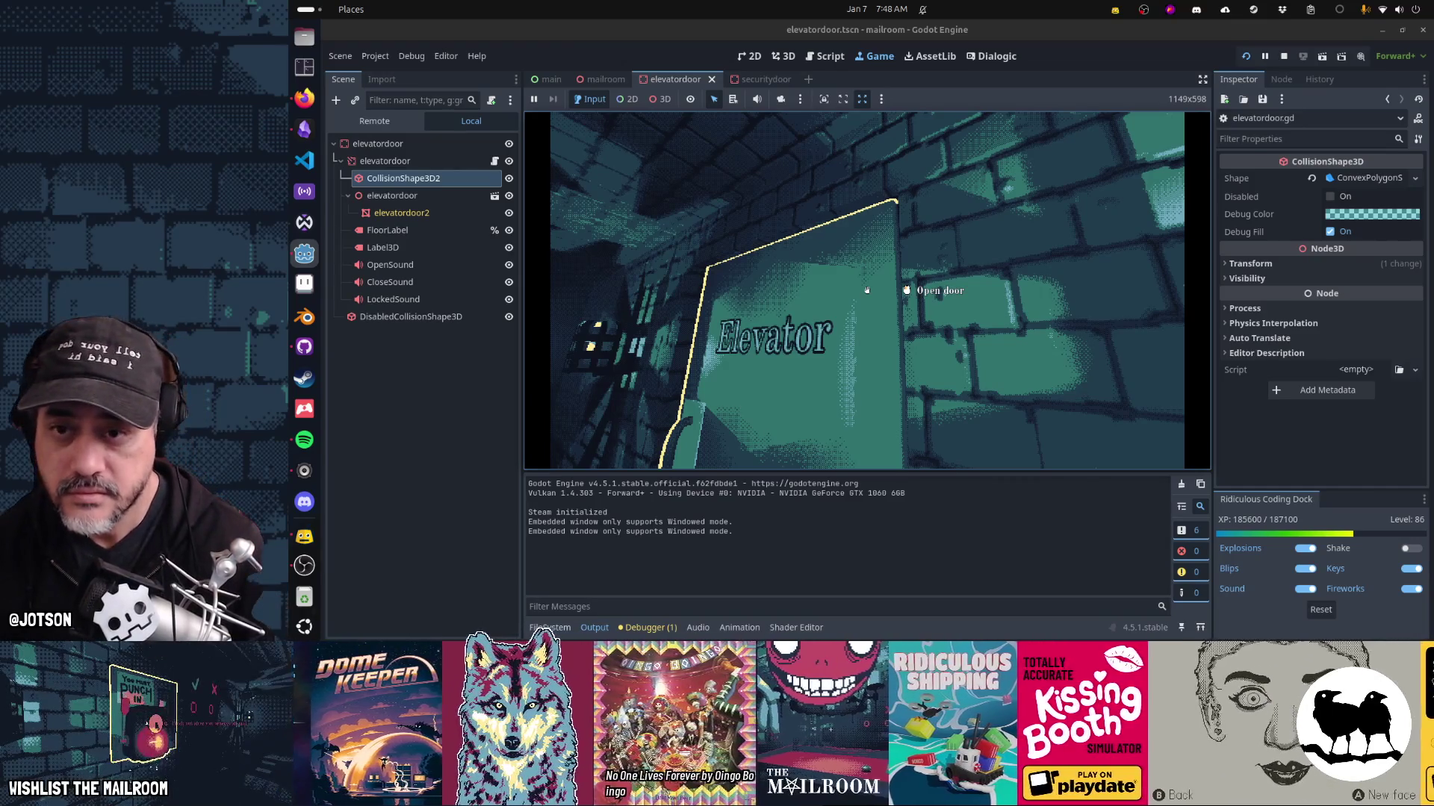
{"action": "key", "text": "Escape"}
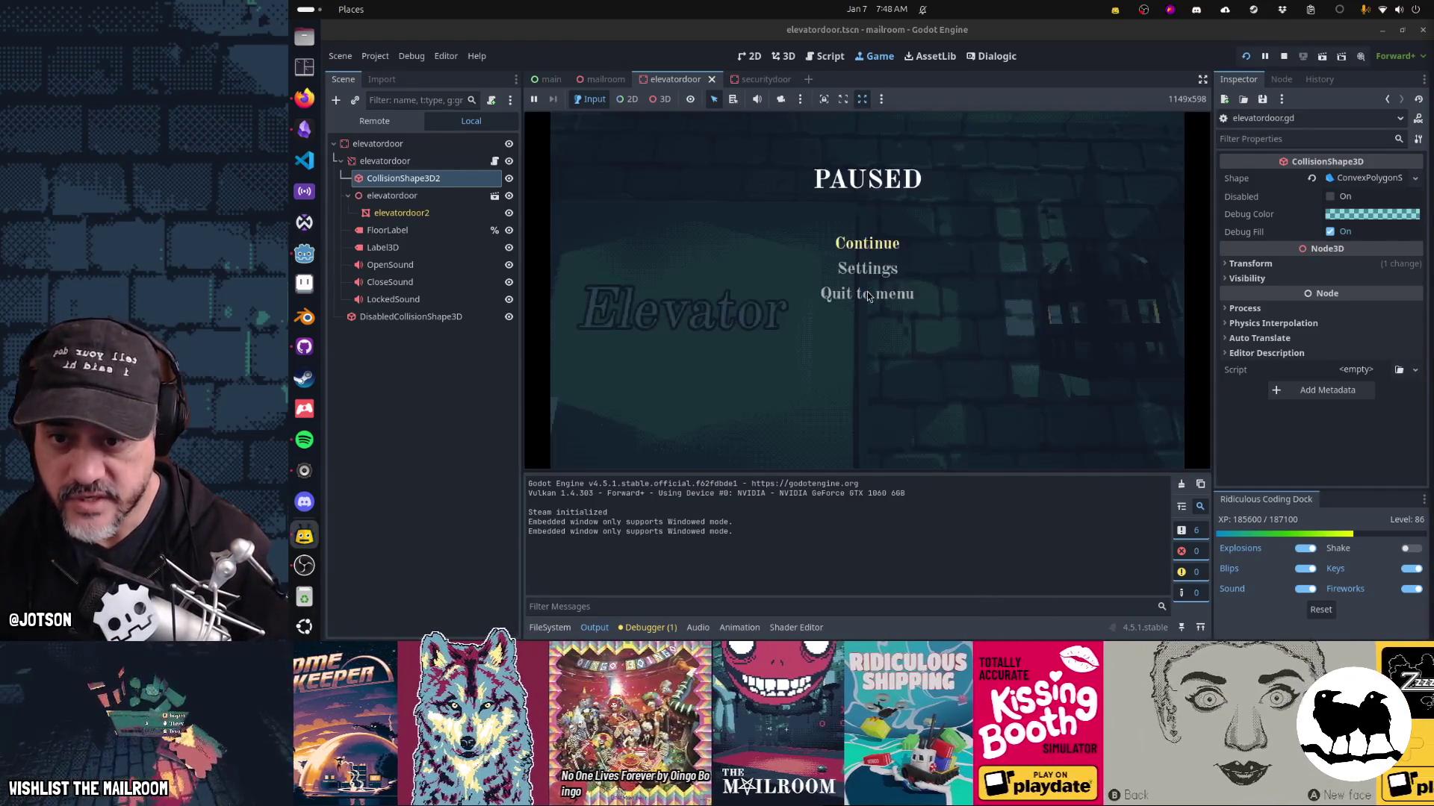
{"action": "left_click", "coordinate": [825, 56]}
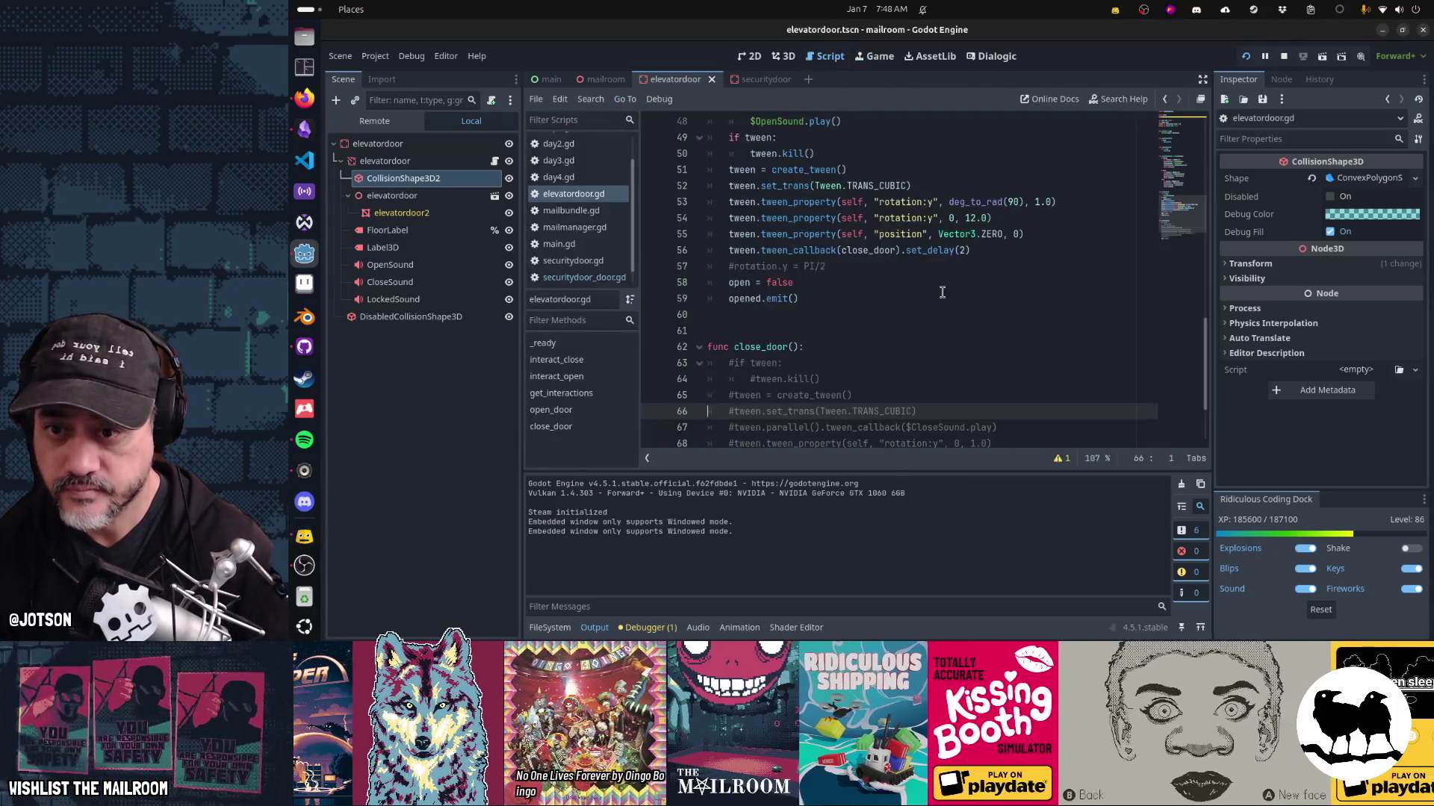
Add 'position = Vector3.ZERO' on a new line below the rotation reset in close_door.
{"action": "scroll", "coordinate": [978, 321], "scroll_direction": "down", "scroll_amount": 2}
{"action": "left_click", "coordinate": [991, 348]}
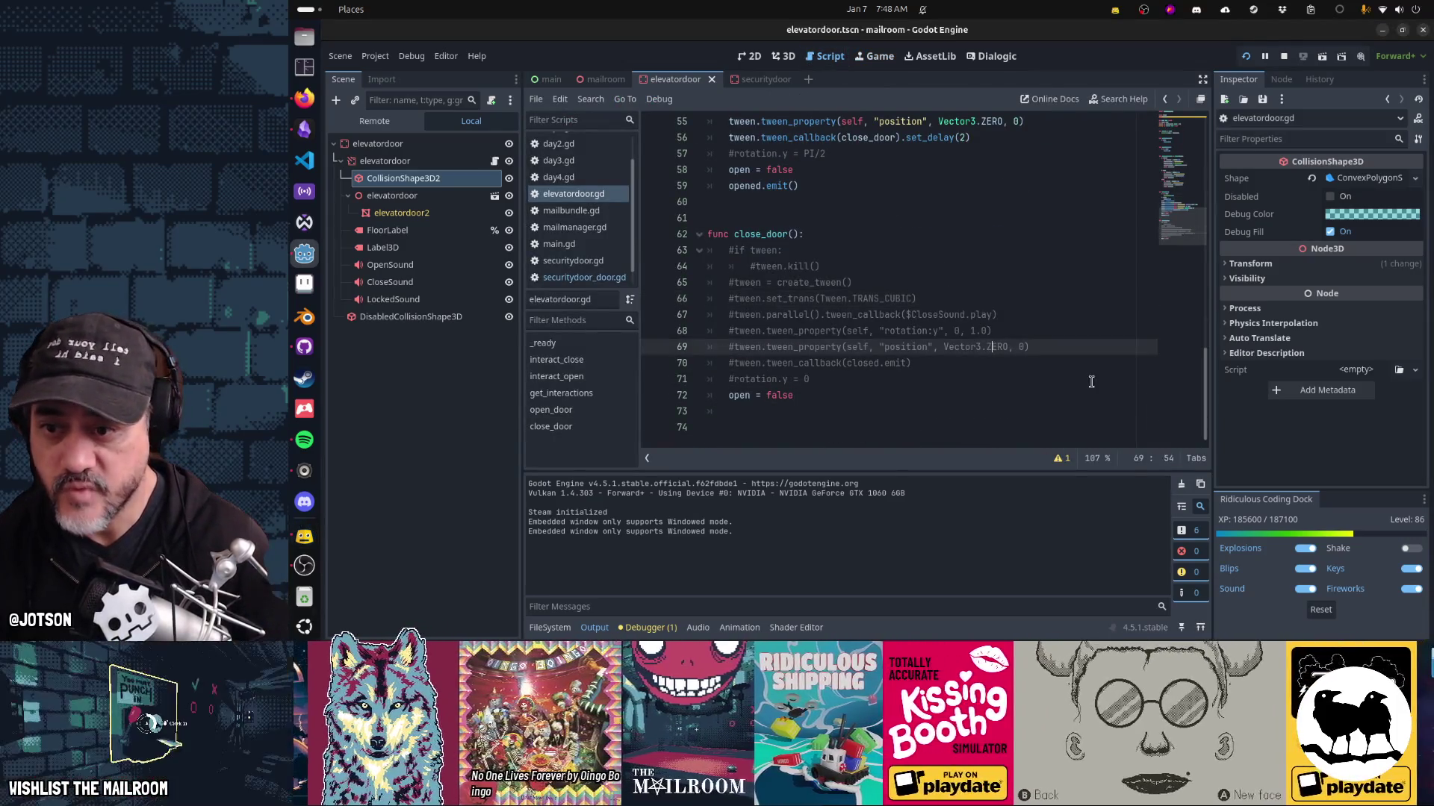
{"action": "key", "text": "Down"}
{"action": "key", "text": "Down"}
{"action": "key", "text": "Return"}
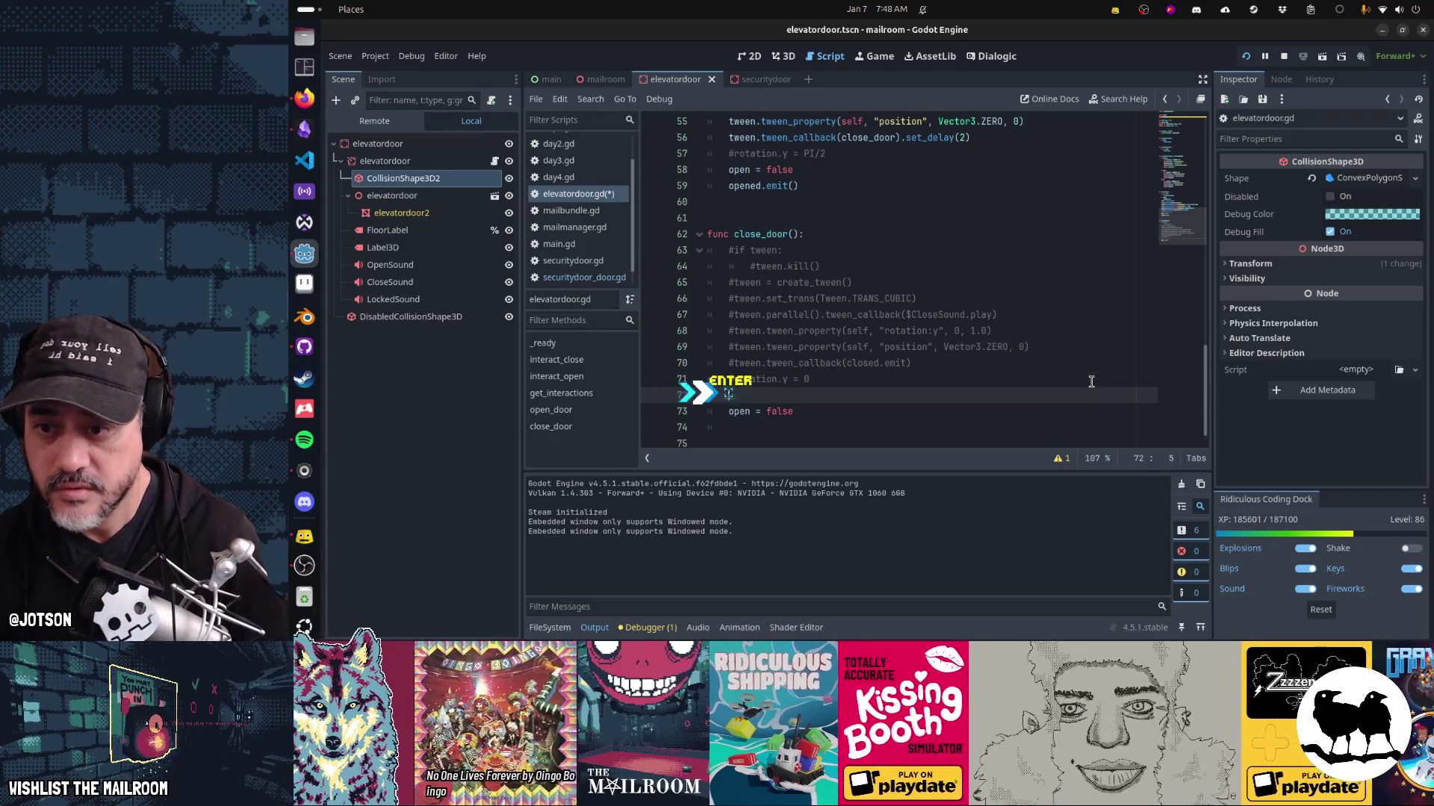
{"action": "type", "text": "position = Vector3."}
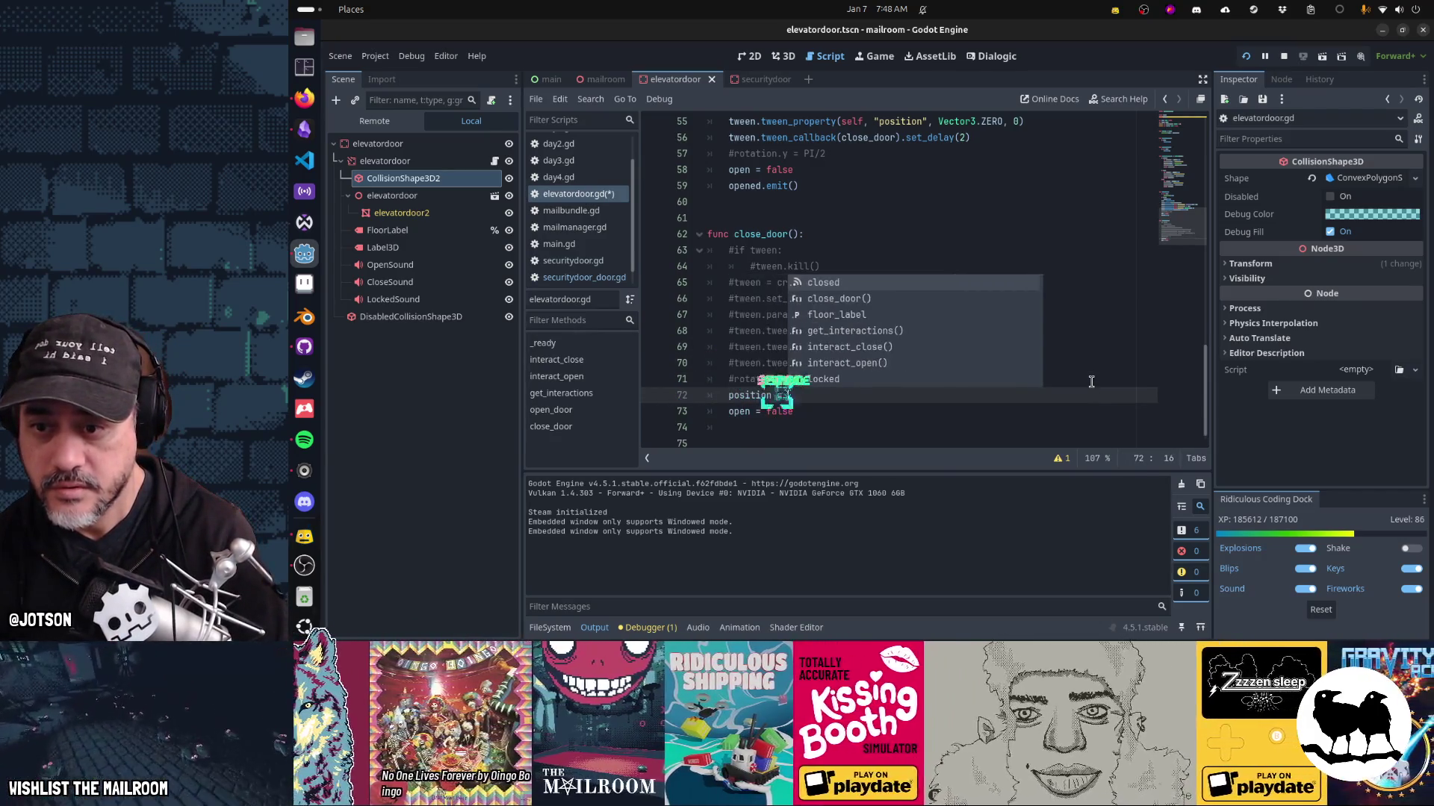
{"action": "type", "text": "ZERO"}
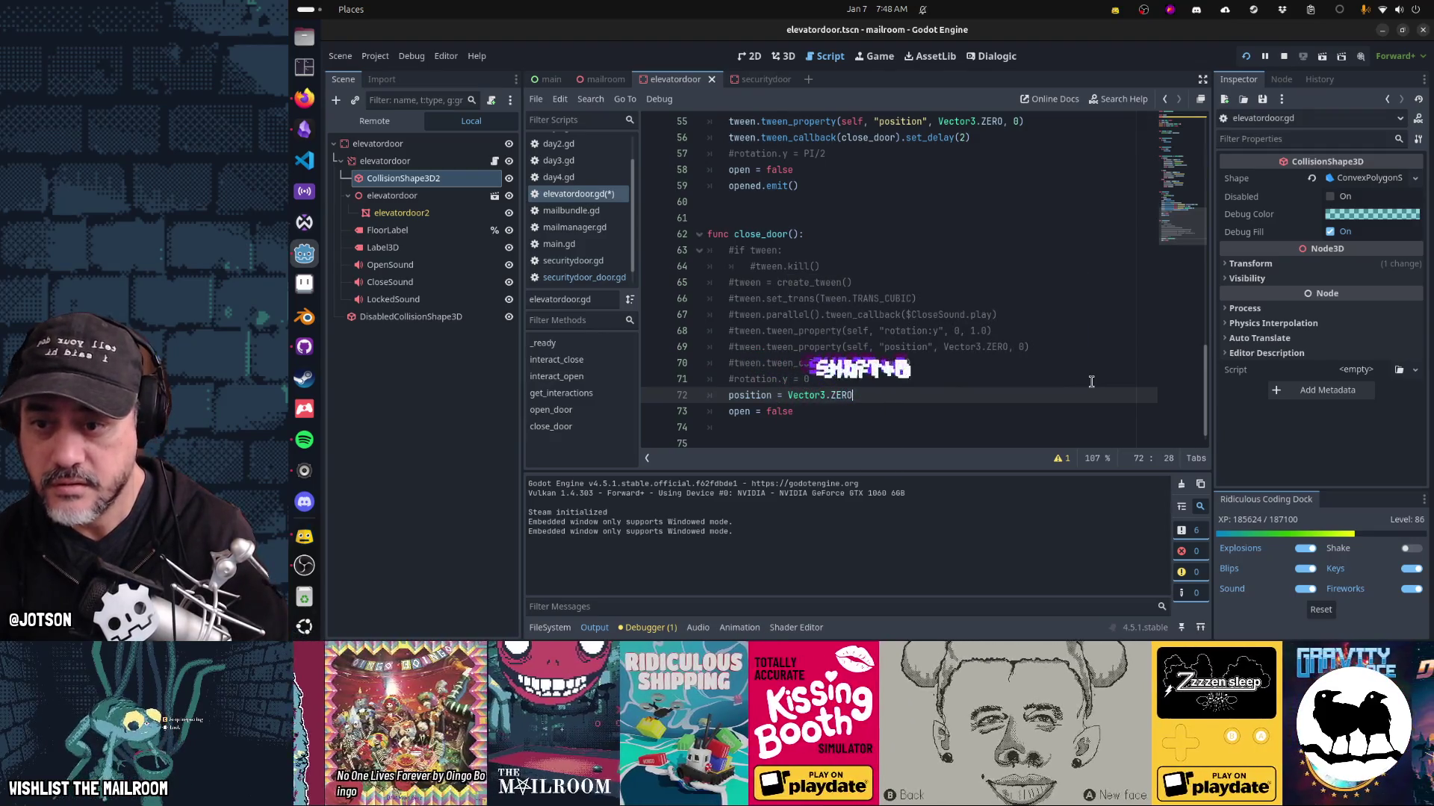
{"action": "key", "text": "Up"}
Uncomment 'rotation.y = 0', save the script, and run the game.
{"action": "key", "text": "Delete"}
{"action": "key", "text": "Home"}
{"action": "key", "text": "Home"}
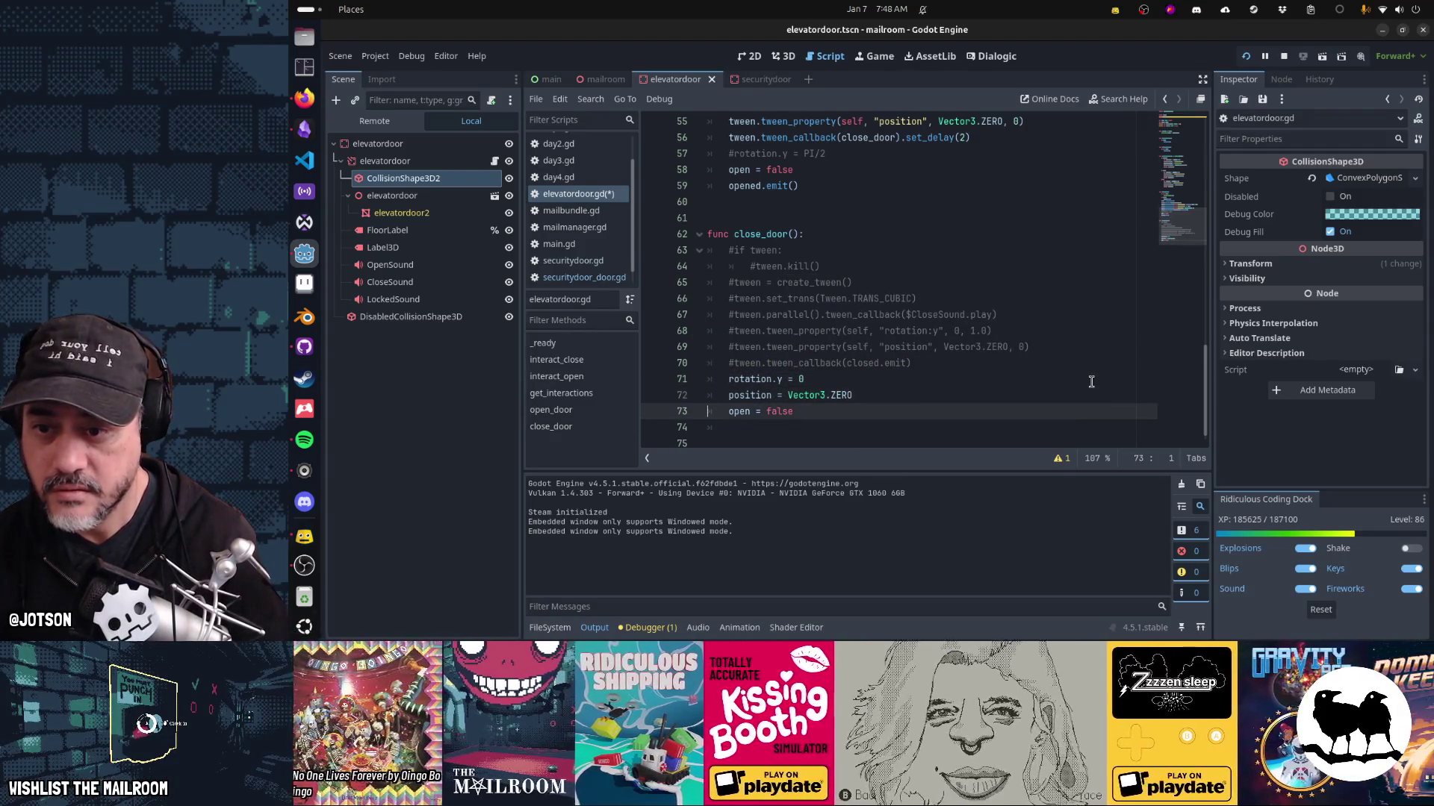
{"action": "type", "text": "#"}
{"action": "key", "text": "Down"}
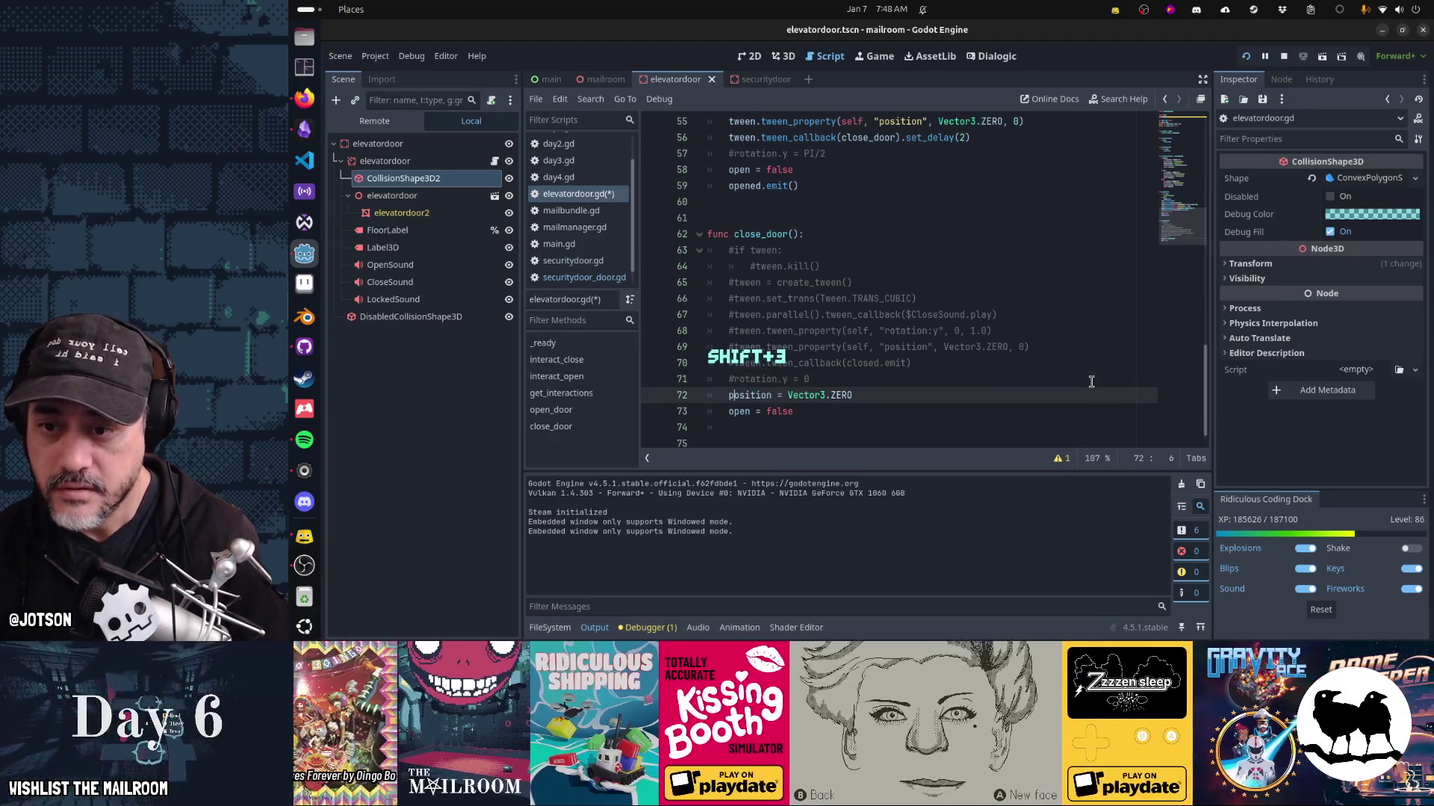
{"action": "key", "text": "ctrl+s"}
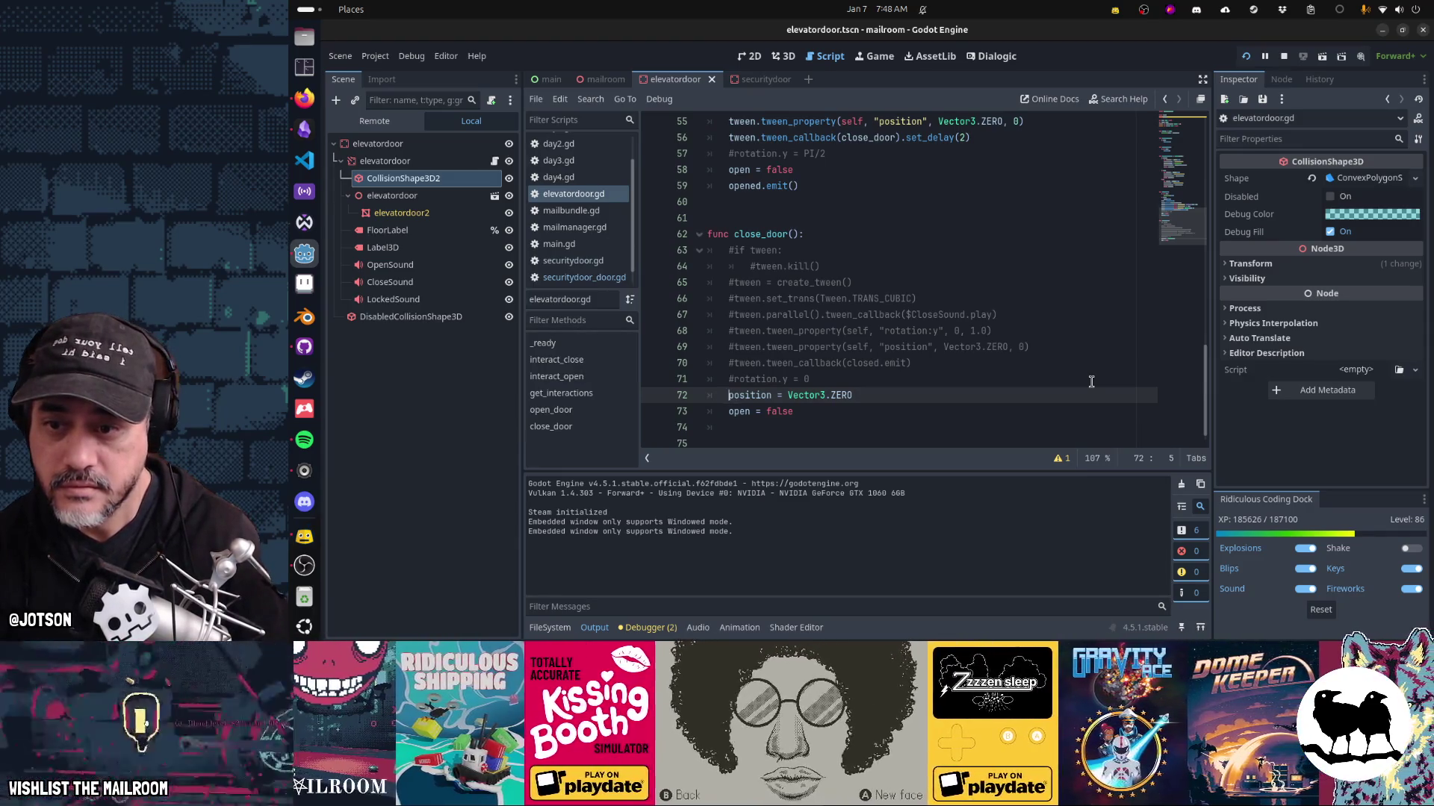
{"action": "key", "text": "Up"}
{"action": "key", "text": "Delete"}
{"action": "key", "text": "Down"}
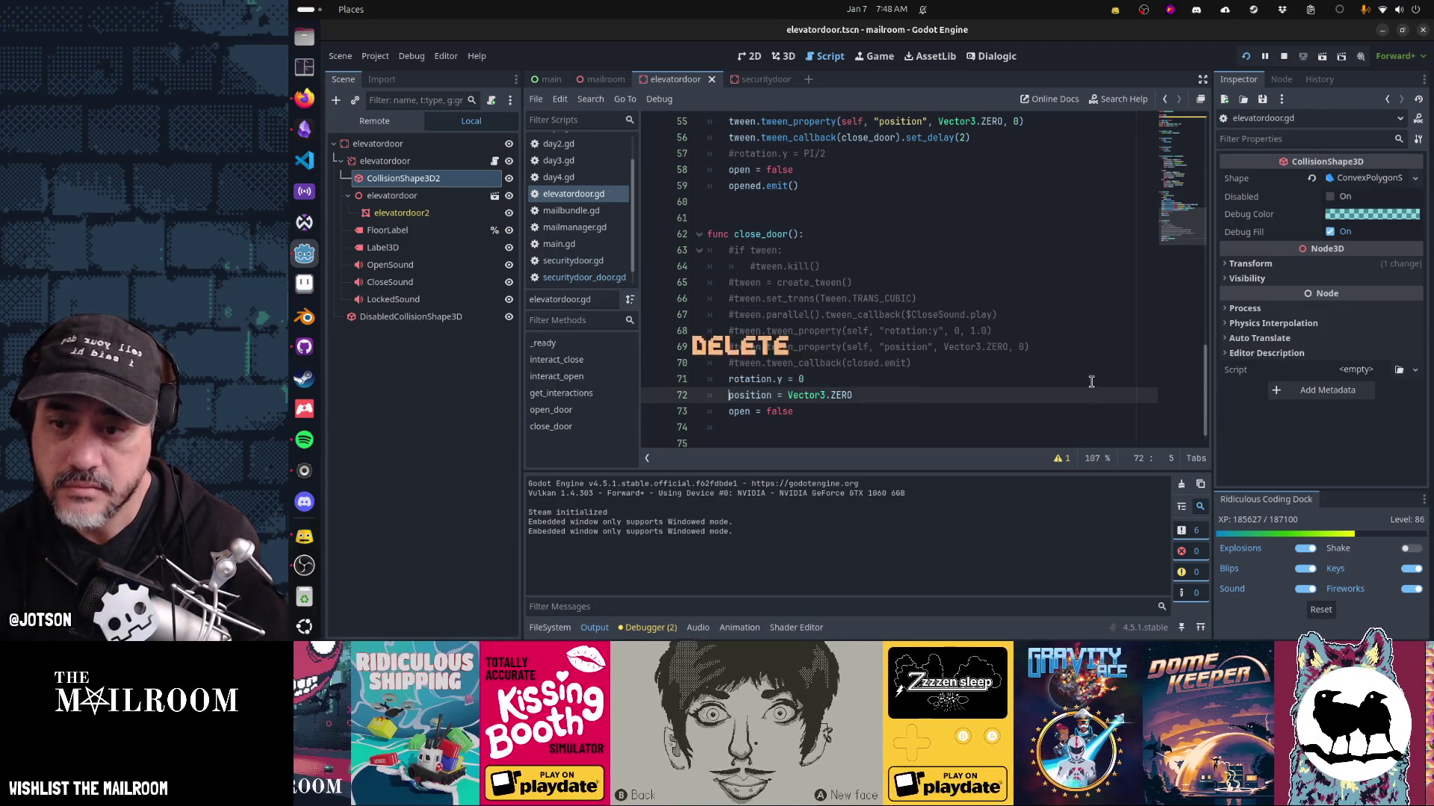
{"action": "key", "text": "ctrl+F4"}
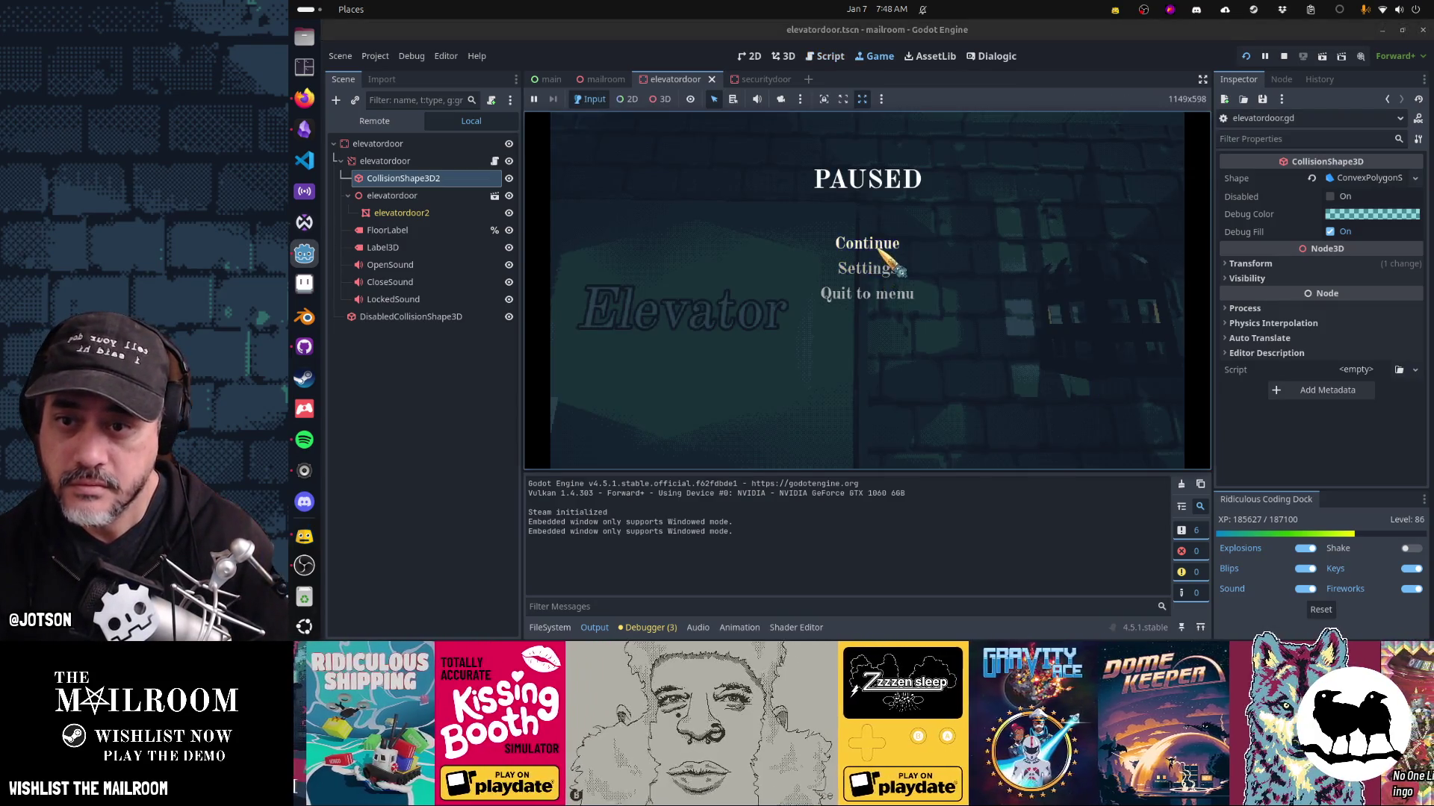
Resume the game, walk up to the elevator door and open it.
{"action": "left_click", "coordinate": [885, 247]}
{"action": "key", "text": "w"}
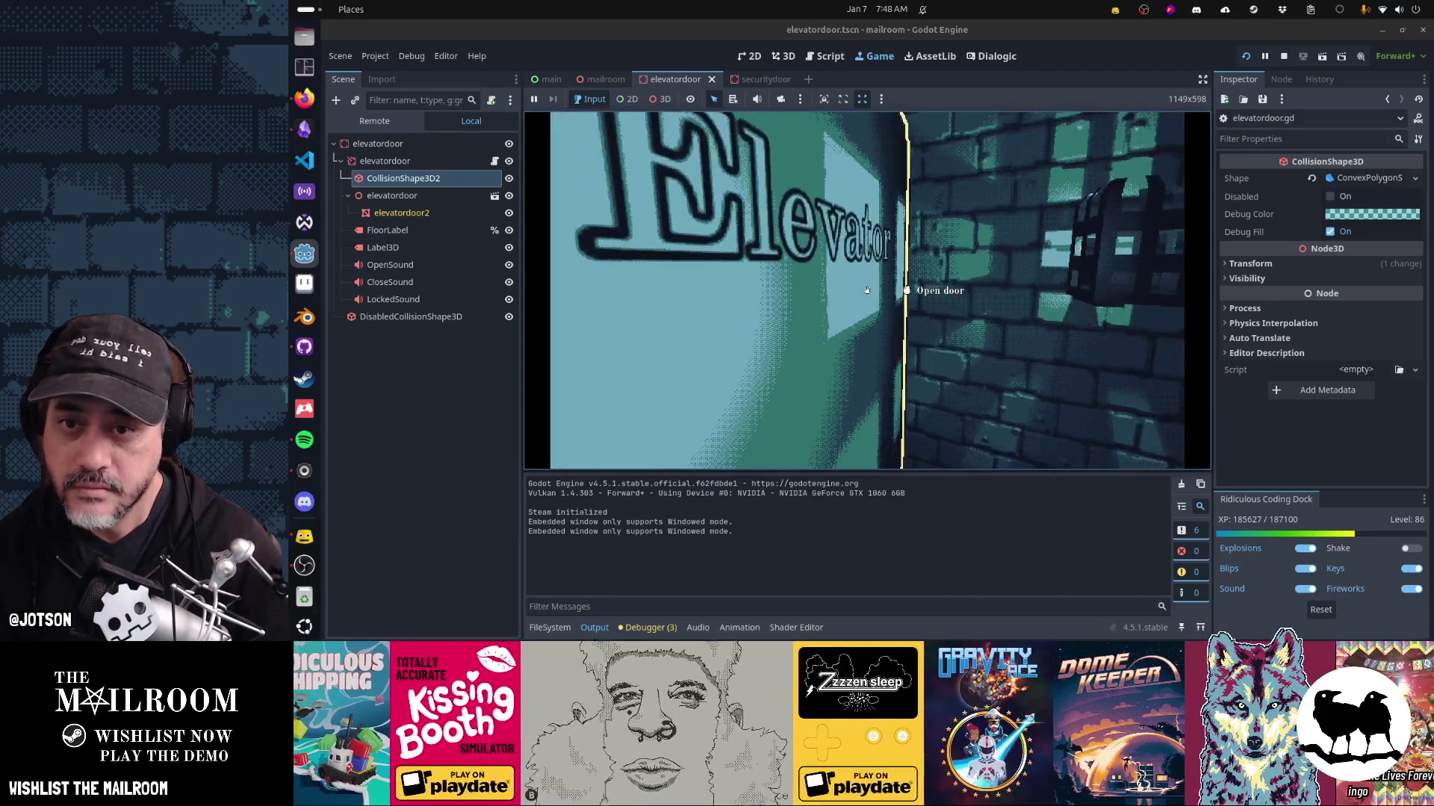
{"action": "key", "text": "w"}
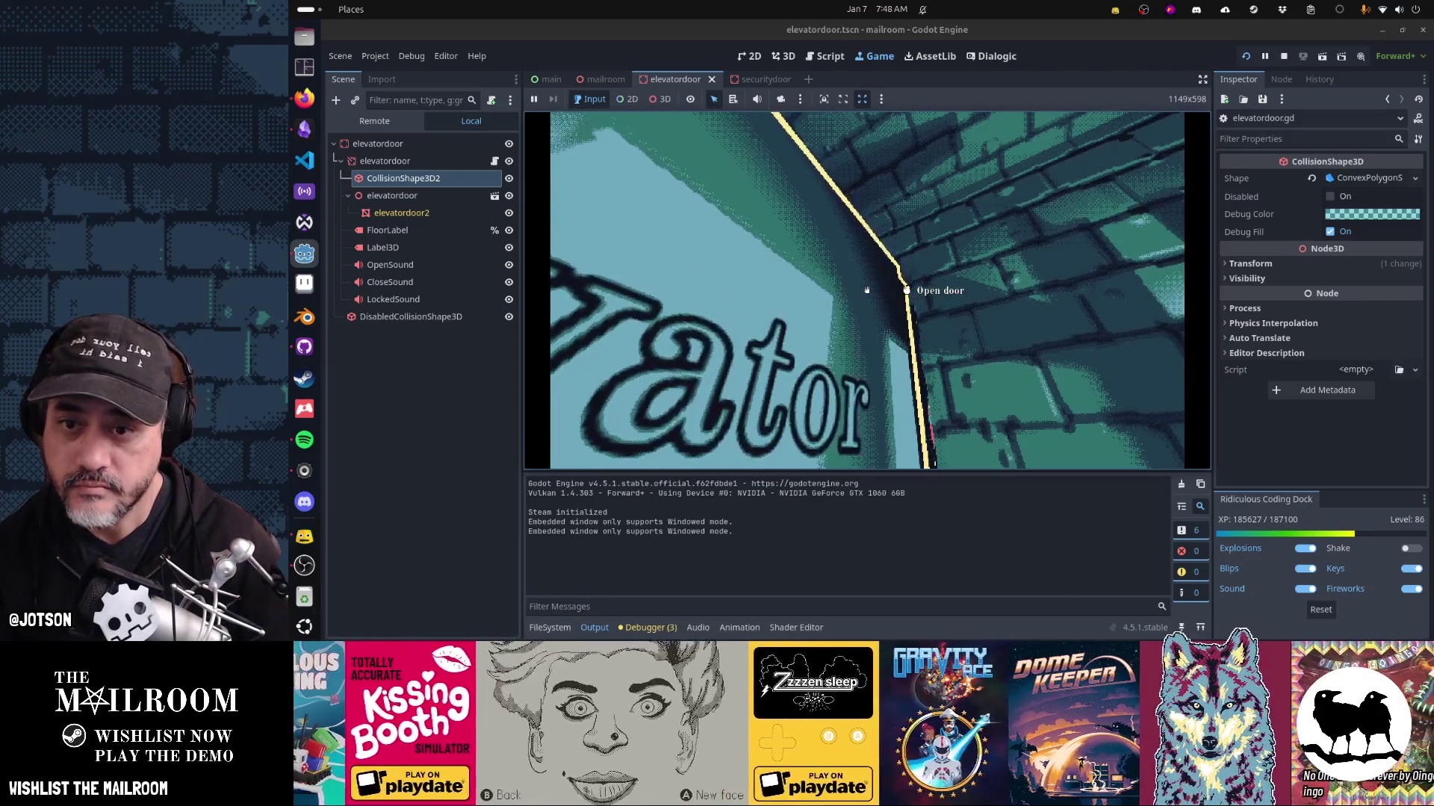
{"action": "key", "text": "w"}
{"action": "key", "text": "w"}
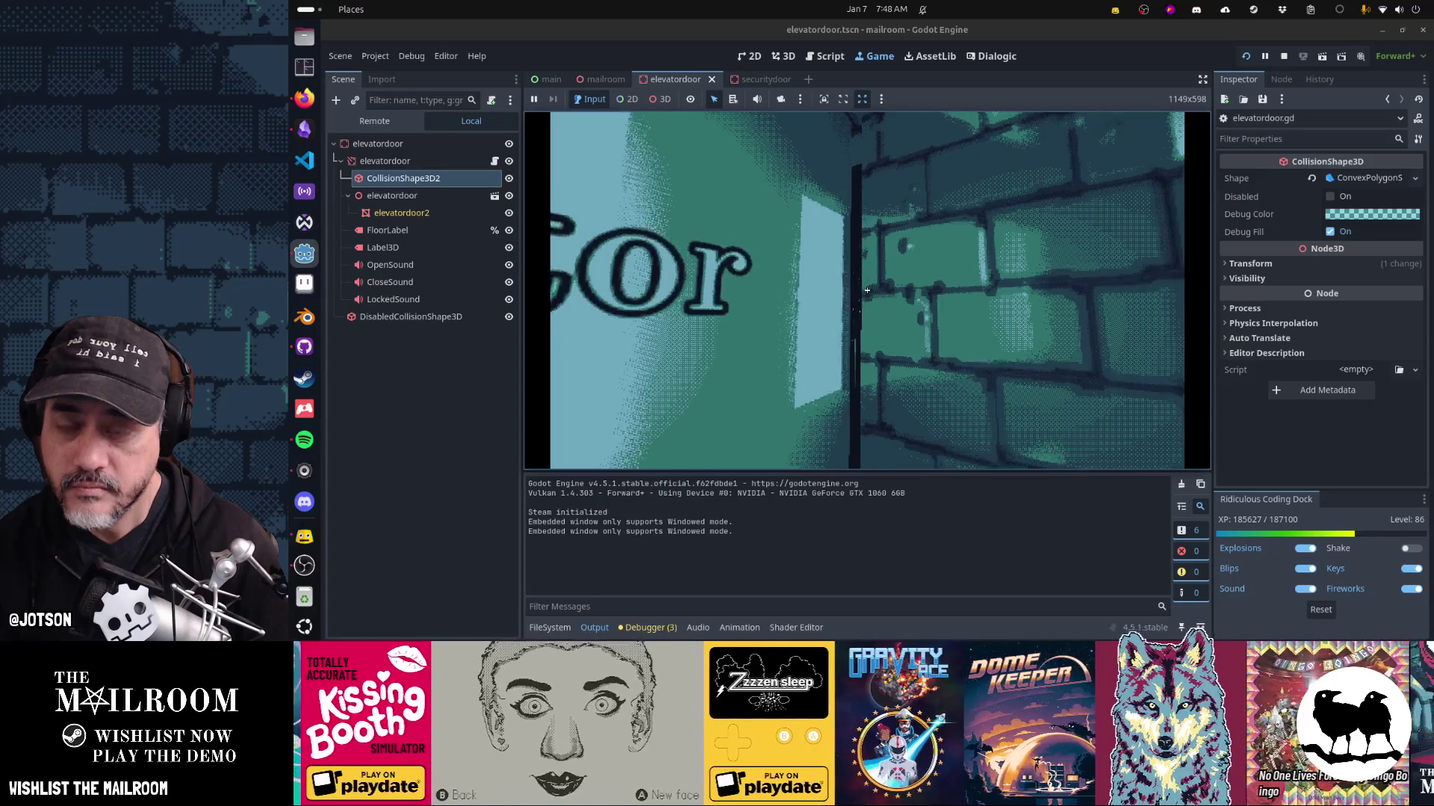
{"action": "key", "text": "a"}
{"action": "key", "text": "s"}
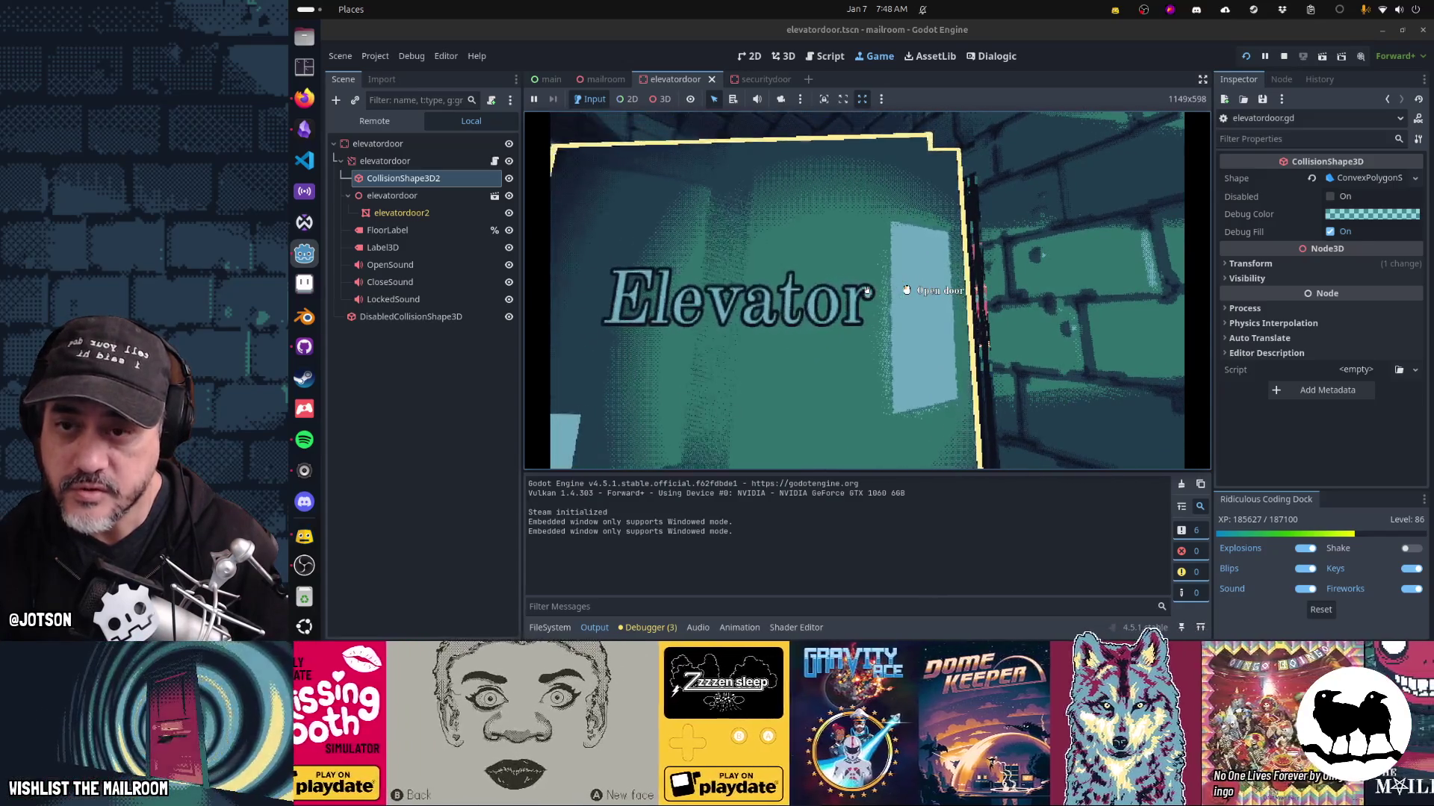
{"action": "key", "text": "w"}
{"action": "key", "text": "d"}
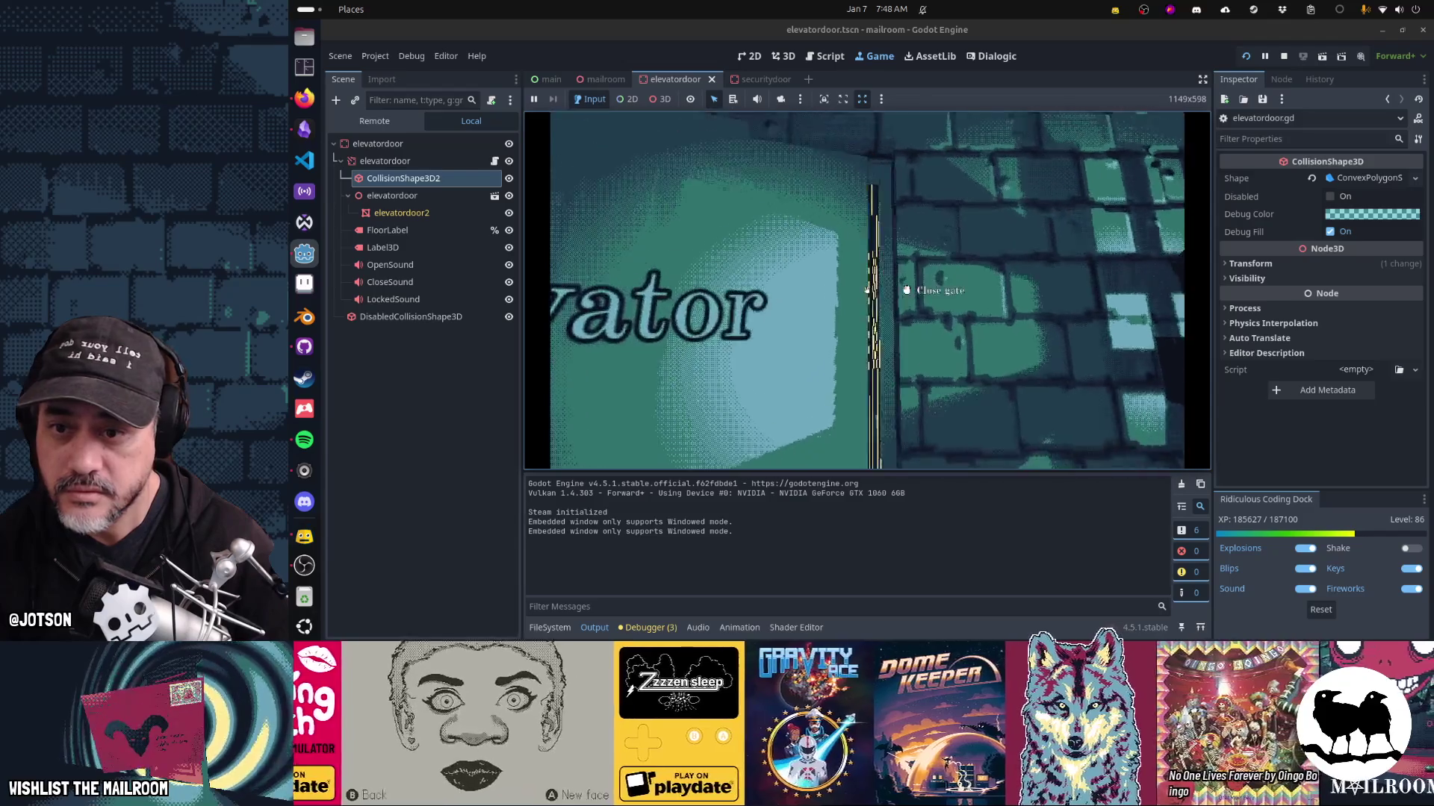
Back away to watch the door close, then approach and open it again.
{"action": "key", "text": "a"}
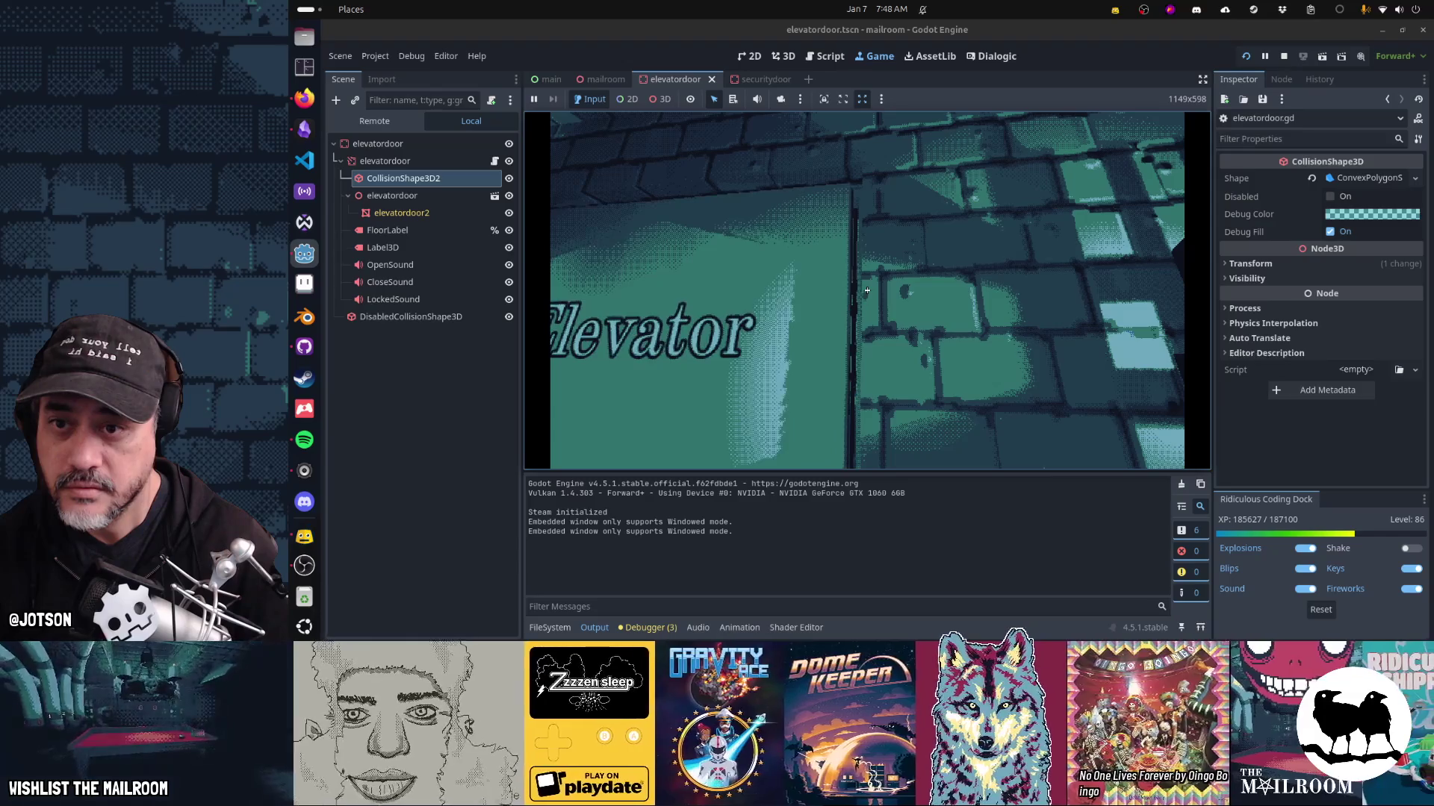
{"action": "key", "text": "s"}
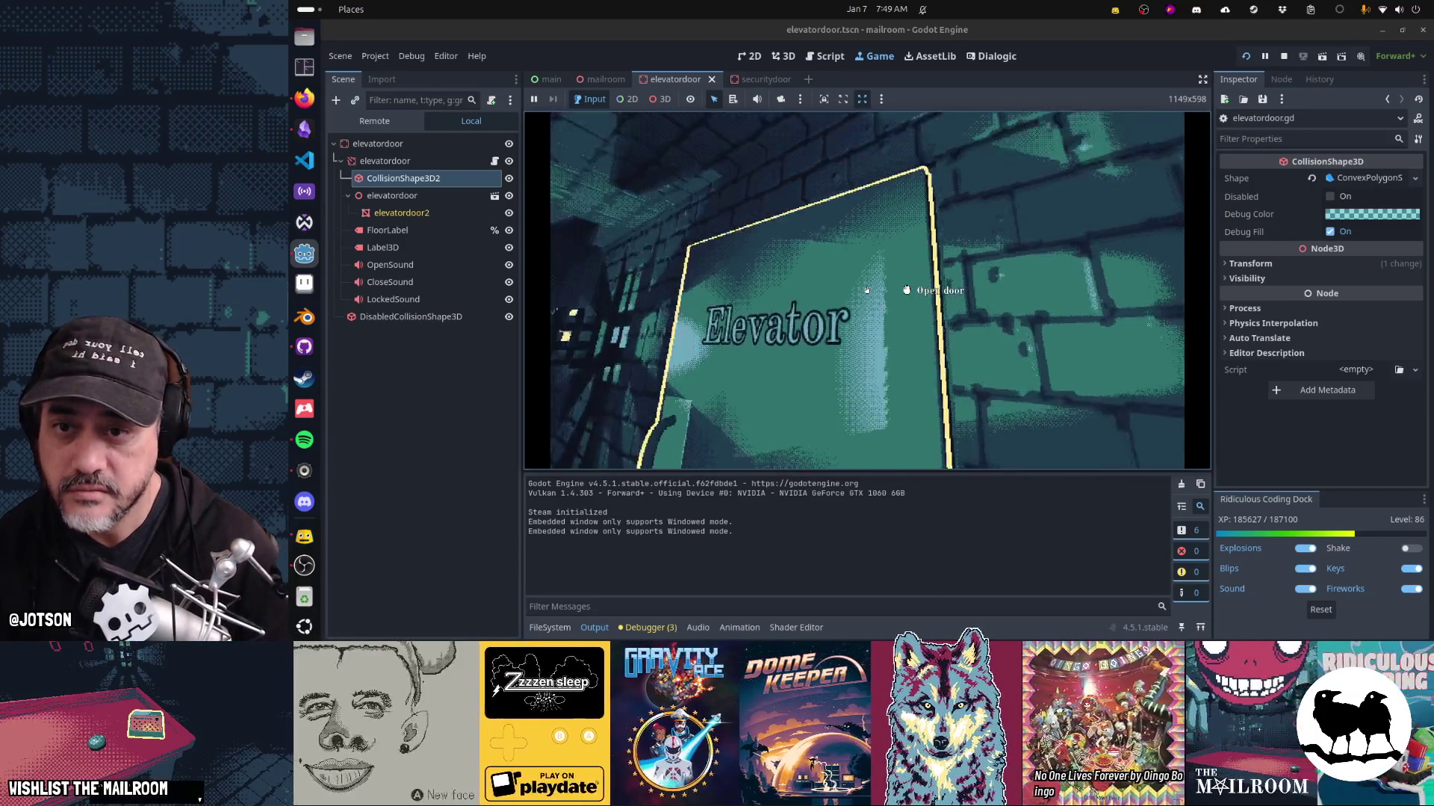
{"action": "key", "text": "w"}
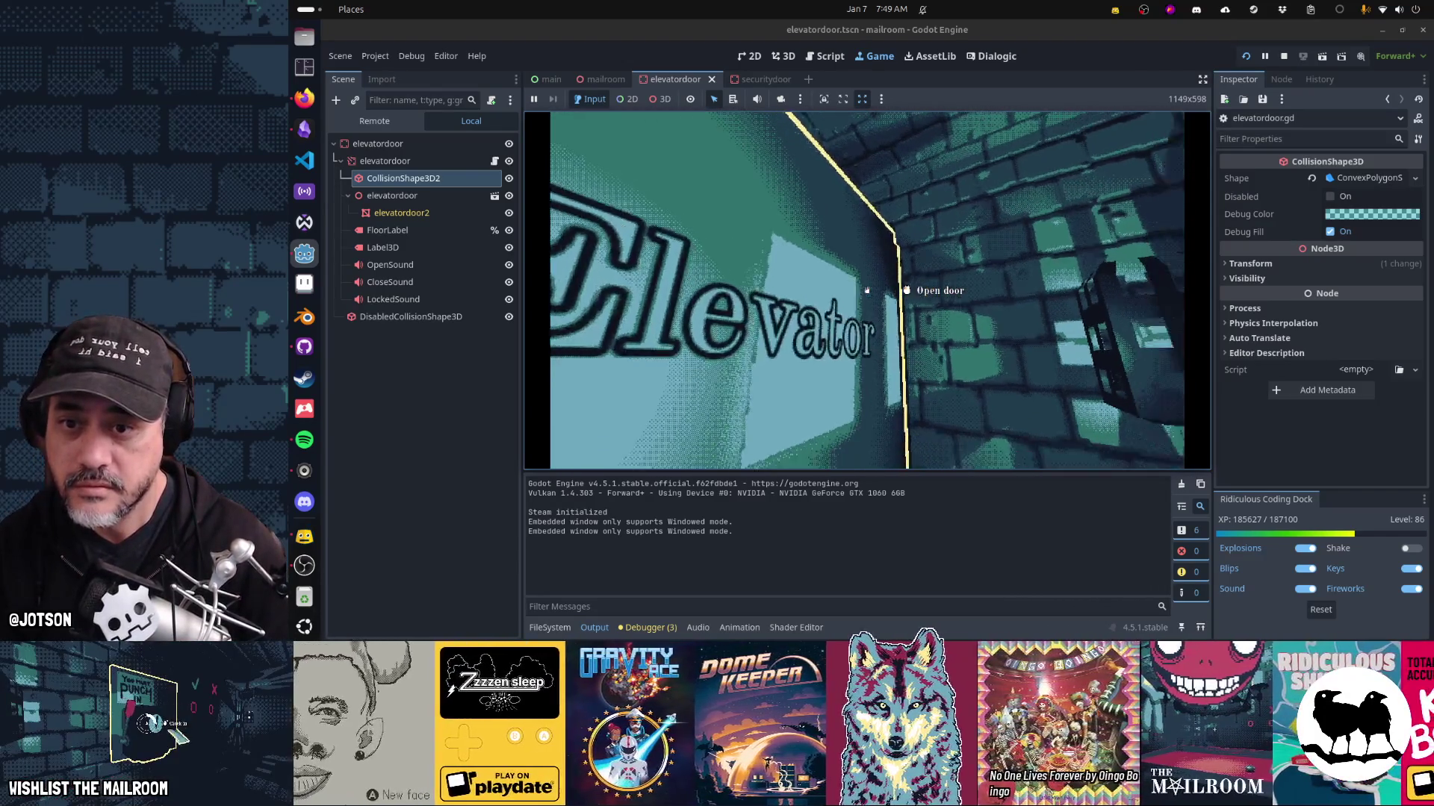
{"action": "key", "text": "a"}
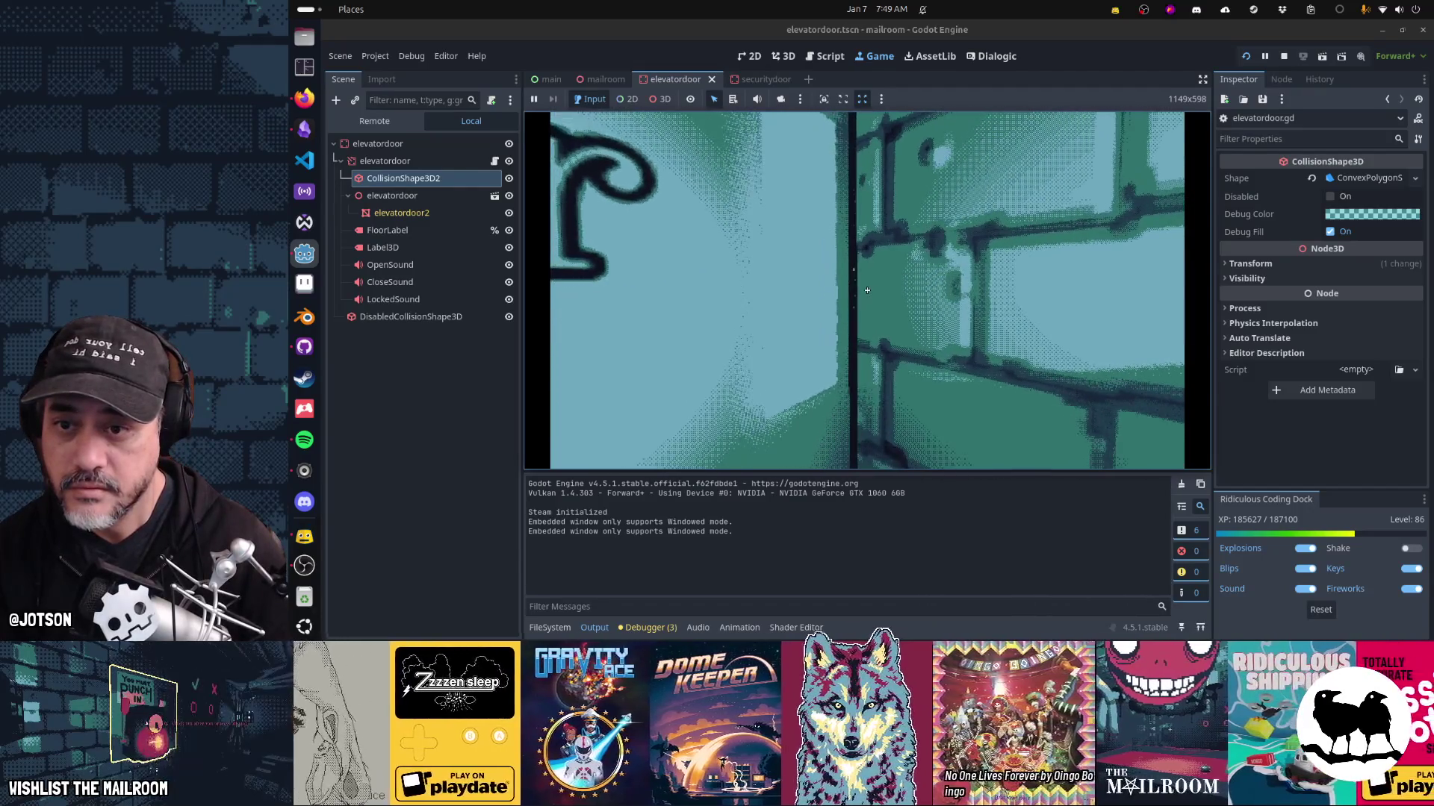
{"action": "key", "text": "d"}
{"action": "key", "text": "a"}
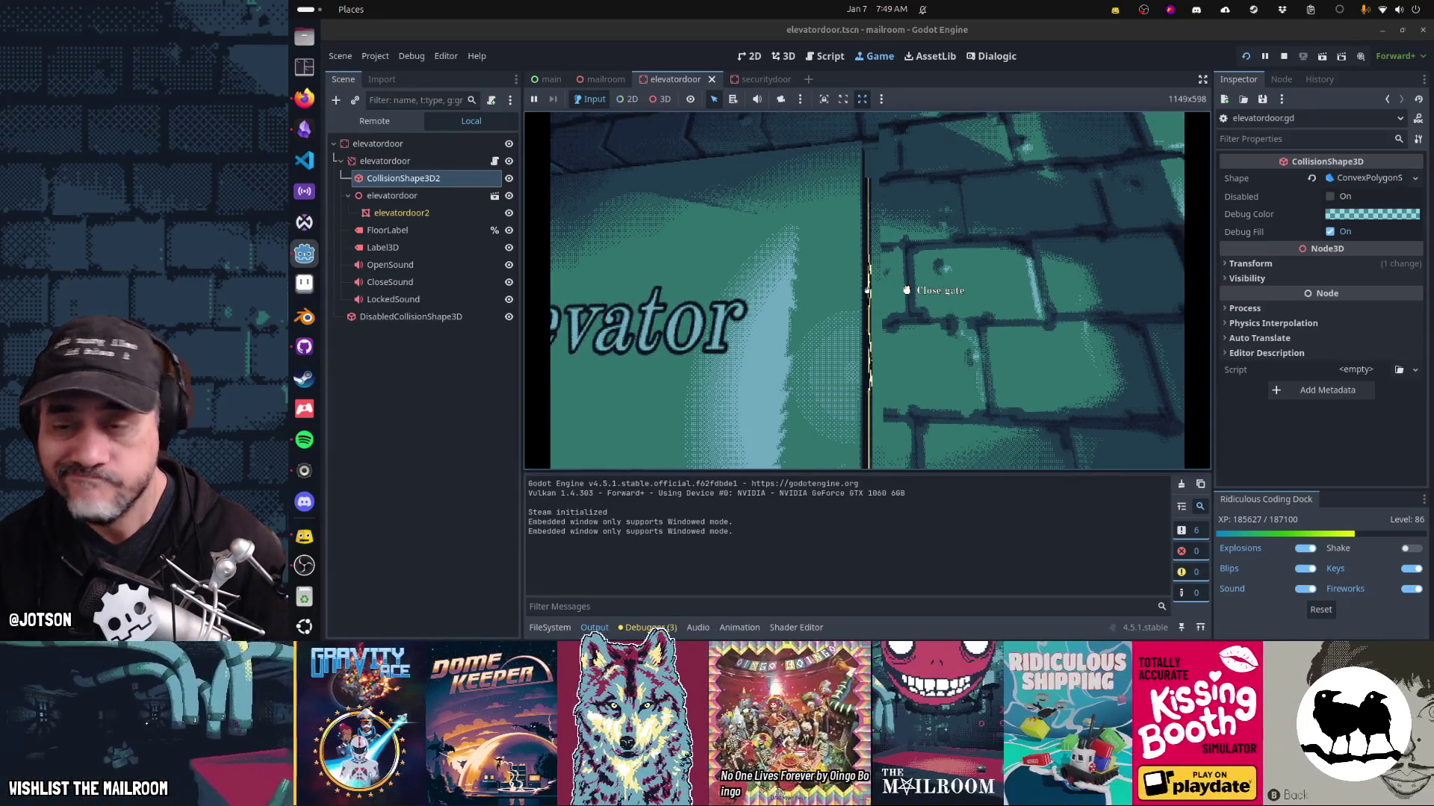
Pause the game and return to elevatordoor.gd in the editor.
{"action": "key", "text": "Escape"}
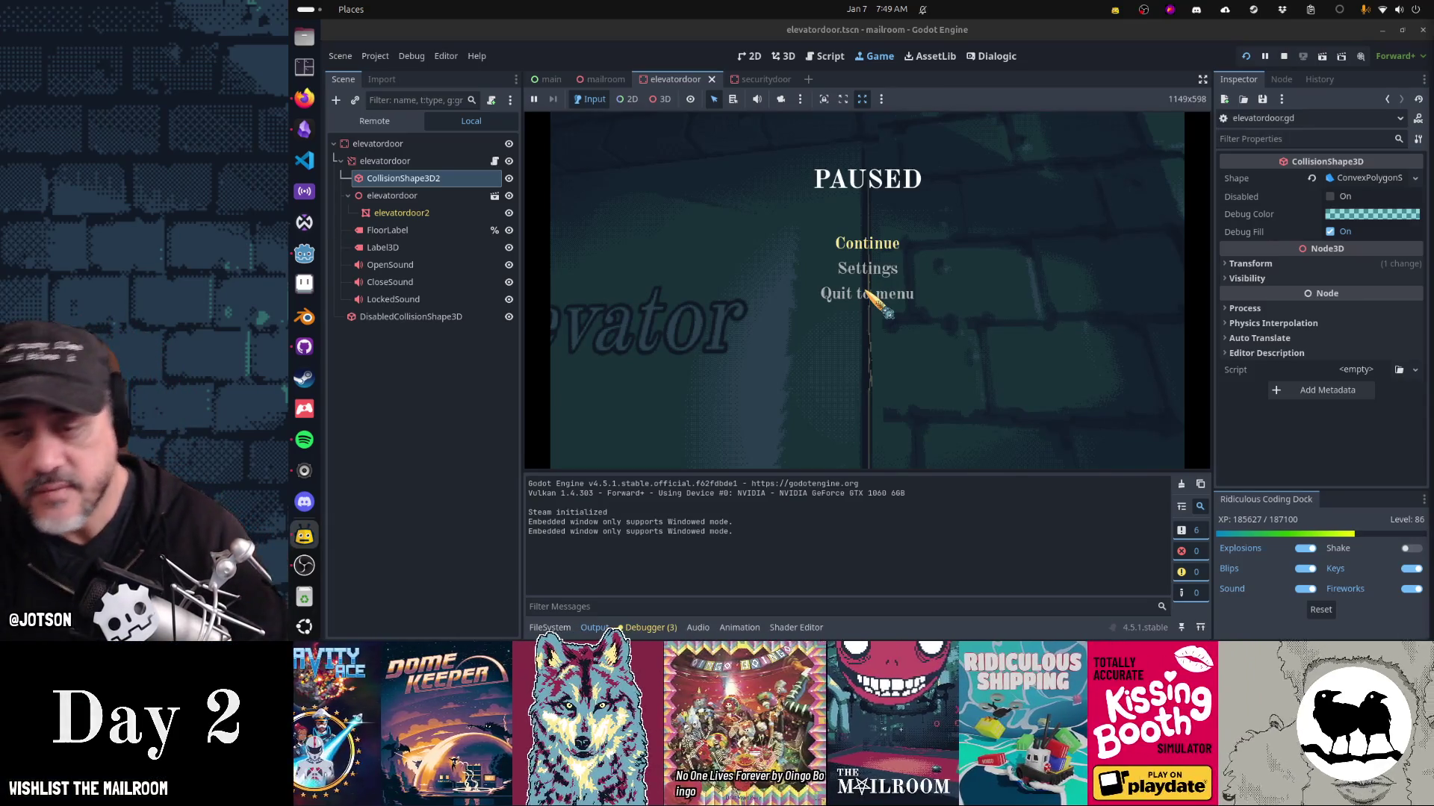
{"action": "key", "text": "alt+Tab"}
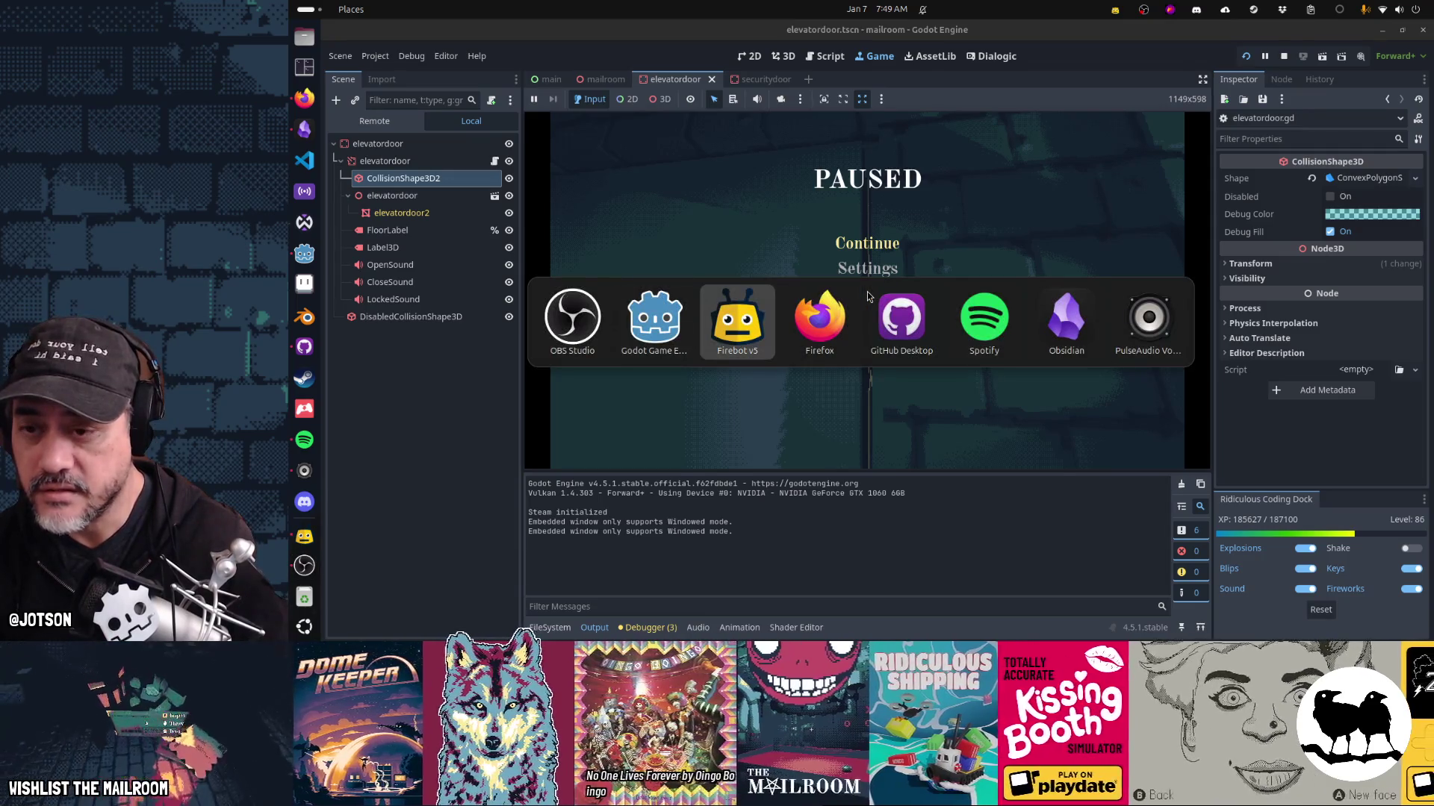
{"action": "key", "text": "alt+shift+Tab"}
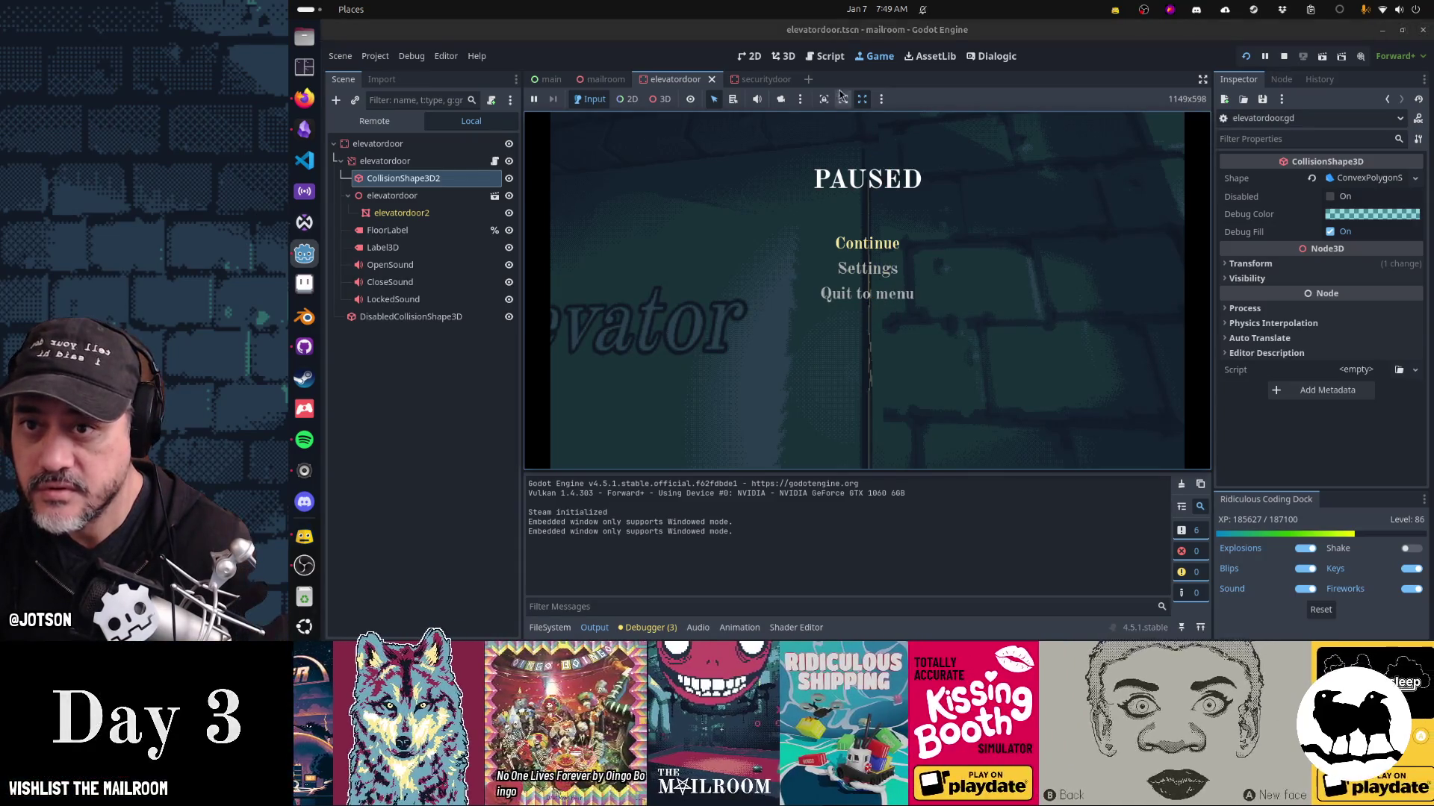
{"action": "left_click", "coordinate": [836, 58]}
Change the rotation tween duration on line 54 from 12.0 to 2.0.
{"action": "scroll", "coordinate": [963, 296], "scroll_direction": "up", "scroll_amount": 2}
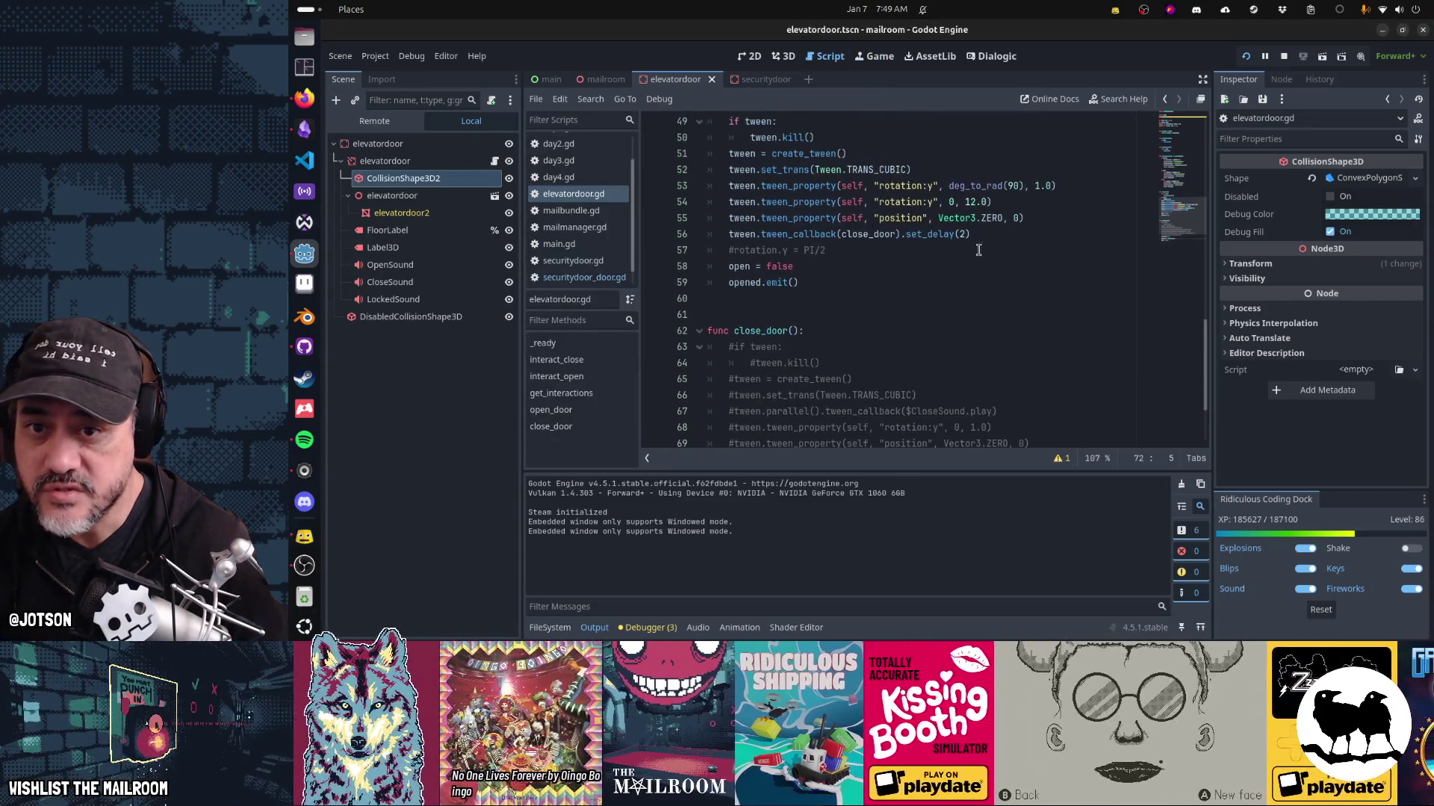
{"action": "left_click", "coordinate": [970, 202]}
{"action": "key", "text": "BackSpace"}
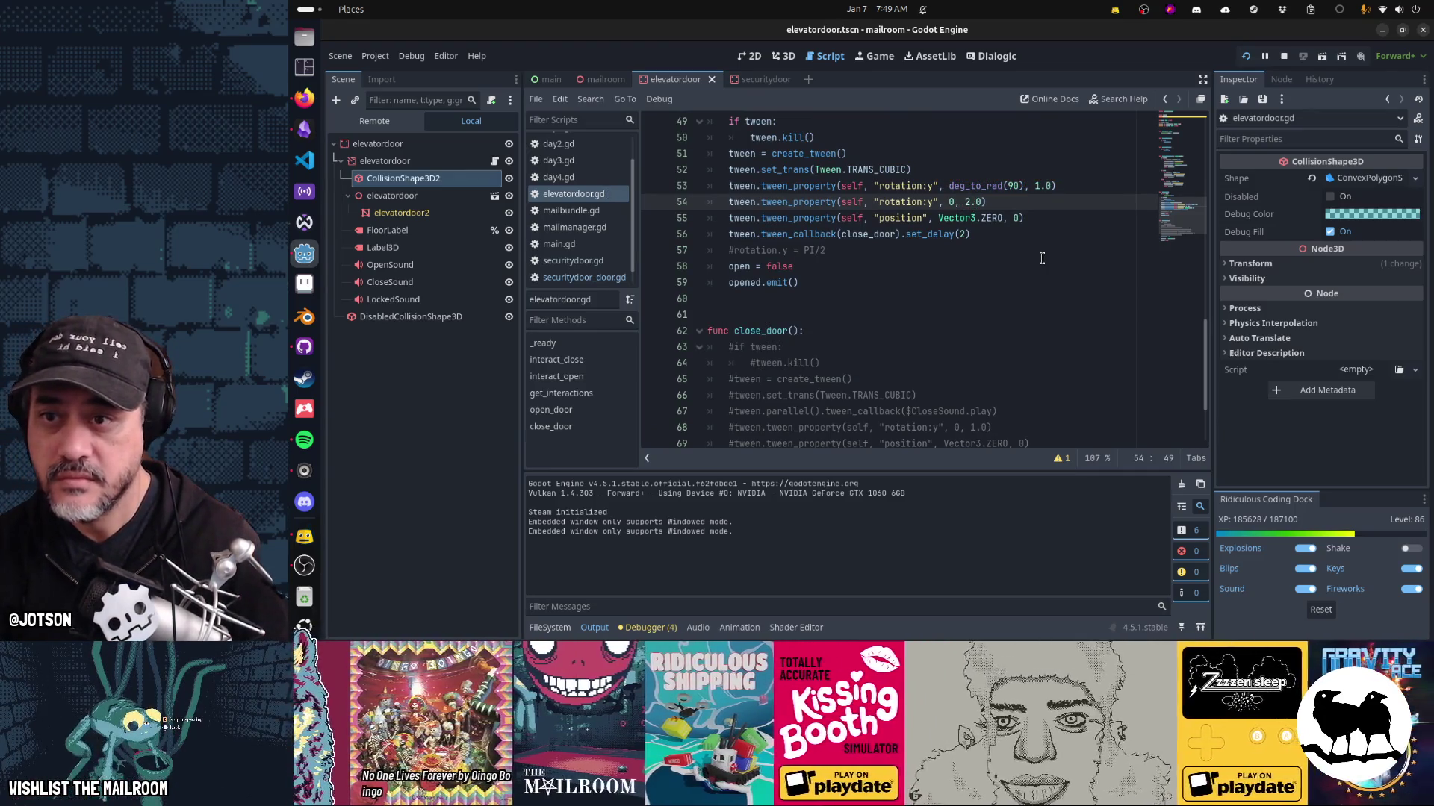
Comment out the position tween on line 55 and resume the running game.
{"action": "scroll", "coordinate": [1041, 258], "scroll_direction": "up", "scroll_amount": 1}
{"action": "left_click", "coordinate": [1047, 266]}
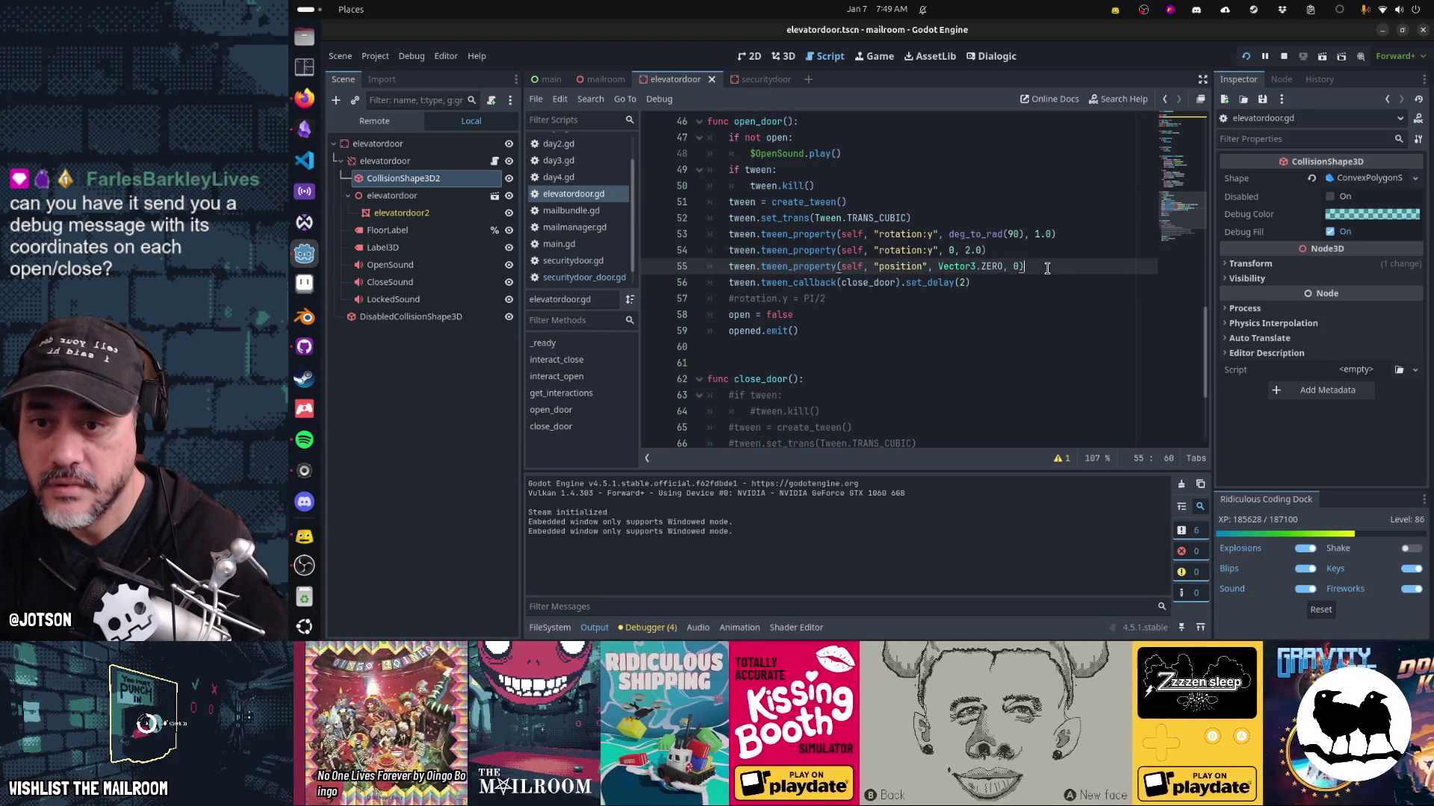
{"action": "key", "text": "Home"}
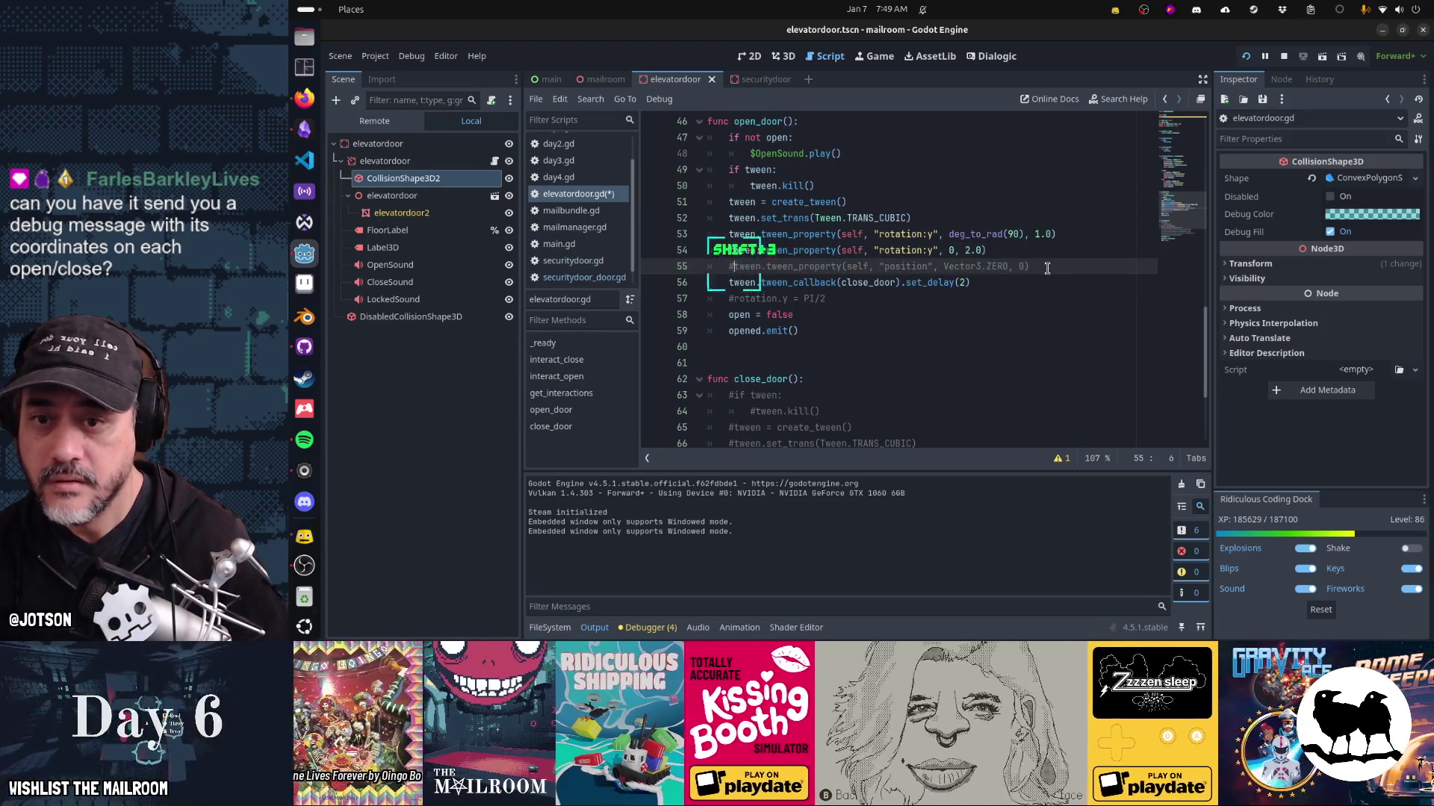
{"action": "type", "text": "#"}
{"action": "key", "text": "Down"}
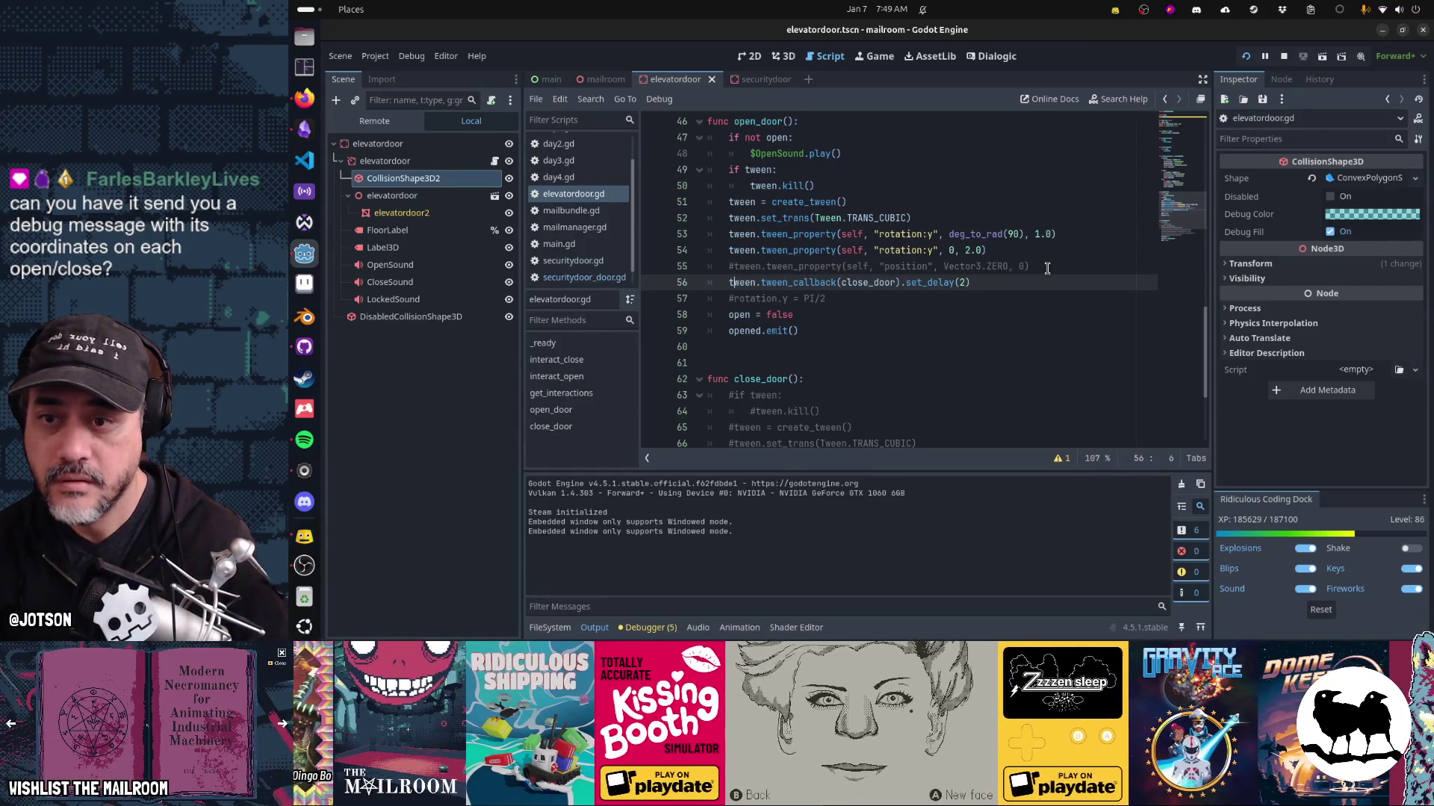
{"action": "key", "text": "ctrl+F4"}
{"action": "left_click", "coordinate": [866, 242]}
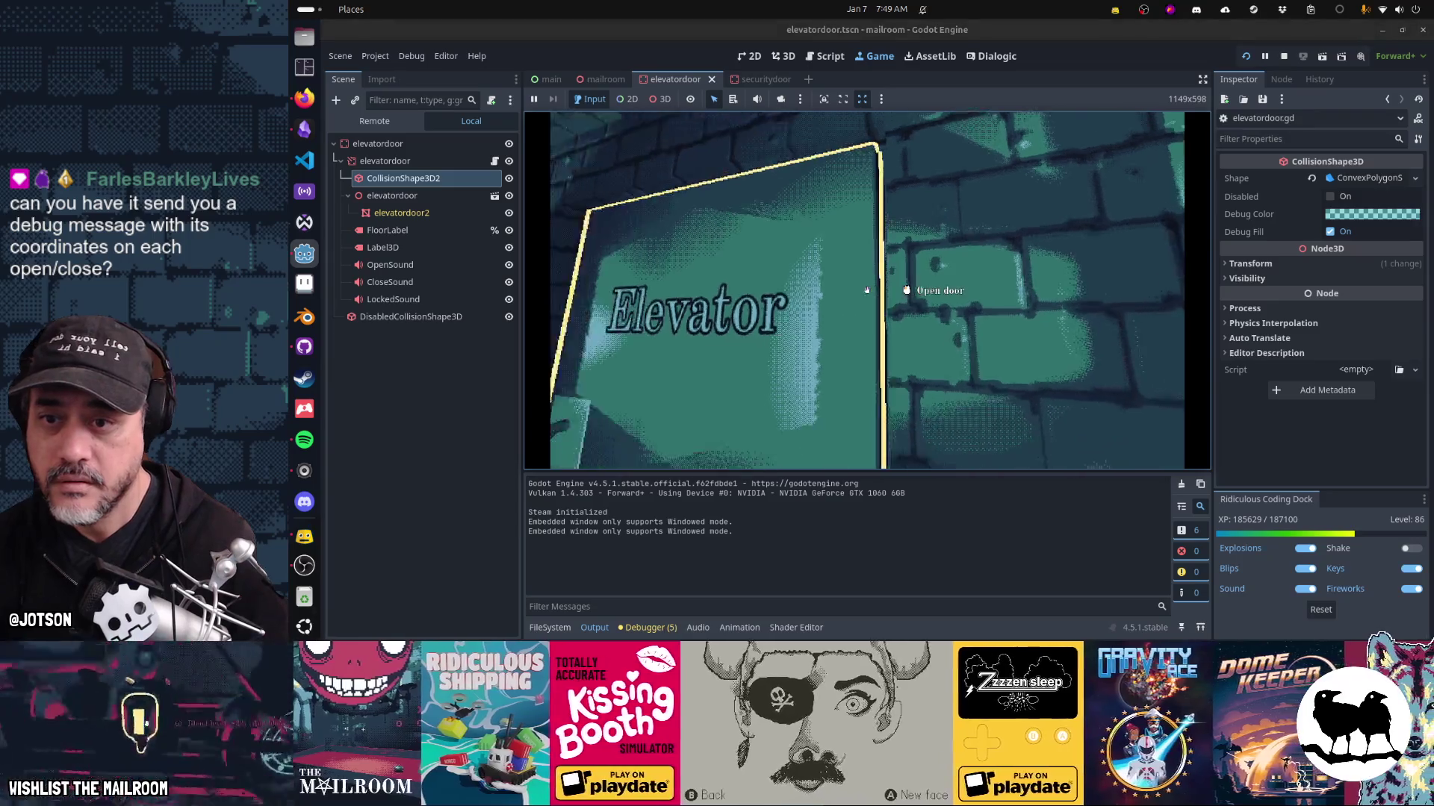
Walk up to the elevator door to test it, then pause and return to elevatordoor.gd.
{"action": "key", "text": "w"}
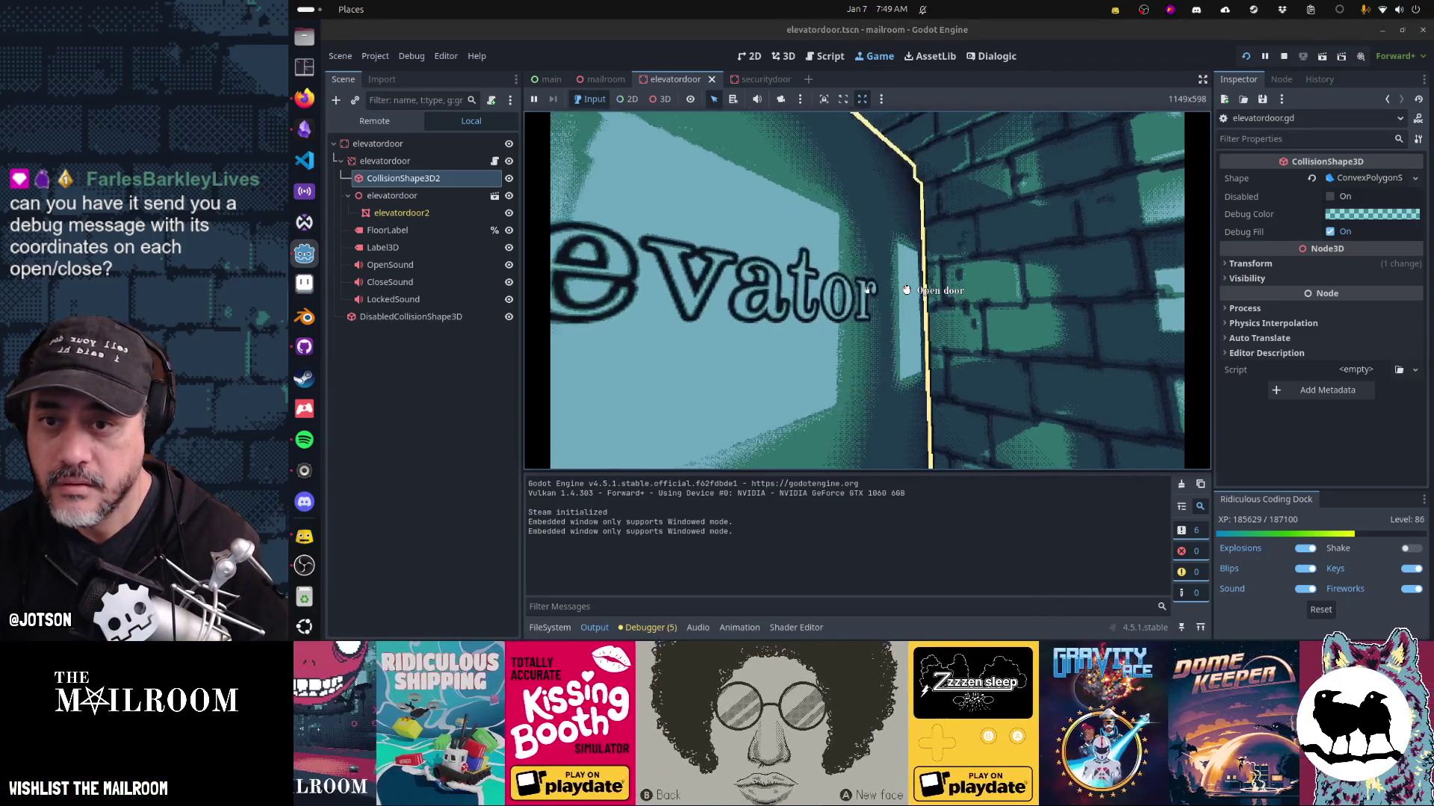
{"action": "key", "text": "d"}
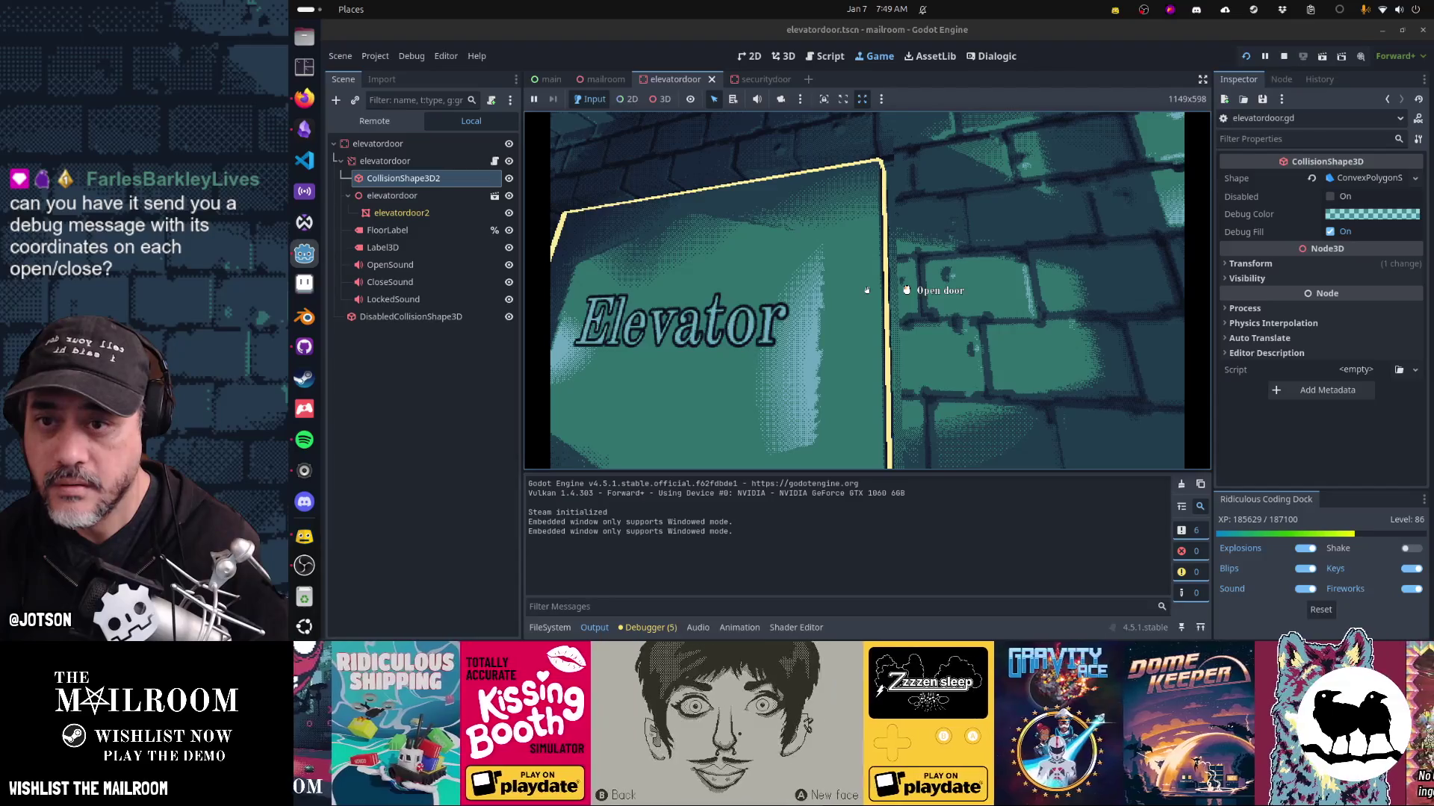
{"action": "key", "text": "w"}
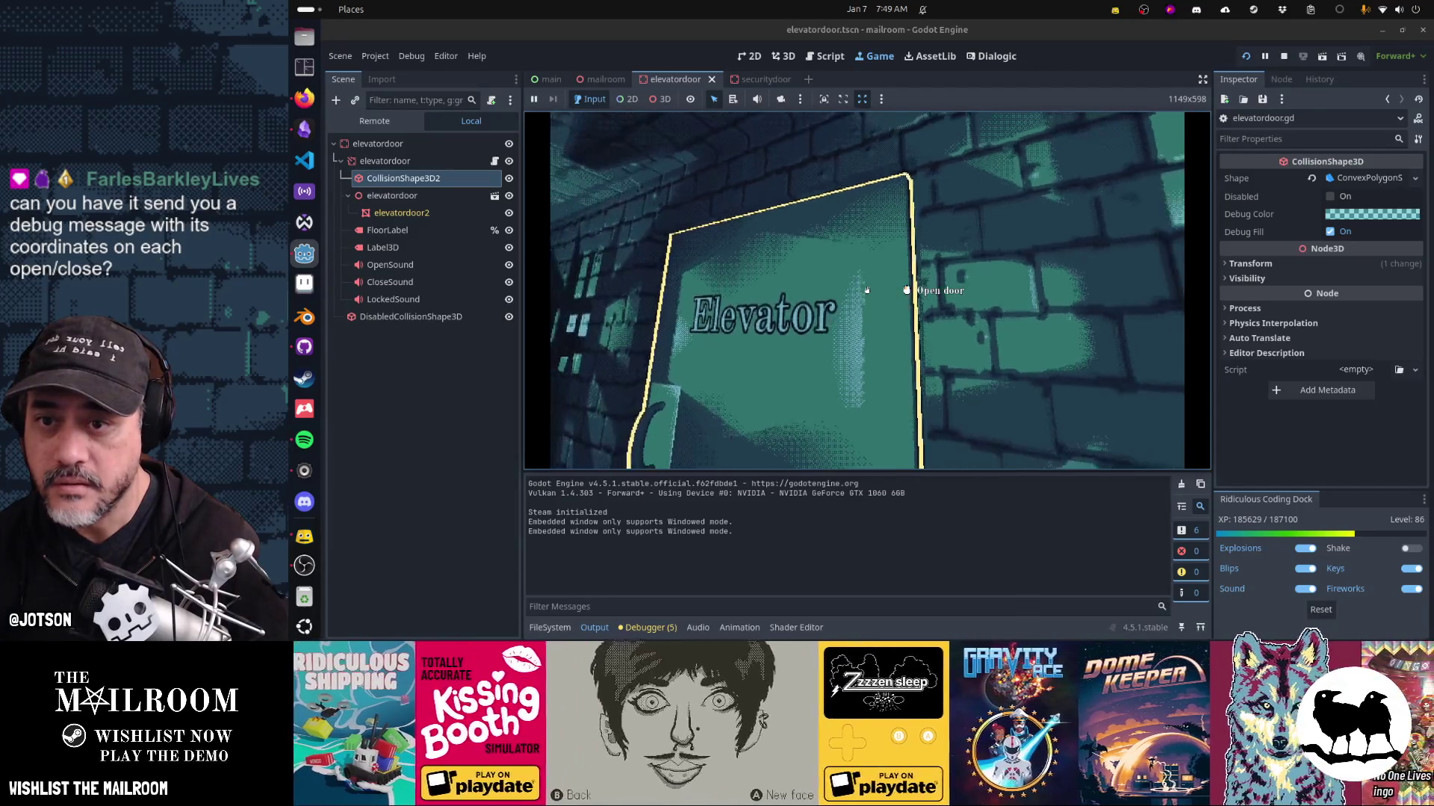
{"action": "key", "text": "s"}
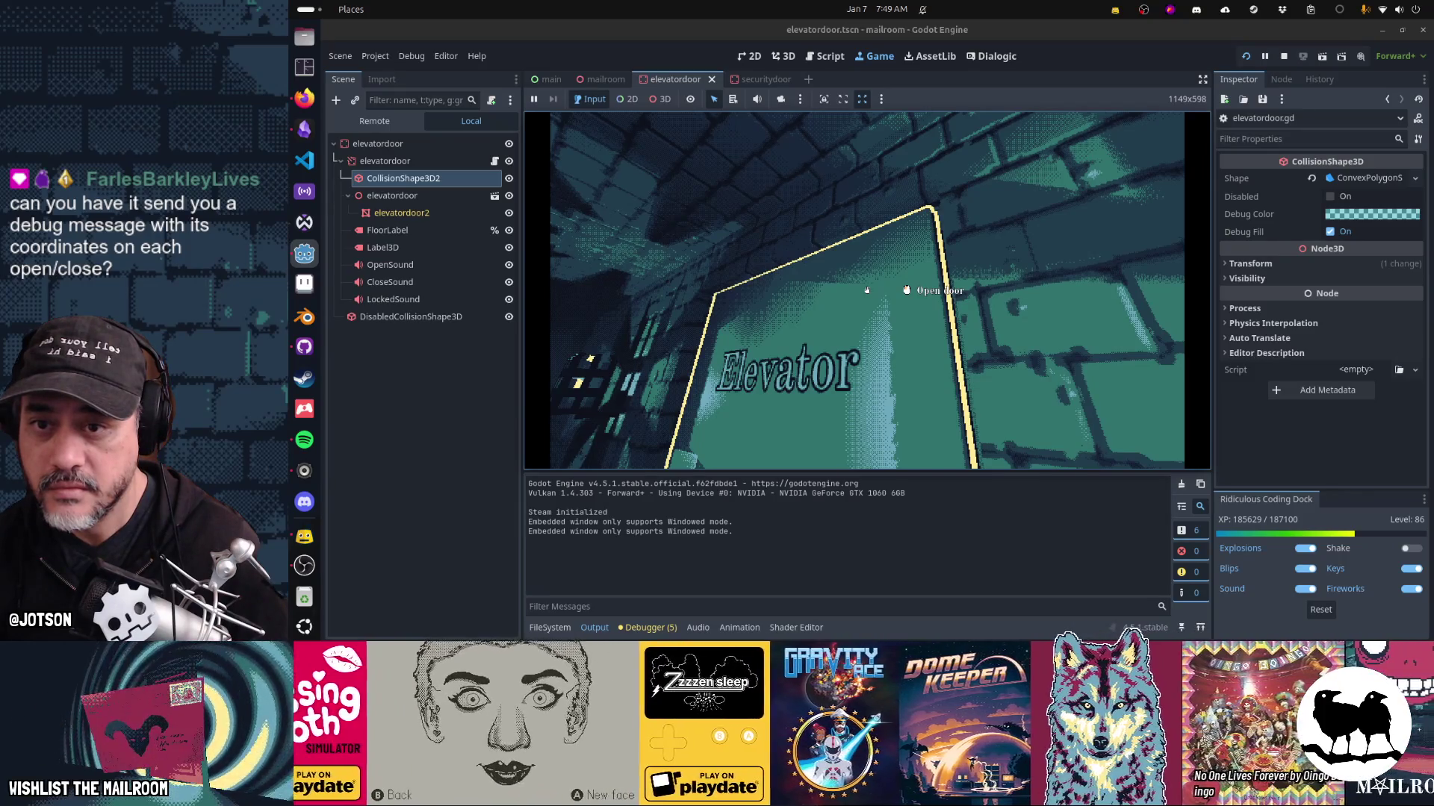
{"action": "key", "text": "w"}
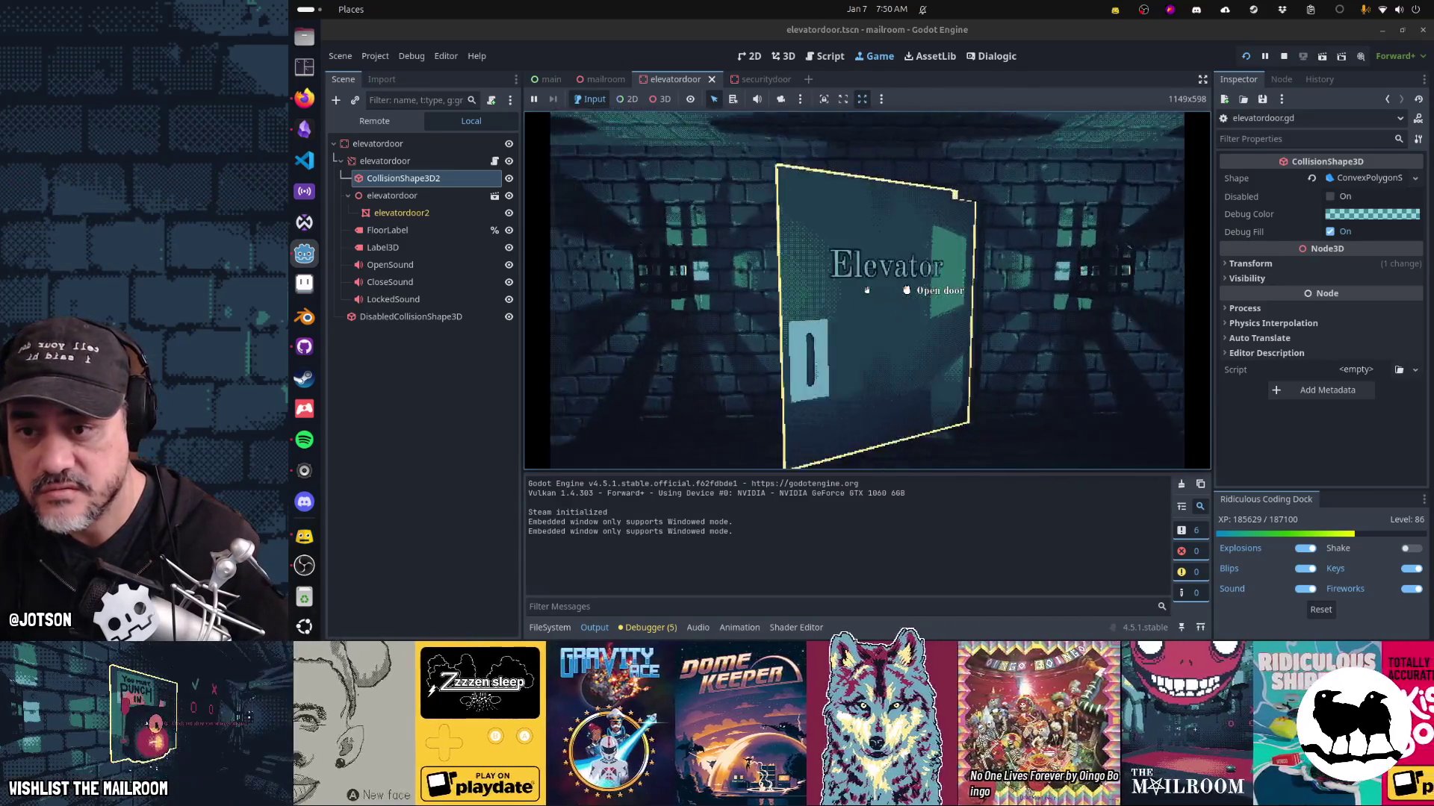
{"action": "key", "text": "Escape"}
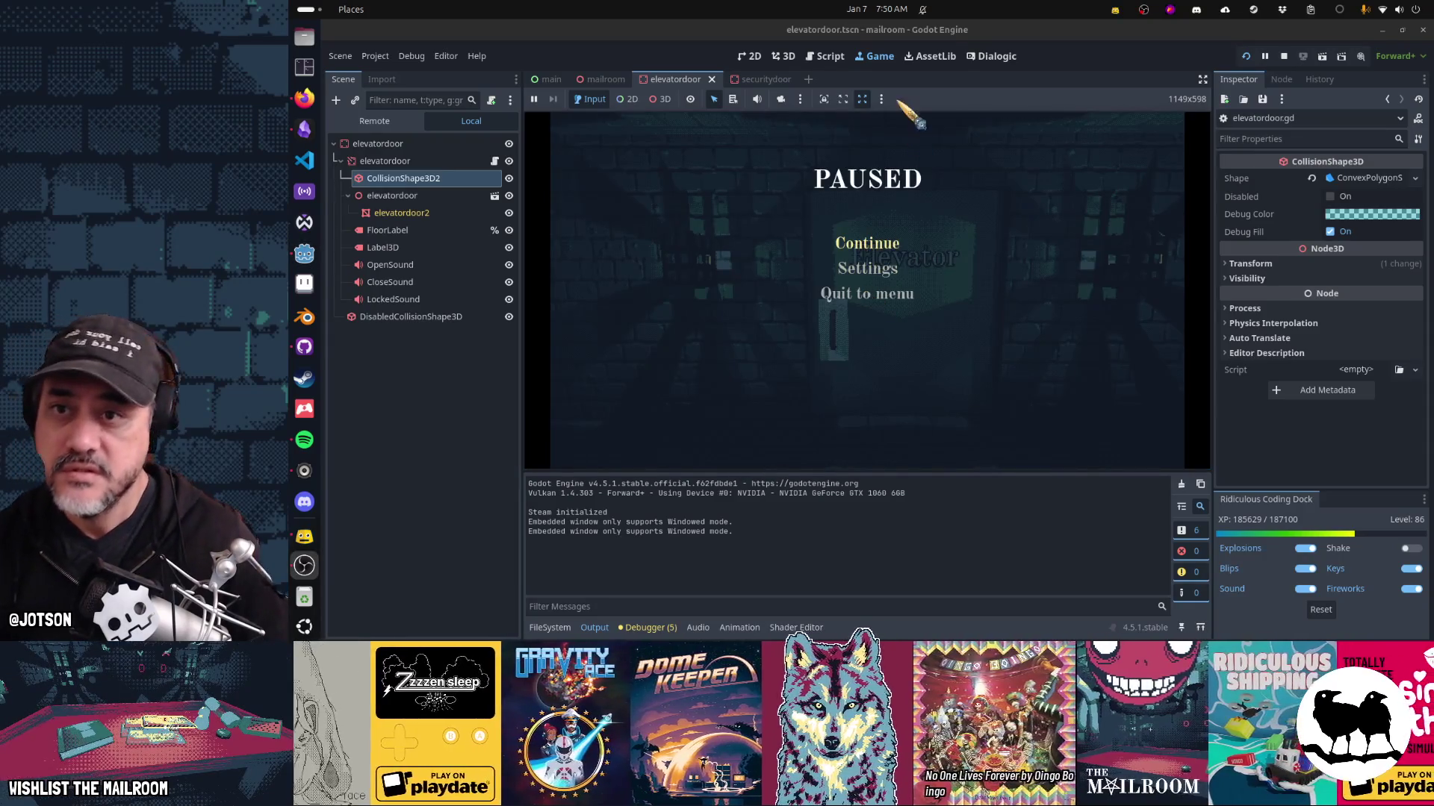
{"action": "left_click", "coordinate": [830, 58]}
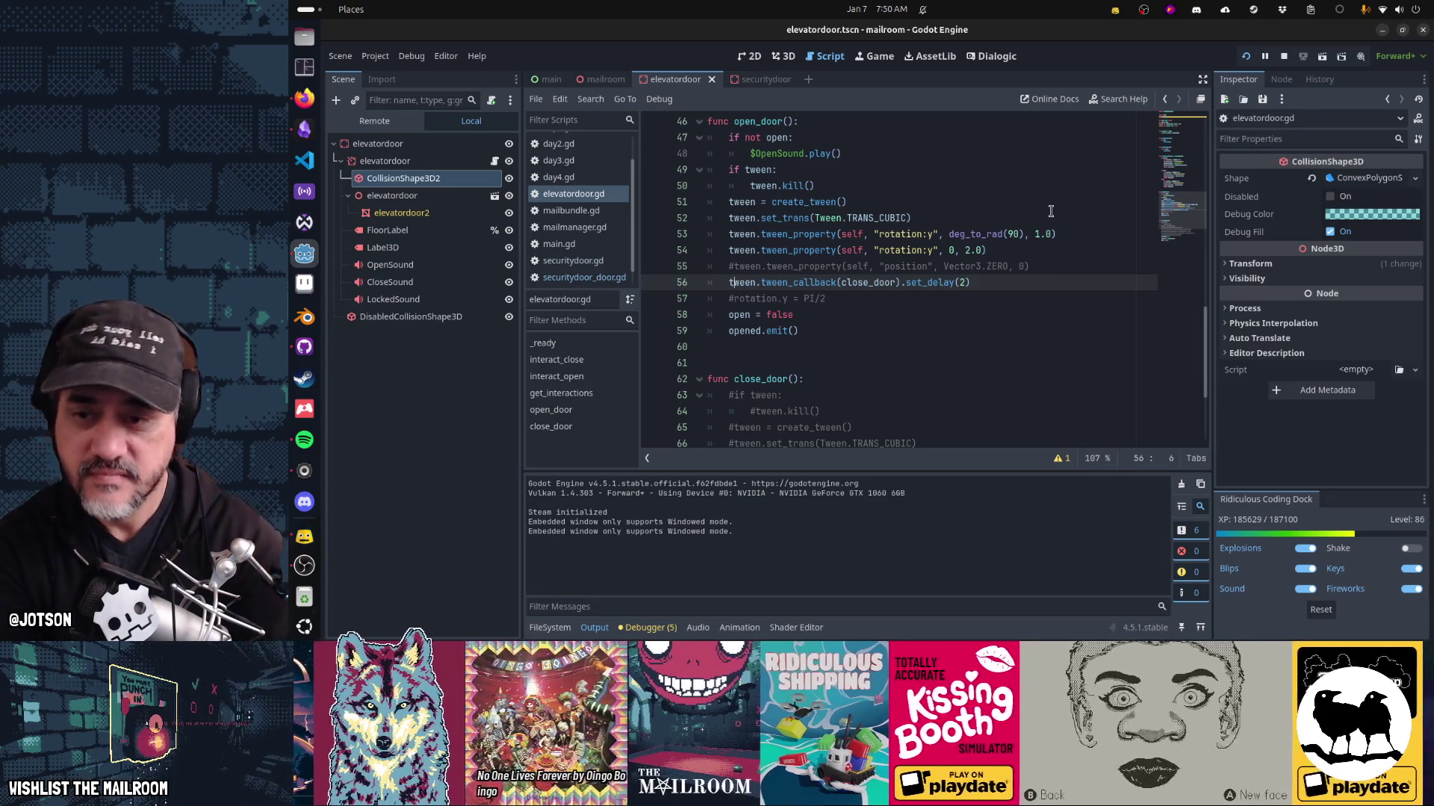
Scroll through elevatordoor.gd, then open Search Help with F1 to look up tween.
{"action": "scroll", "coordinate": [996, 249], "scroll_direction": "down", "scroll_amount": 3}
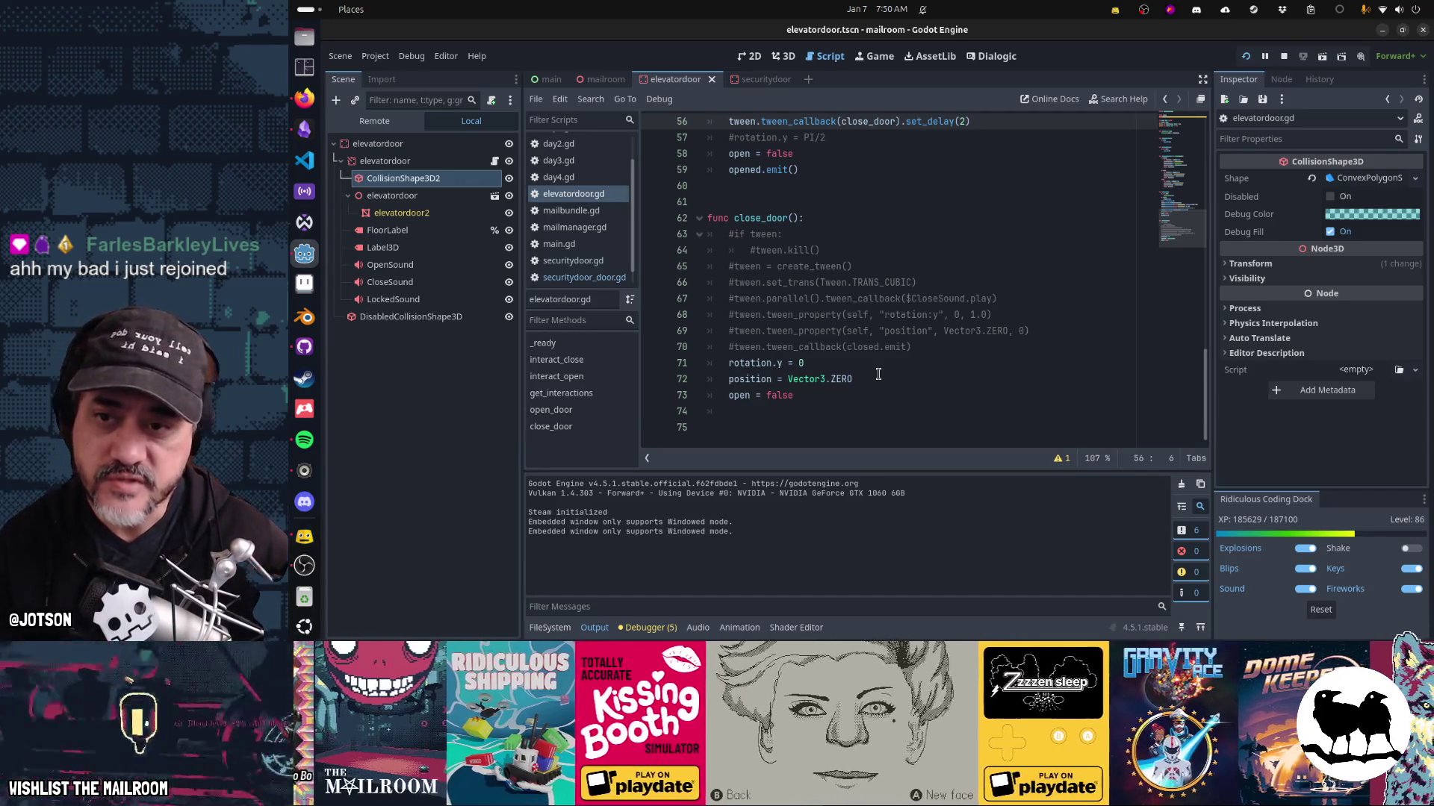
{"action": "scroll", "coordinate": [1027, 188], "scroll_direction": "up", "scroll_amount": 4}
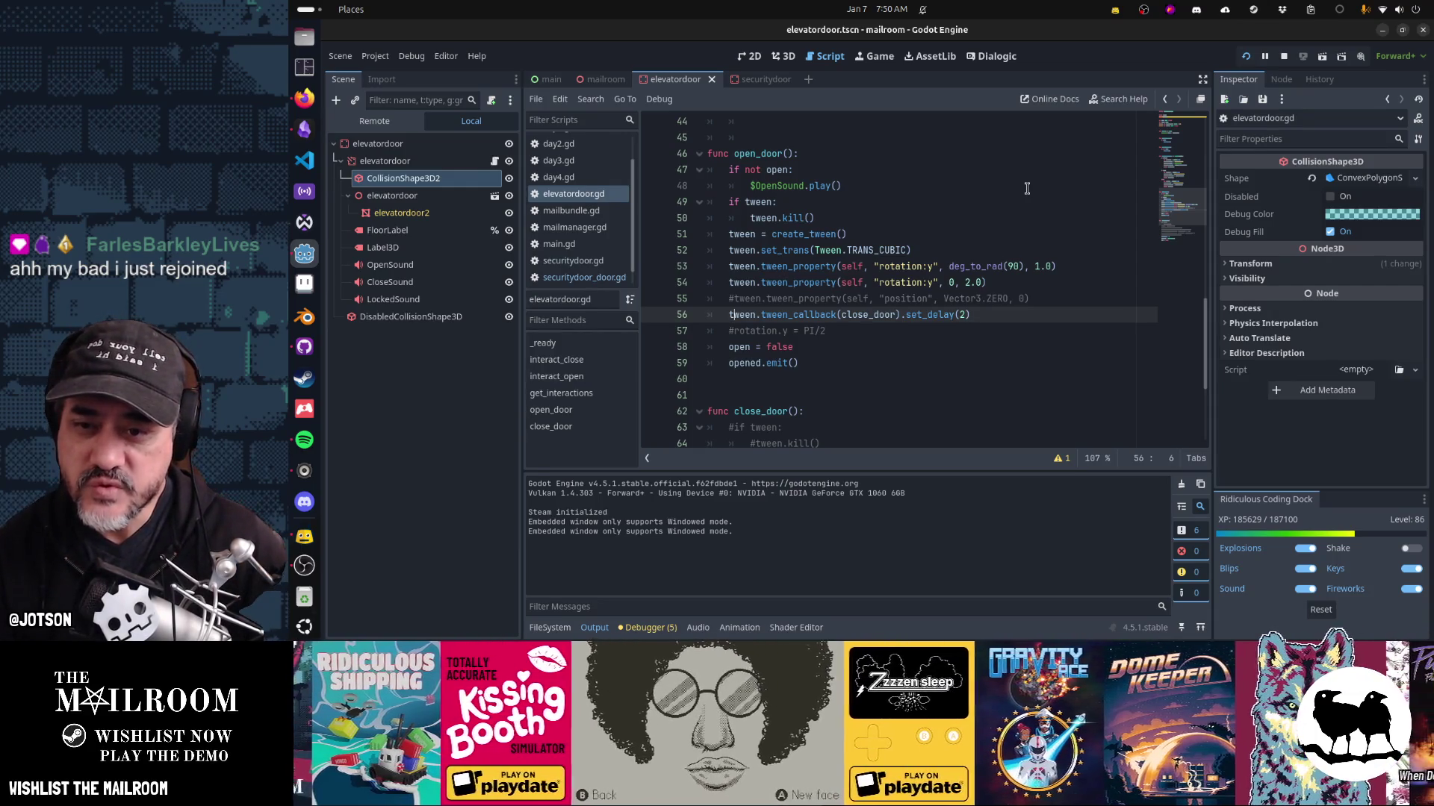
{"action": "key", "text": "F1"}
Look up set_process_mode in the Tween class reference, then return to elevatordoor.gd.
{"action": "type", "text": "tweren"}
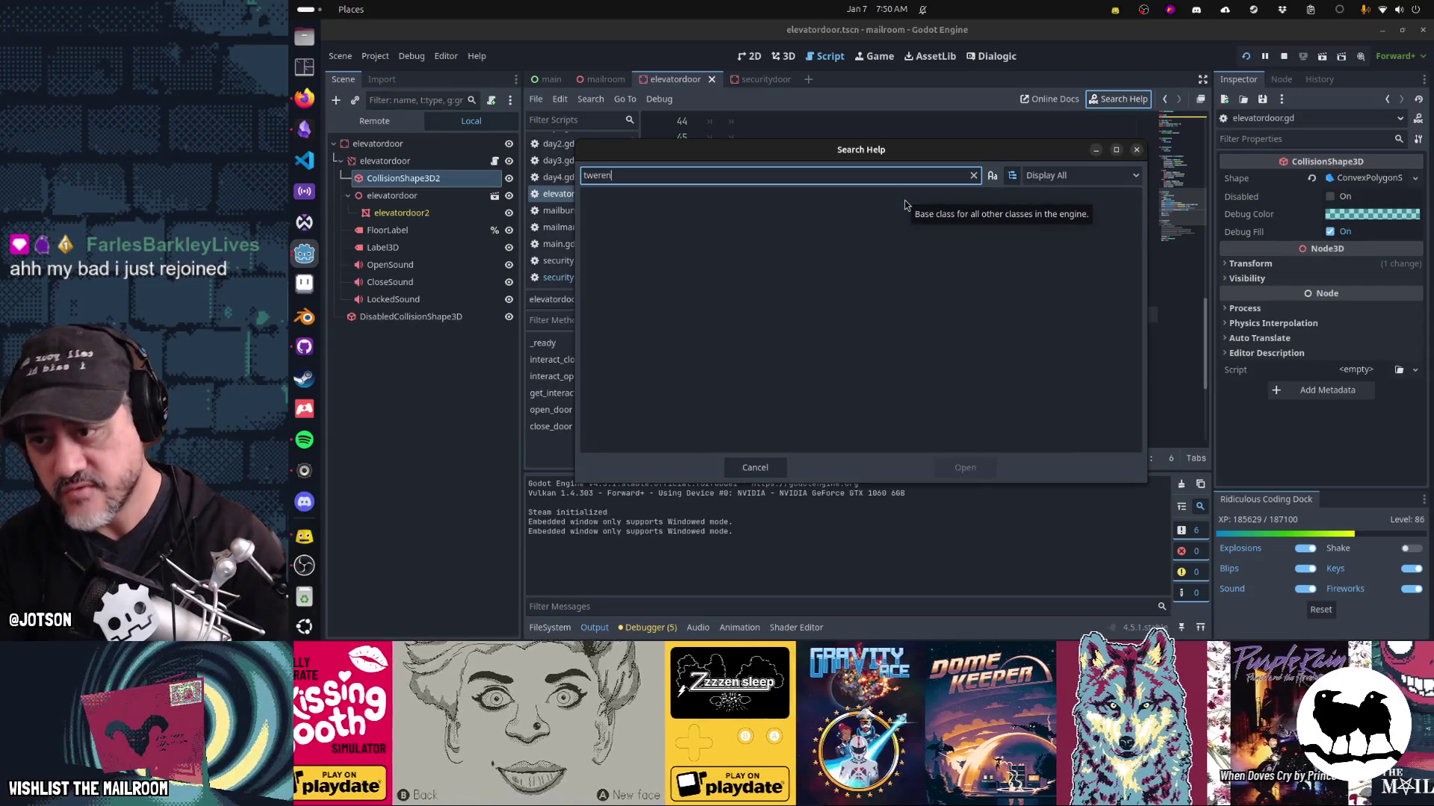
{"action": "key", "text": "BackSpace"}
{"action": "key", "text": "BackSpace"}
{"action": "key", "text": "BackSpace"}
{"action": "type", "text": "en"}
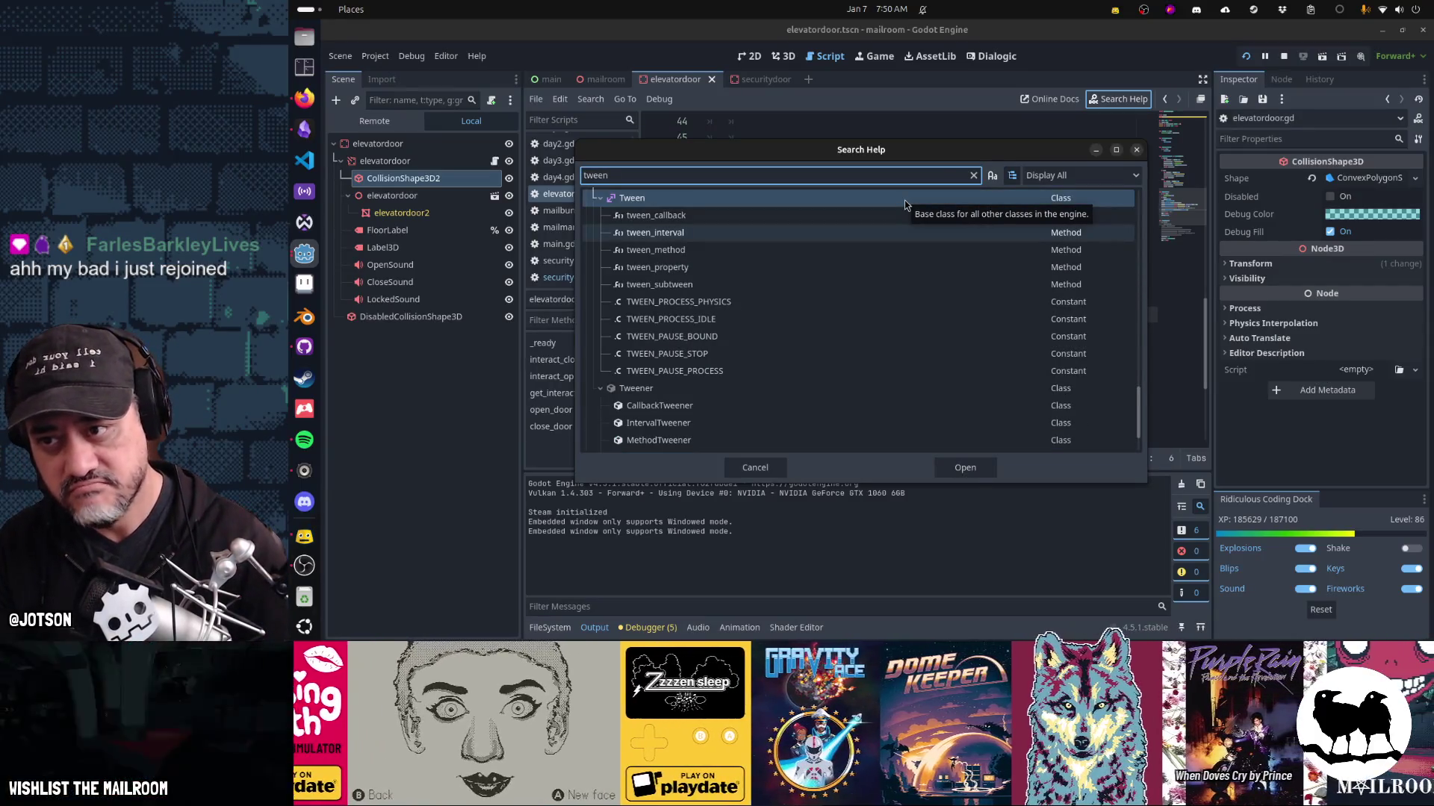
{"action": "double_click", "coordinate": [880, 199]}
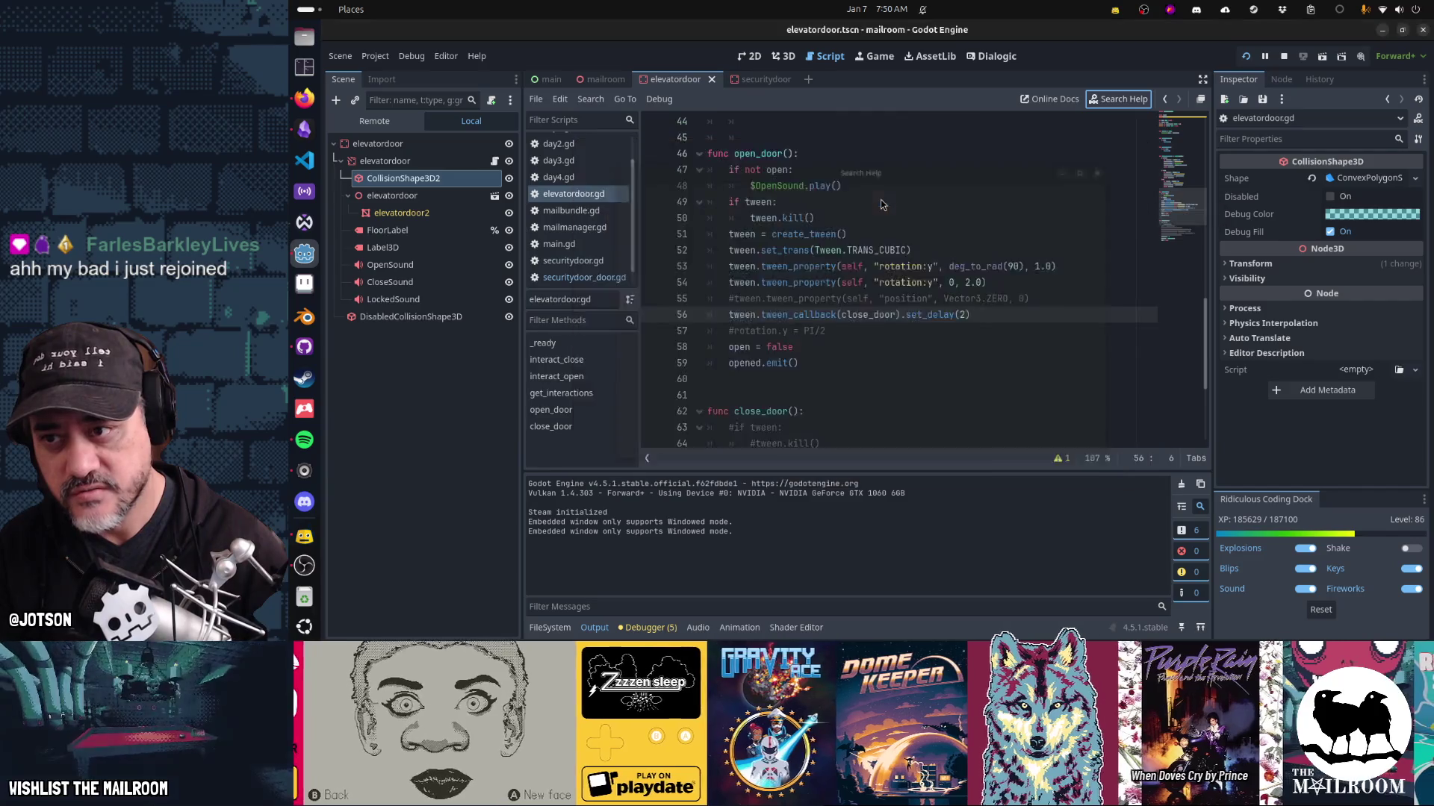
{"action": "scroll", "coordinate": [930, 230], "scroll_direction": "down", "scroll_amount": 5}
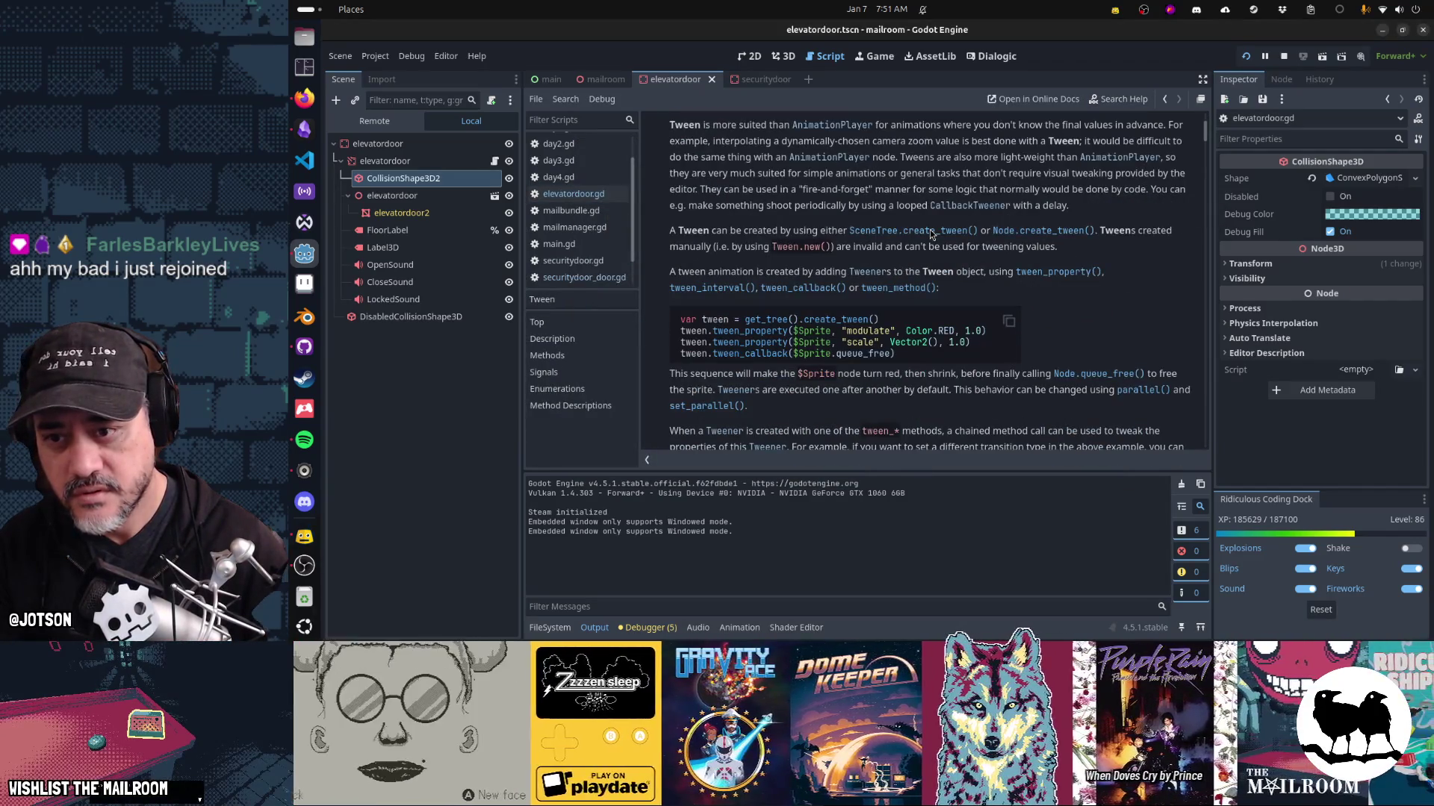
{"action": "scroll", "coordinate": [930, 230], "scroll_direction": "down", "scroll_amount": 12}
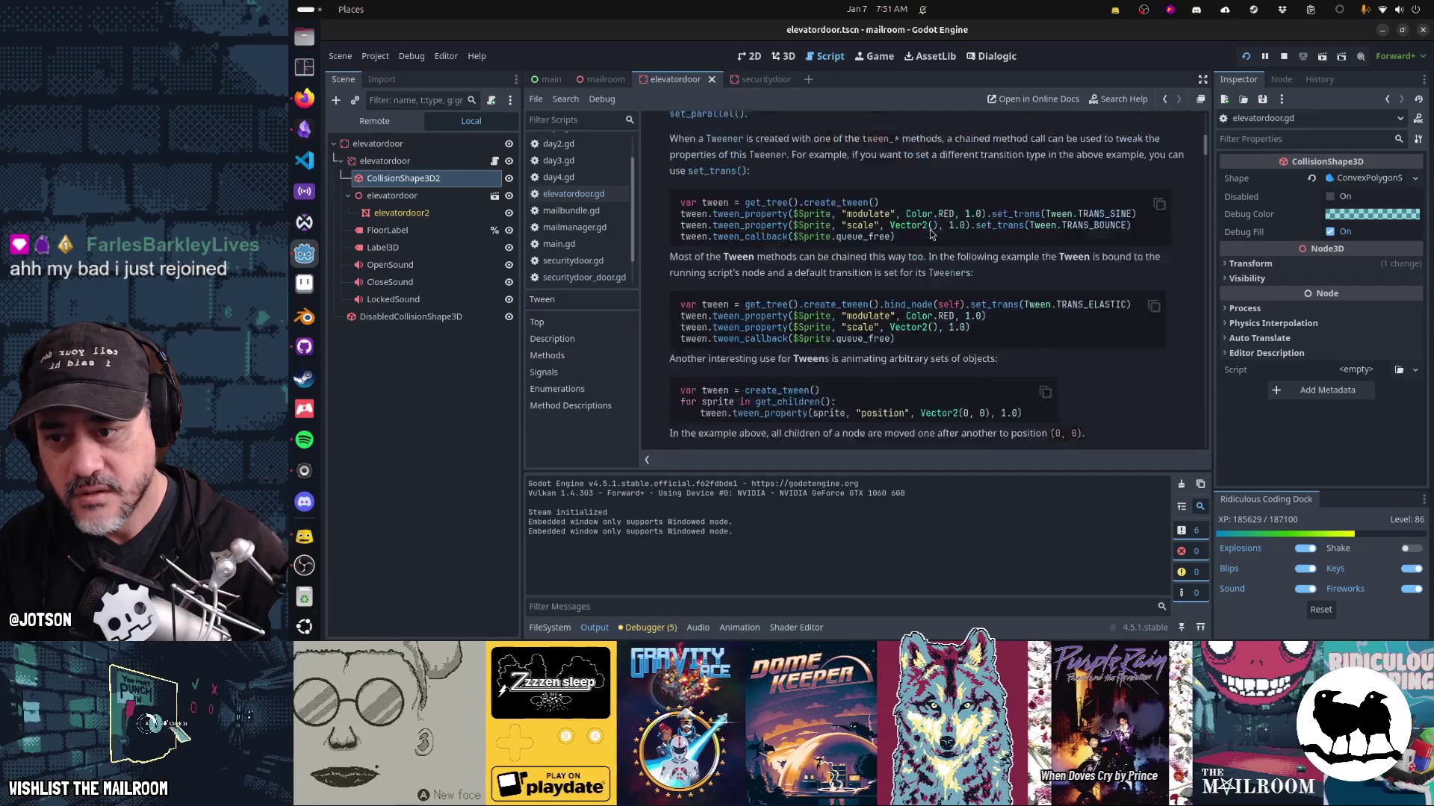
{"action": "scroll", "coordinate": [931, 234], "scroll_direction": "down", "scroll_amount": 15}
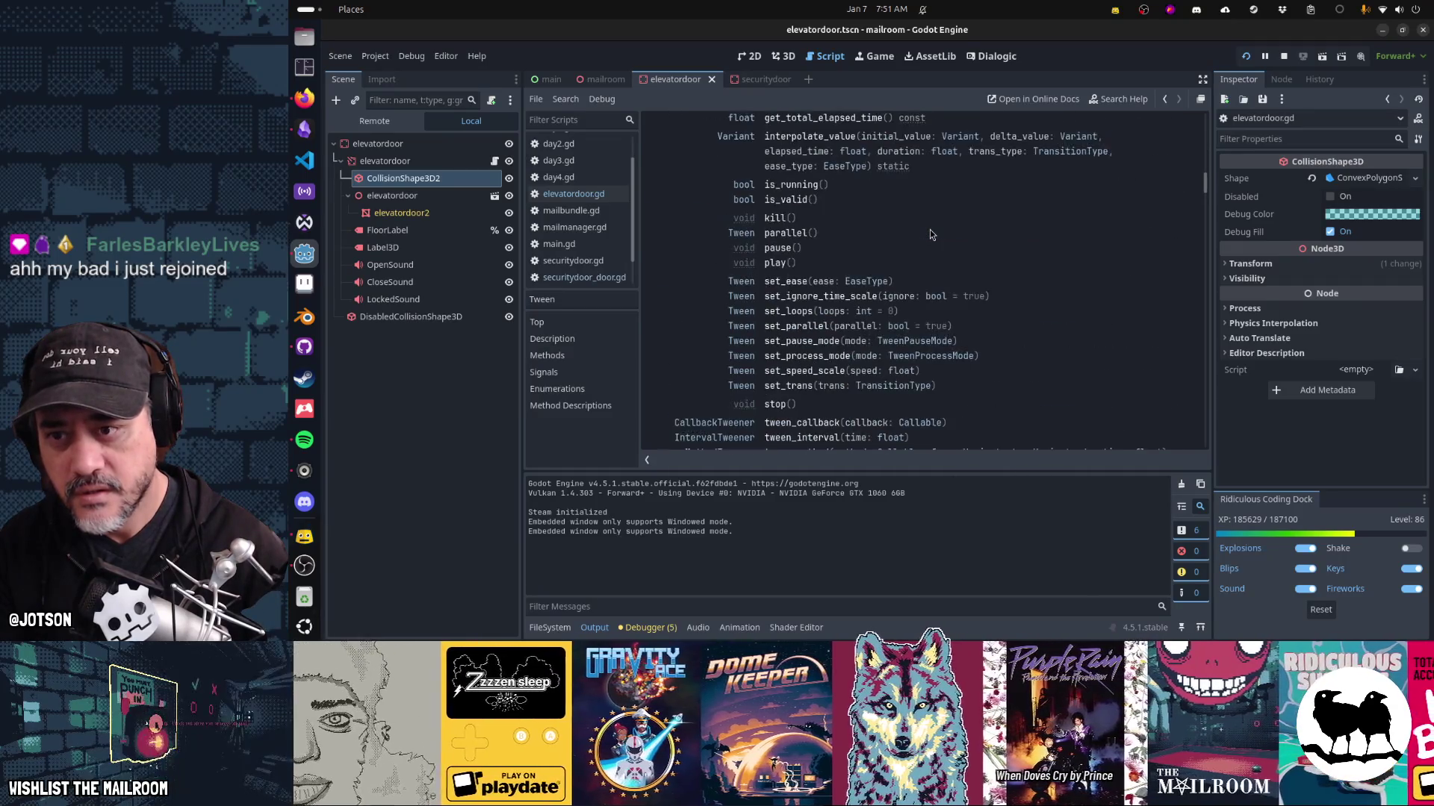
{"action": "scroll", "coordinate": [930, 234], "scroll_direction": "up", "scroll_amount": 5}
{"action": "scroll", "coordinate": [929, 234], "scroll_direction": "down", "scroll_amount": 6}
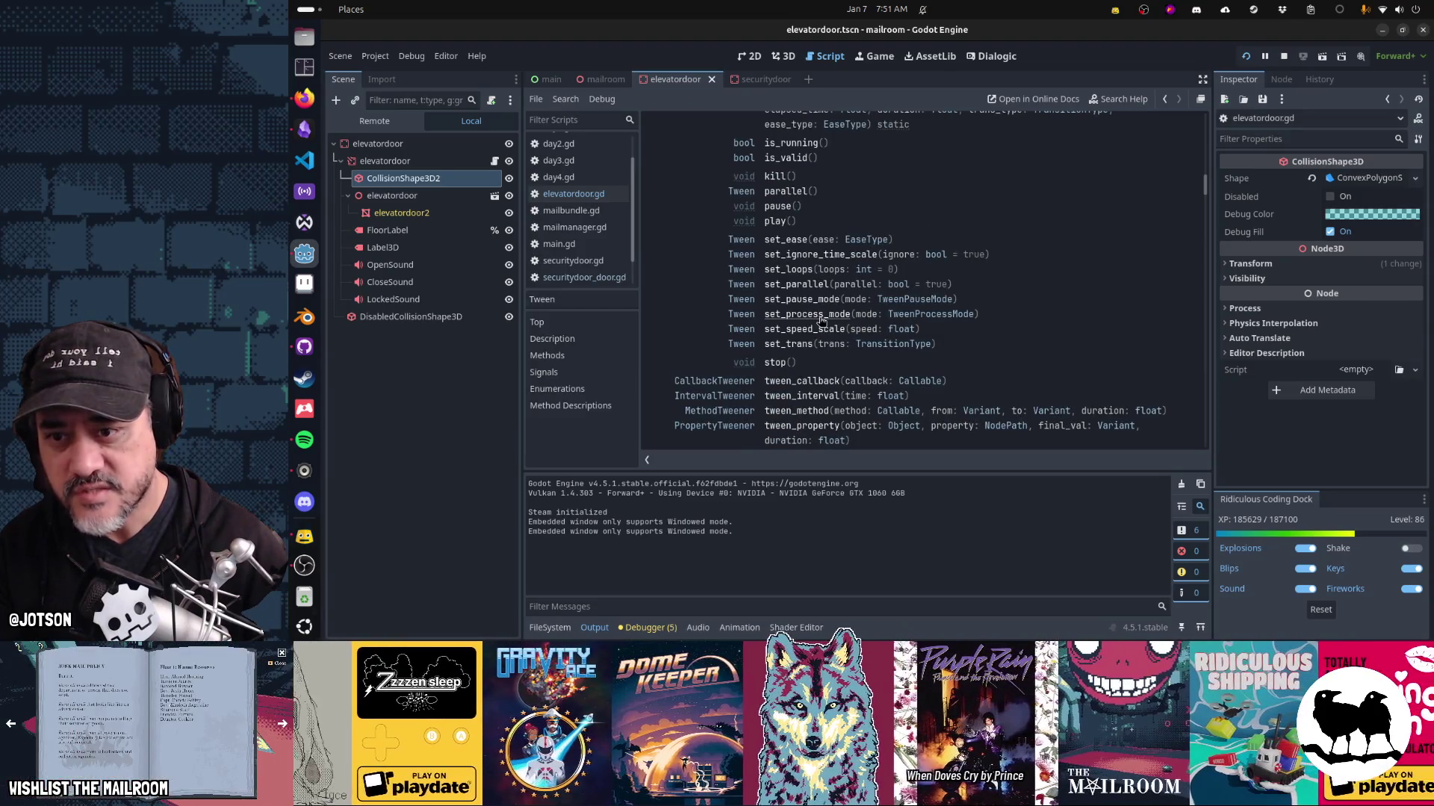
{"action": "left_click", "coordinate": [809, 319]}
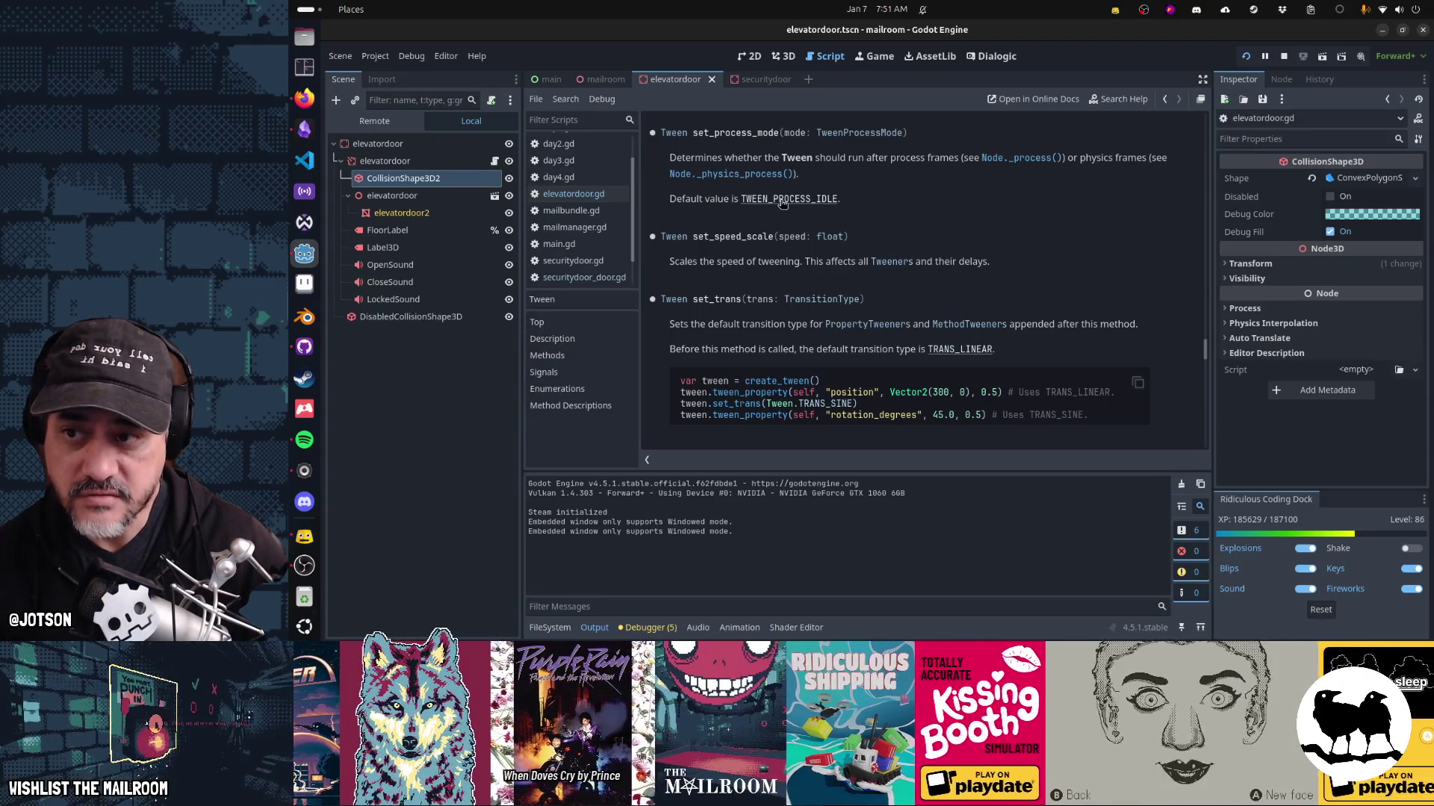
{"action": "left_click", "coordinate": [609, 195]}
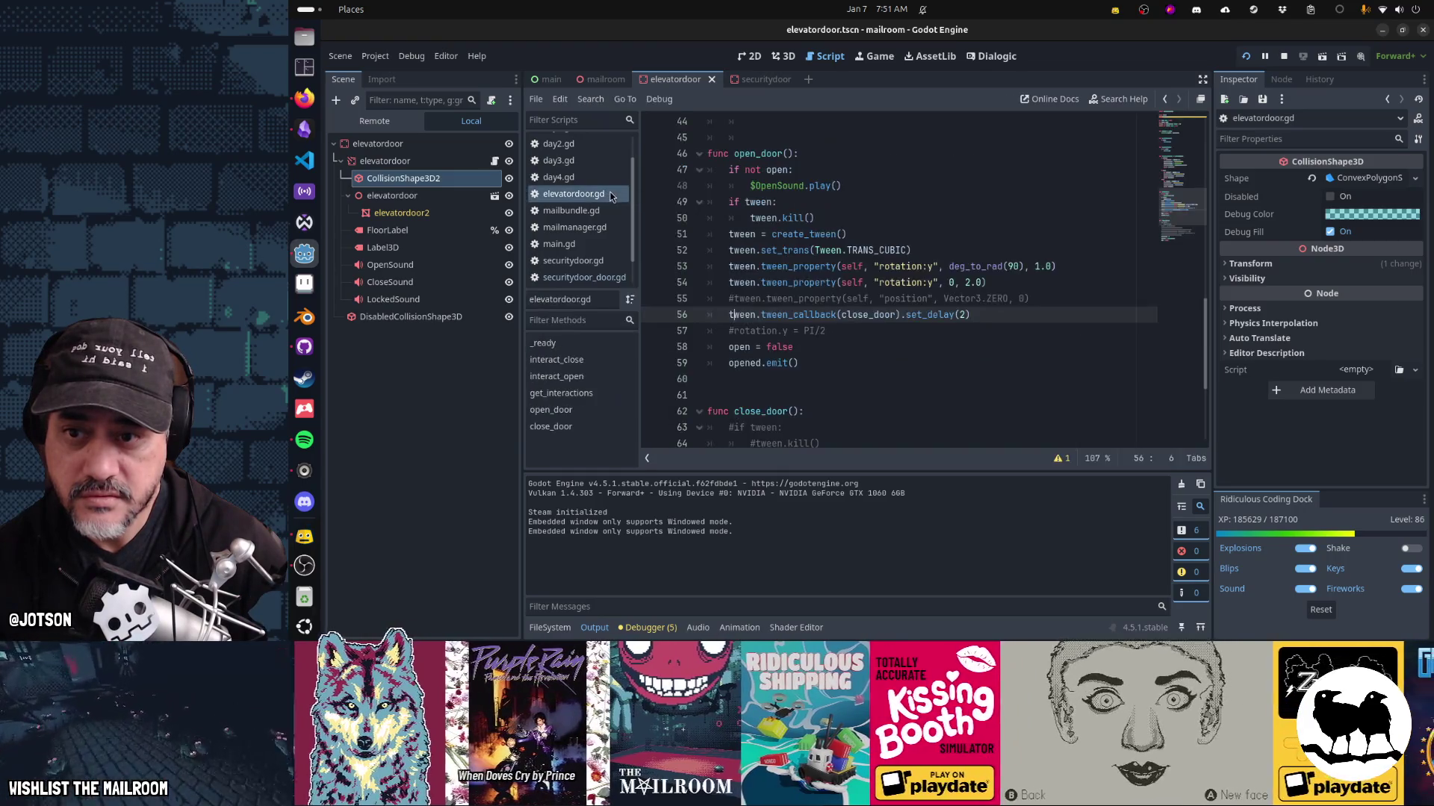
Set line 54's duration to 12.0 and add tween.set_process_mode(Tween.TWEEN_PROCESS_PHYSICS) after create_tween().
{"action": "left_click", "coordinate": [969, 284]}
{"action": "type", "text": "2"}
{"action": "key", "text": "Up"}
{"action": "key", "text": "Up"}
{"action": "key", "text": "Up"}
{"action": "key", "text": "Return"}
{"action": "type", "text": "tween."}
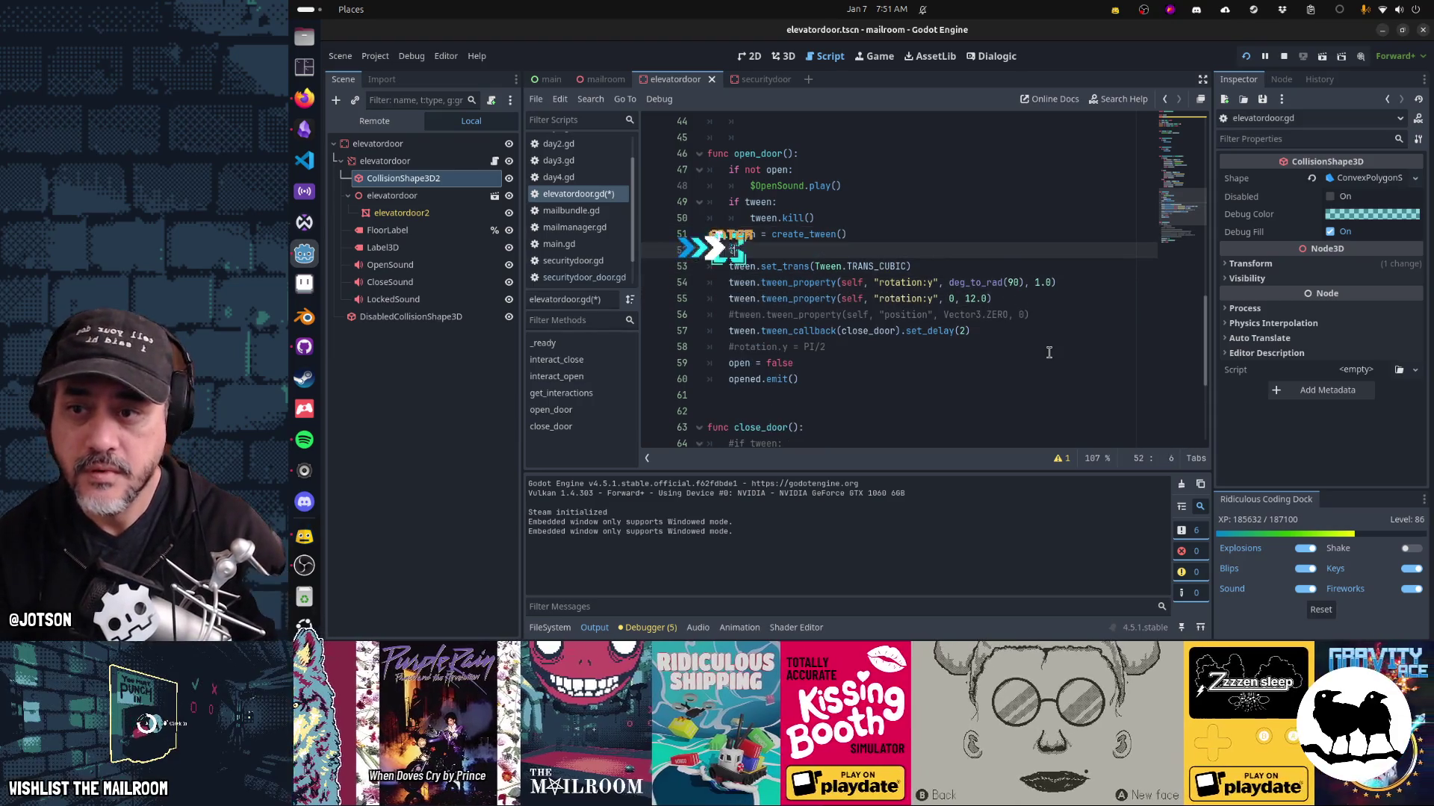
{"action": "type", "text": "set_pro"}
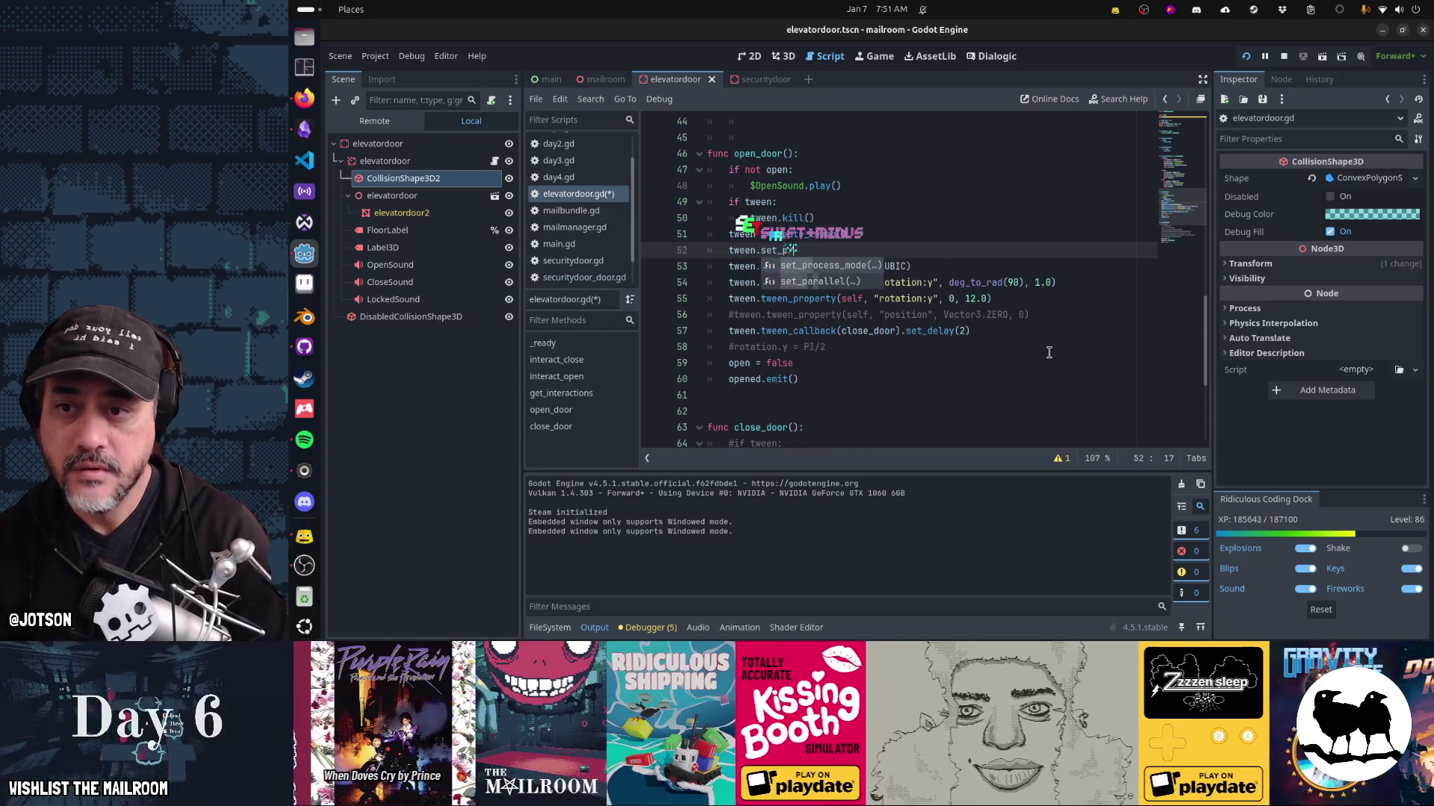
{"action": "key", "text": "Return"}
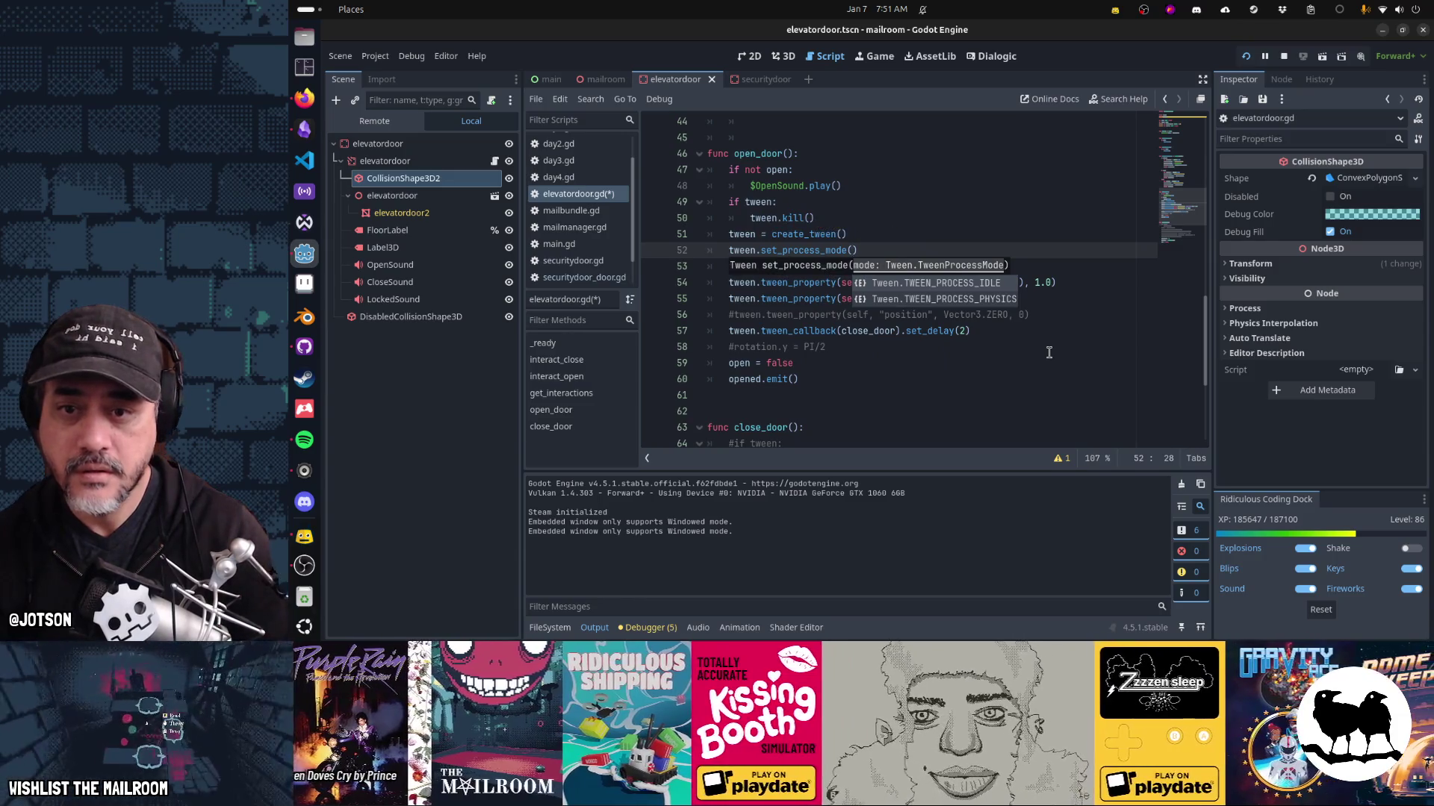
{"action": "key", "text": "Down"}
{"action": "key", "text": "Return"}
{"action": "key", "text": "Home"}
{"action": "key", "text": "Home"}
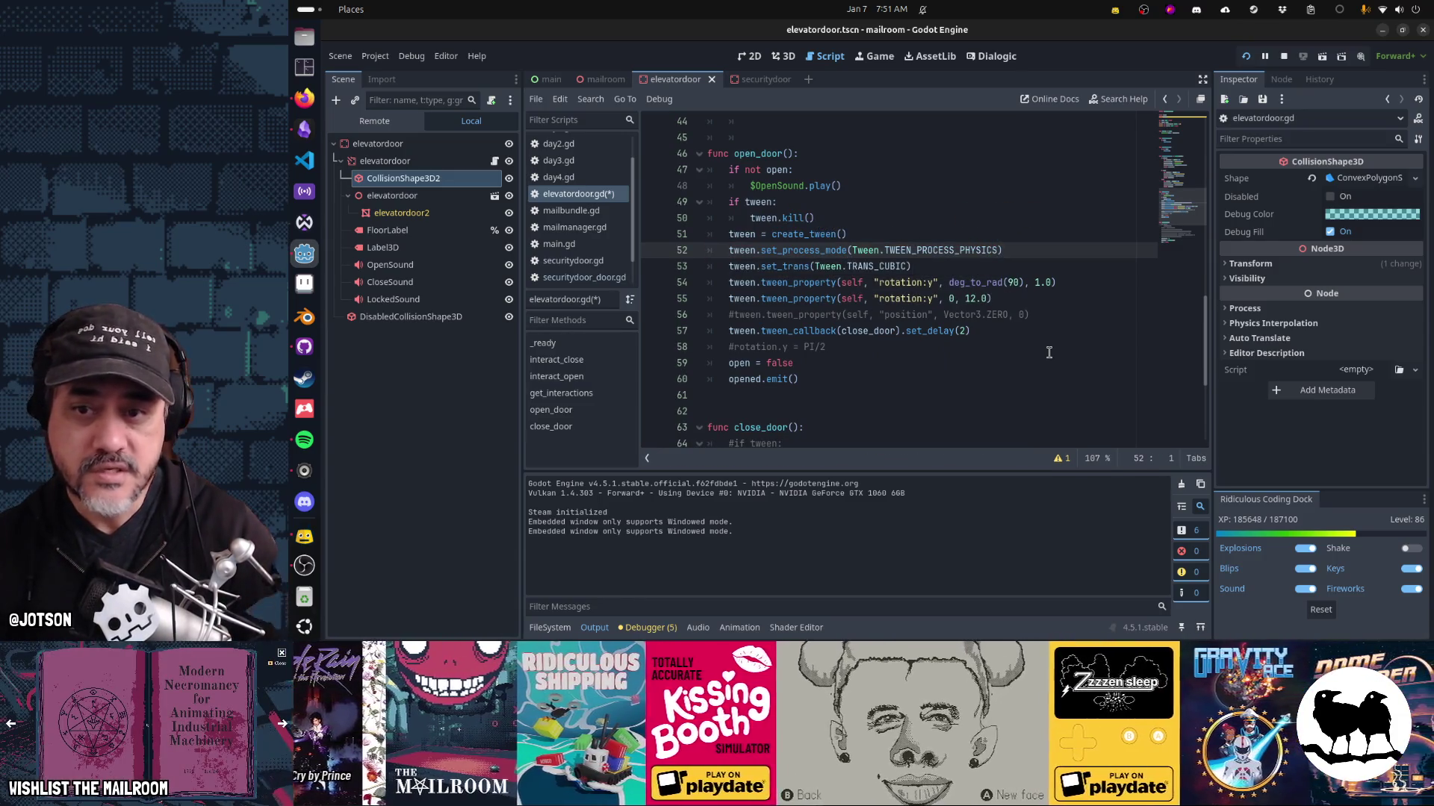
Save the door script, stop the running game and launch it again.
{"action": "key", "text": "ctrl+s"}
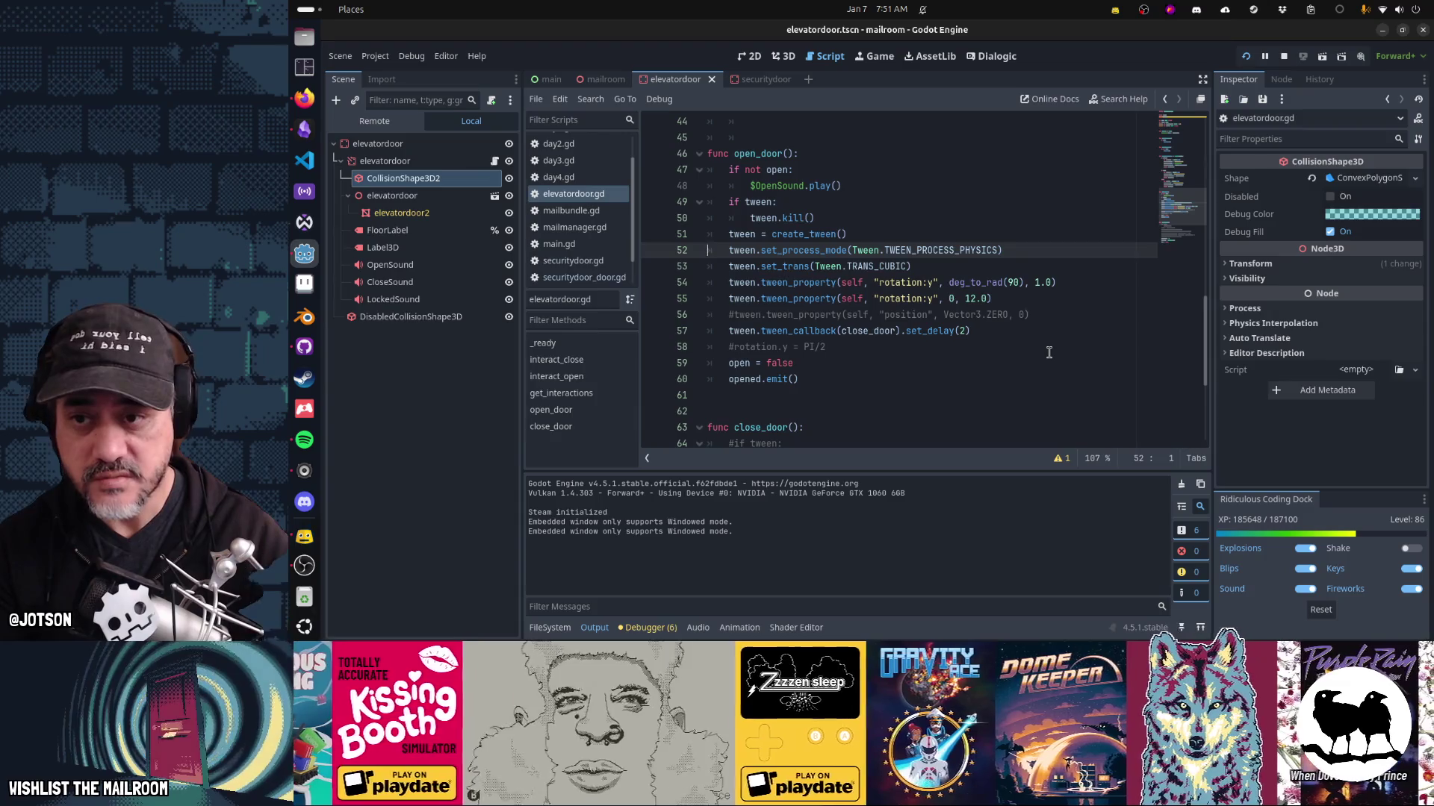
{"action": "key", "text": "F8"}
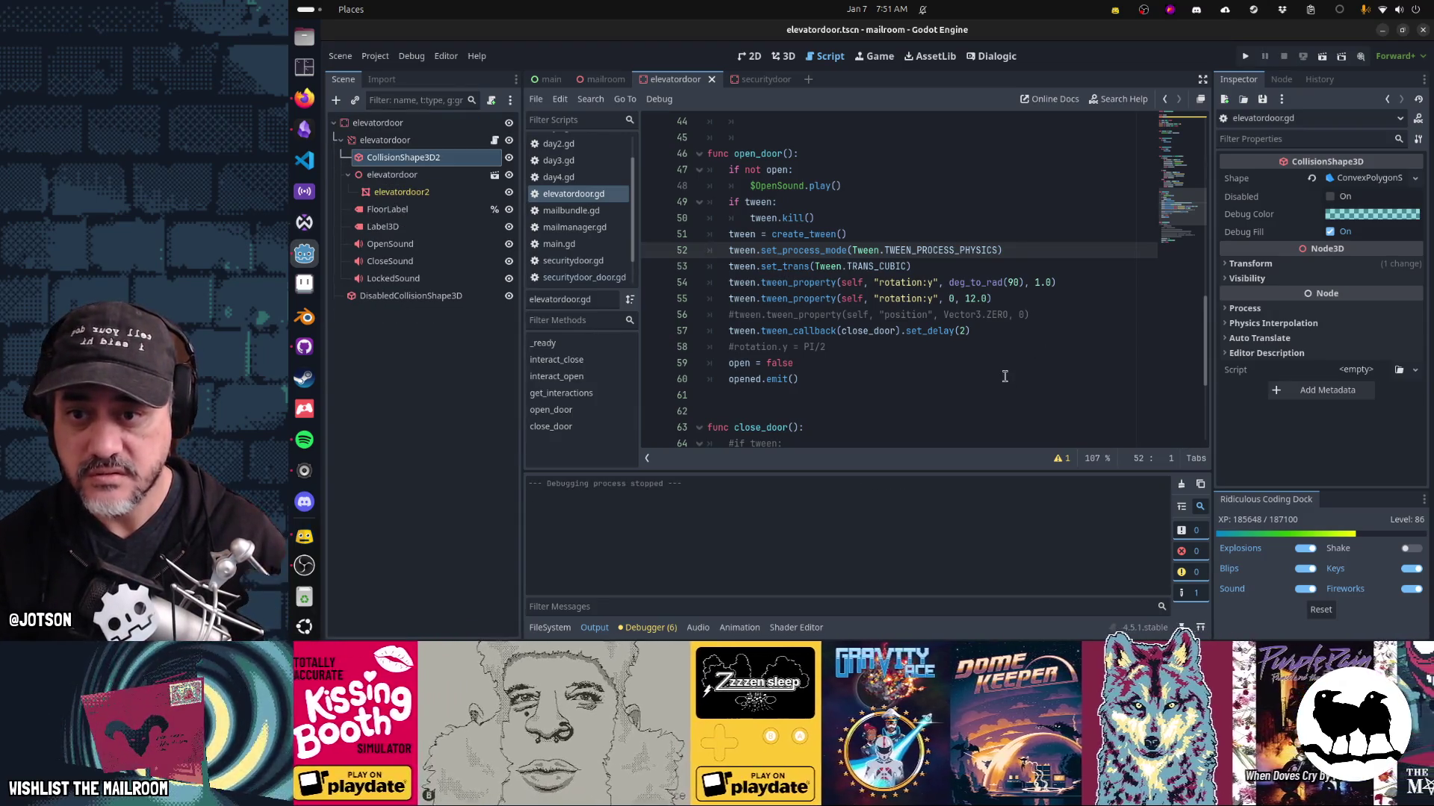
{"action": "key", "text": "F5"}
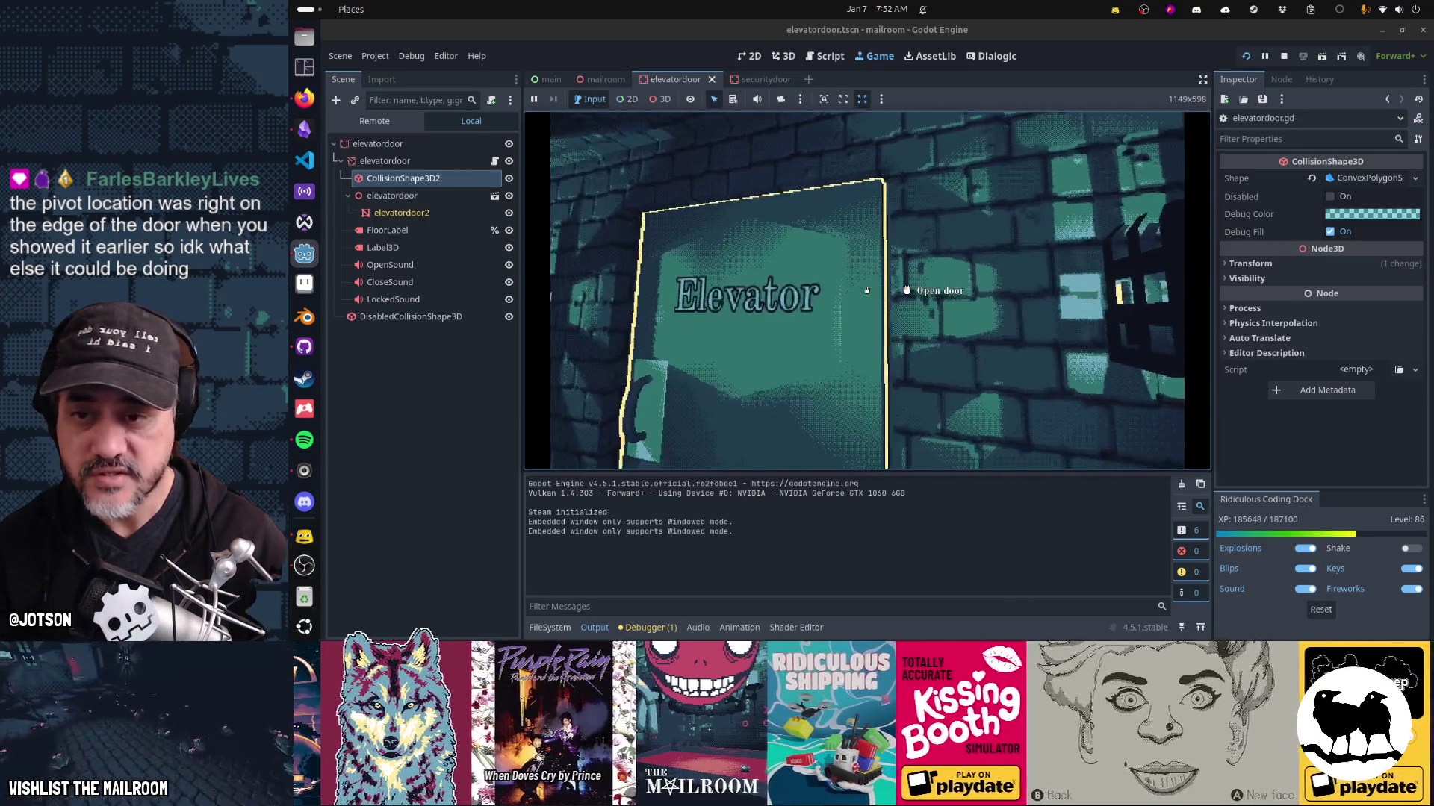
Pause the running game and bring the elevatordoor.gd script back up in the editor.
{"action": "key", "text": "Escape"}
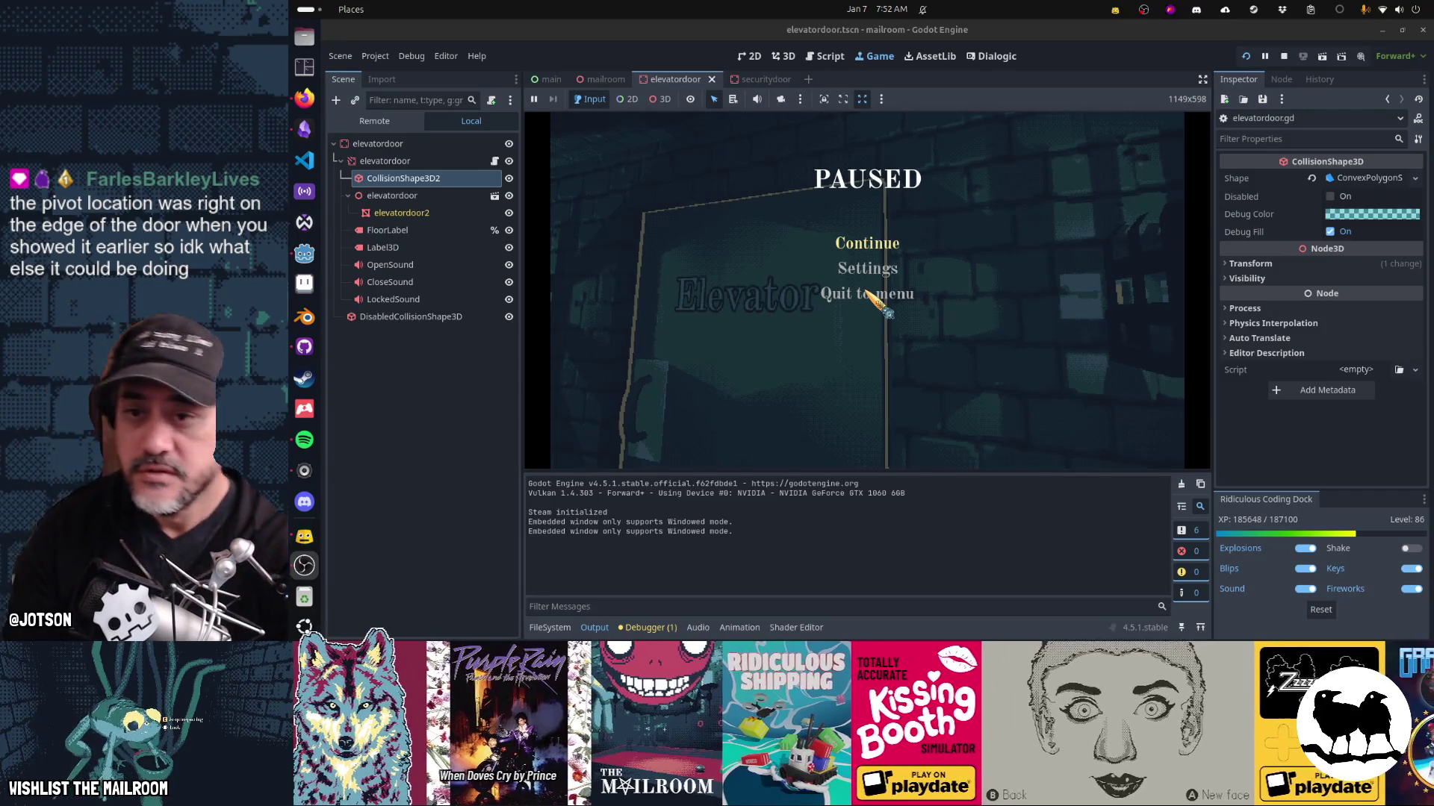
{"action": "key", "text": "alt+Tab"}
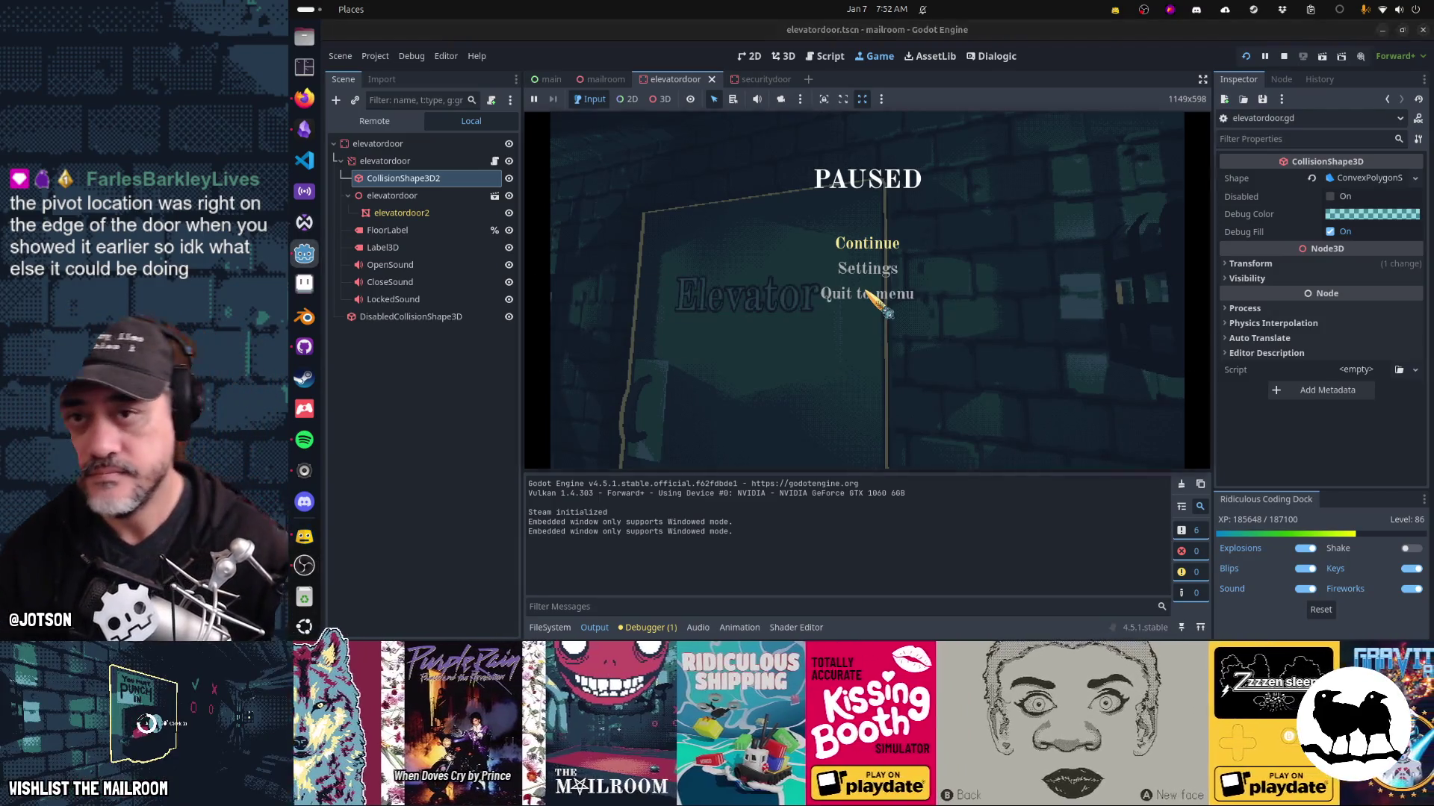
{"action": "left_click", "coordinate": [825, 56]}
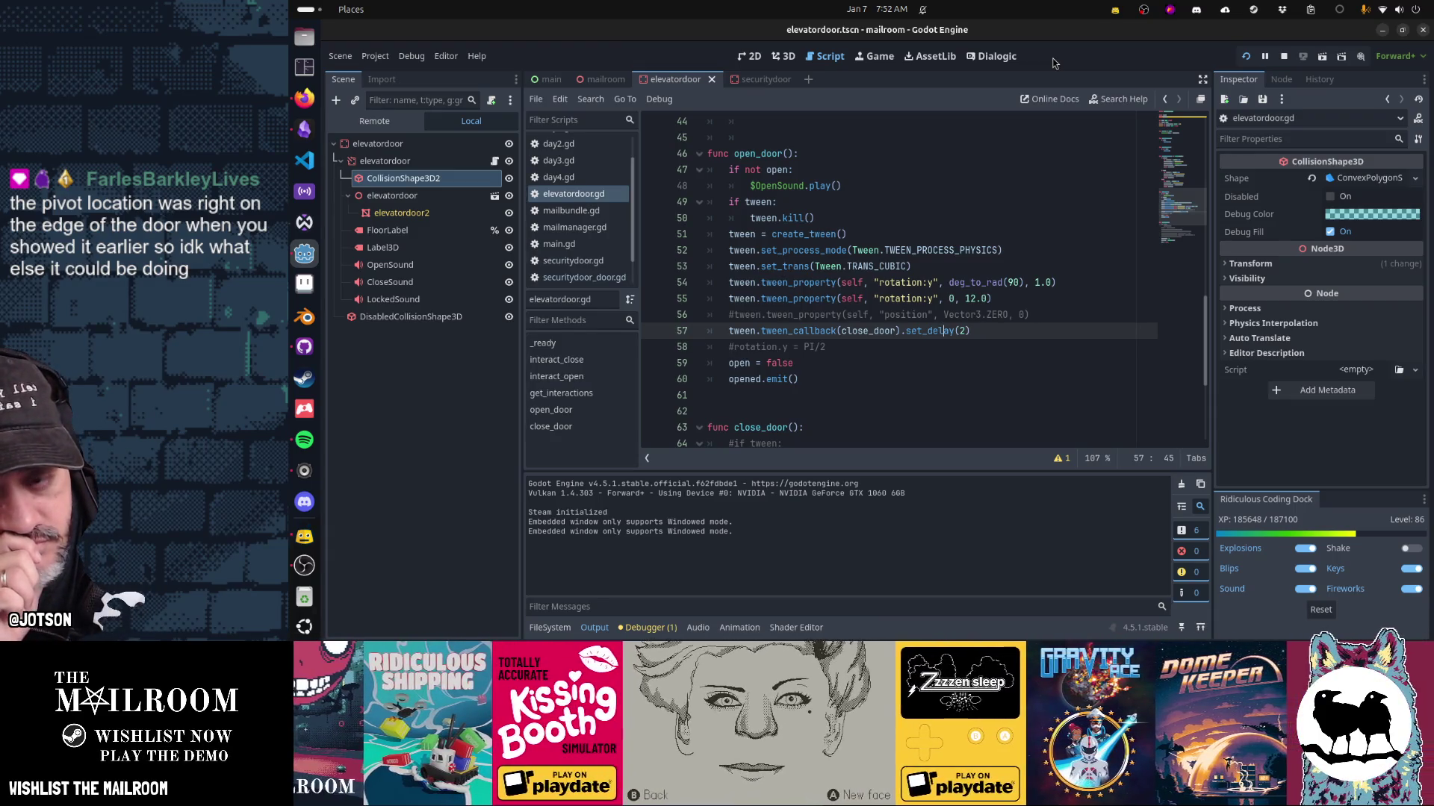
In the 3D view, swing the elevatordoor body around its pivot, about -15 degrees and further.
{"action": "left_click", "coordinate": [792, 58]}
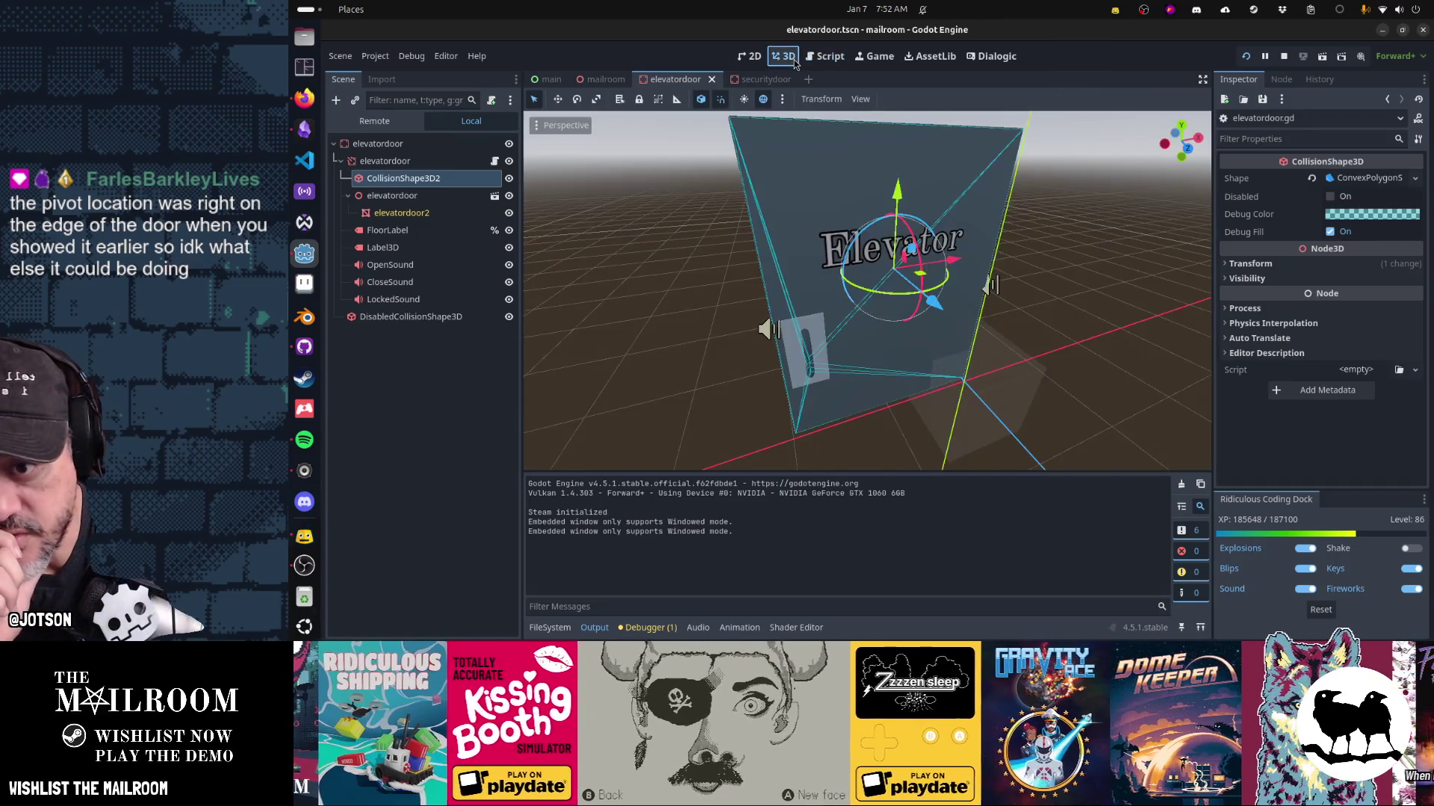
{"action": "left_click_drag", "start_coordinate": [1061, 312], "coordinate": [934, 353]}
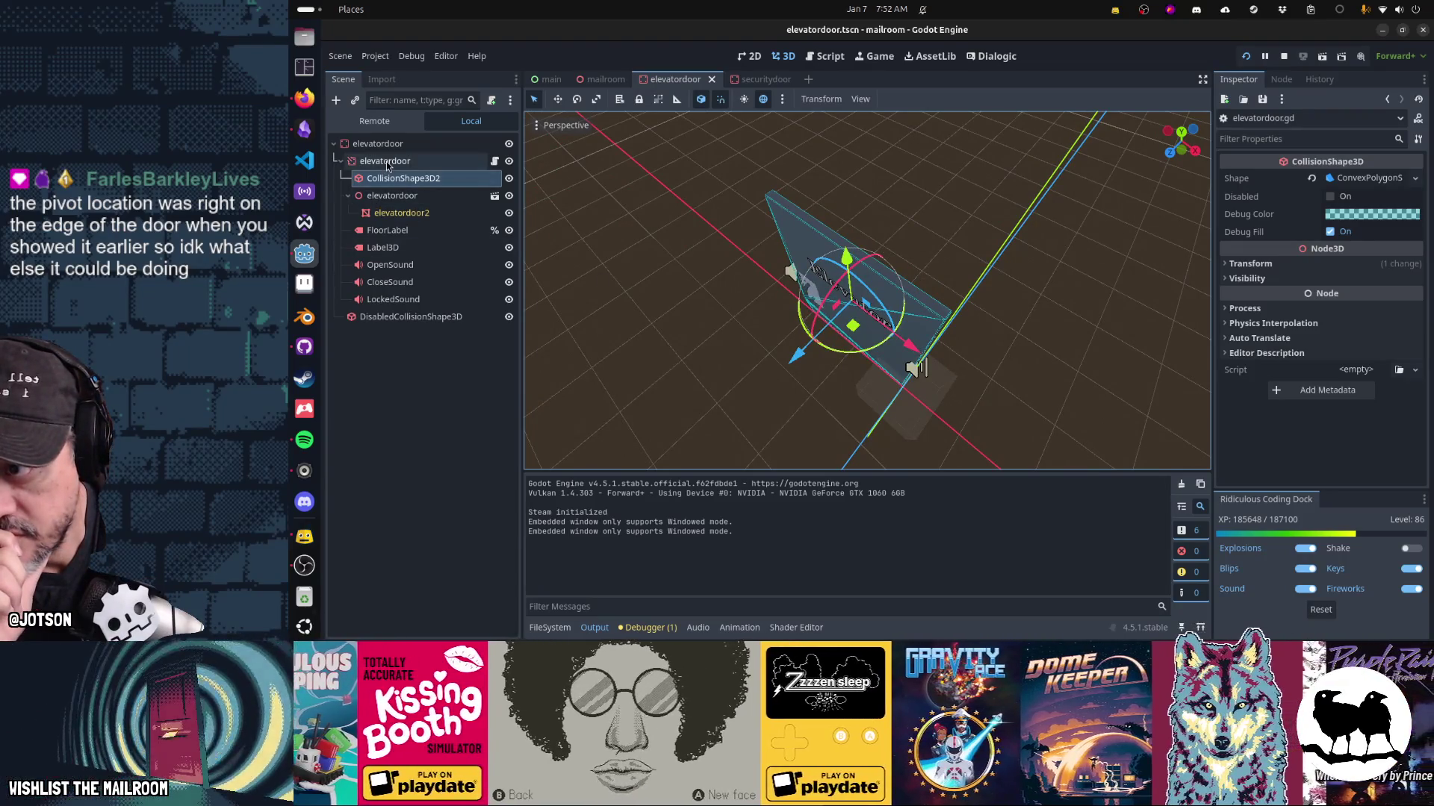
{"action": "left_click", "coordinate": [387, 161]}
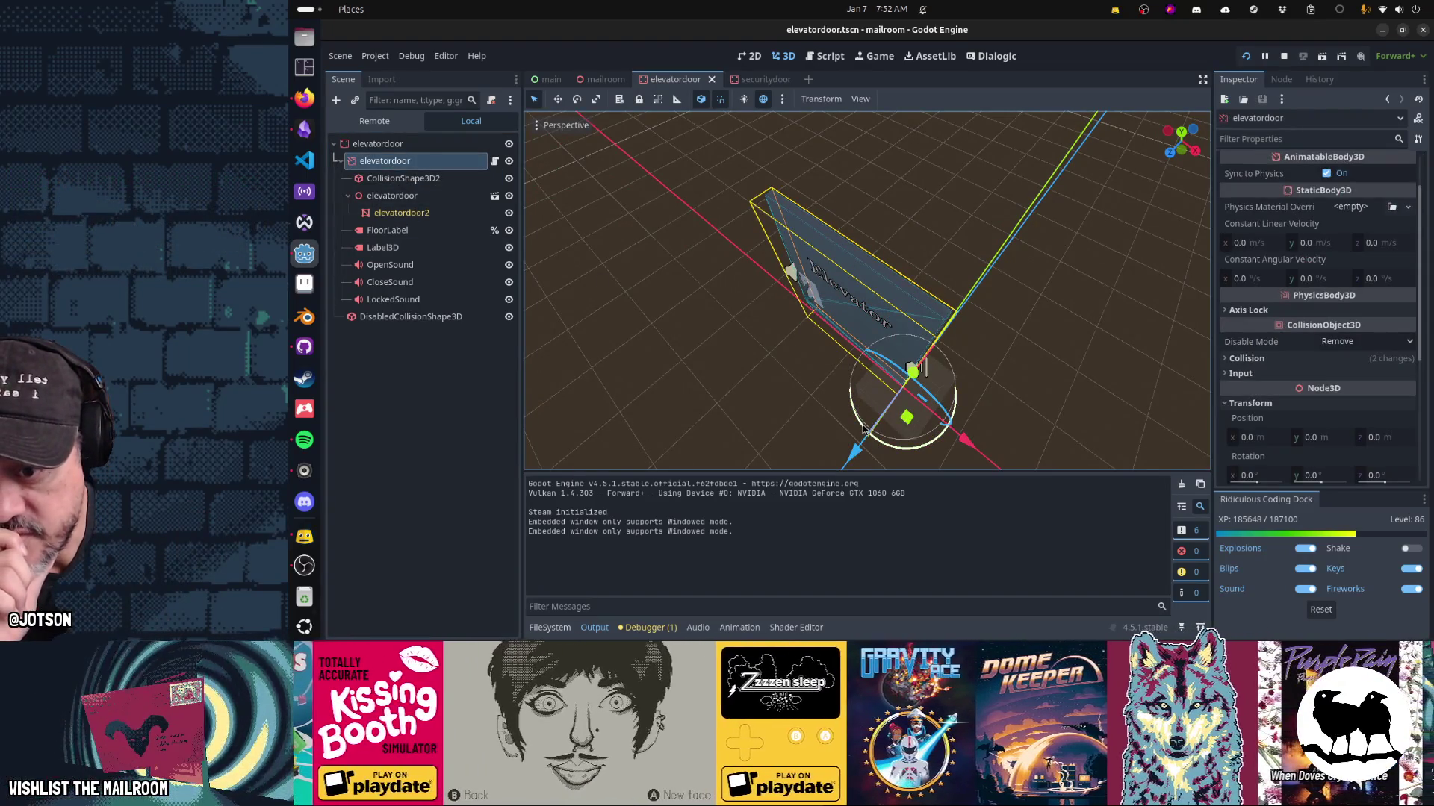
{"action": "mouse_move", "coordinate": [862, 431]}
{"action": "left_mouse_down"}
{"action": "mouse_move", "coordinate": [747, 459]}
{"action": "mouse_move", "coordinate": [821, 418]}
{"action": "mouse_move", "coordinate": [859, 149]}
{"action": "mouse_move", "coordinate": [660, 371]}
{"action": "mouse_move", "coordinate": [963, 441]}
{"action": "mouse_move", "coordinate": [769, 336]}
{"action": "mouse_move", "coordinate": [963, 441]}
{"action": "mouse_move", "coordinate": [762, 336]}
{"action": "mouse_move", "coordinate": [1222, 461]}
{"action": "left_mouse_up"}
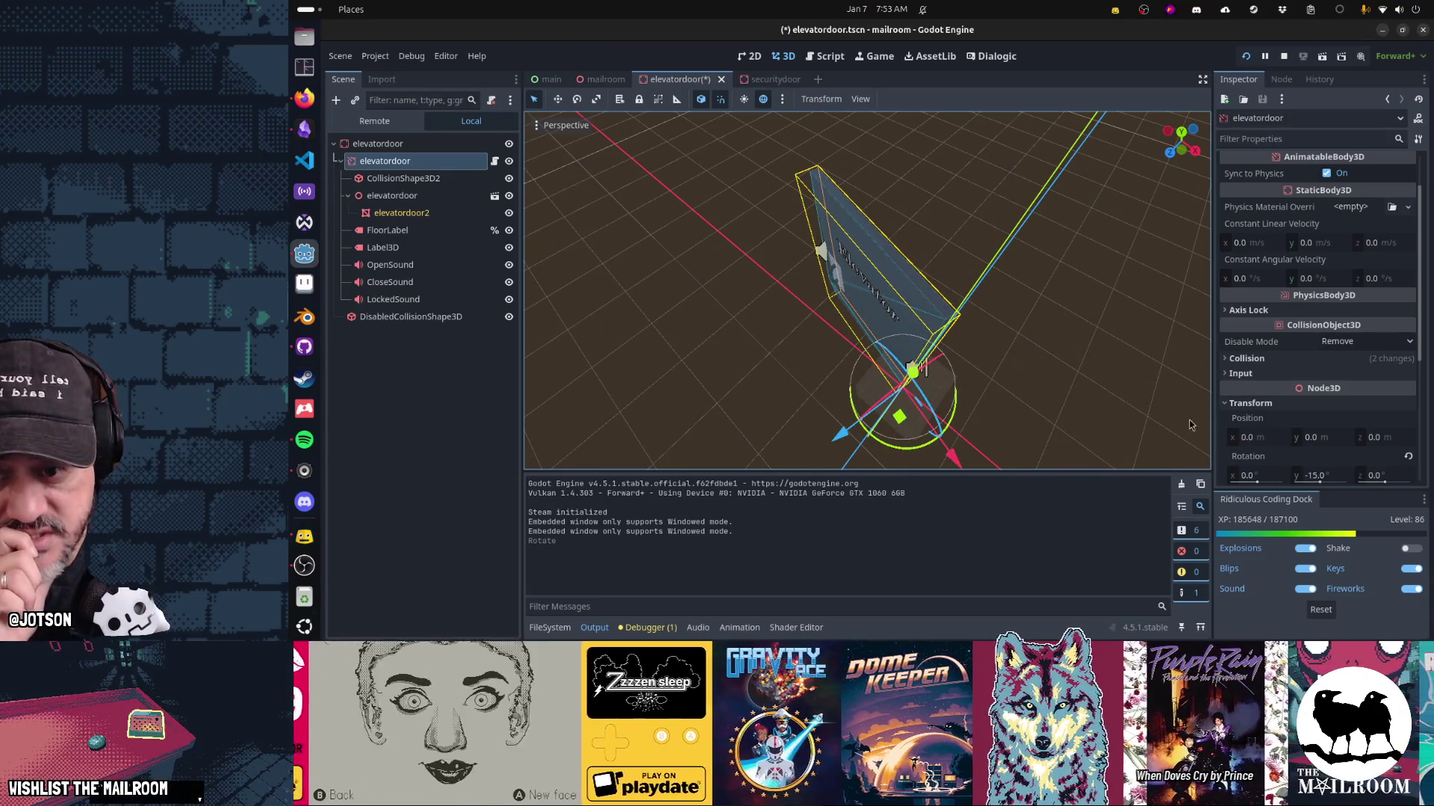
{"action": "mouse_move", "coordinate": [926, 441]}
{"action": "left_mouse_down"}
{"action": "mouse_move", "coordinate": [1089, 440]}
{"action": "mouse_move", "coordinate": [926, 478]}
{"action": "mouse_move", "coordinate": [1060, 418]}
{"action": "mouse_move", "coordinate": [956, 476]}
{"action": "mouse_move", "coordinate": [1087, 449]}
{"action": "mouse_move", "coordinate": [1132, 383]}
{"action": "mouse_move", "coordinate": [1033, 522]}
{"action": "mouse_move", "coordinate": [909, 538]}
{"action": "mouse_move", "coordinate": [1016, 539]}
{"action": "mouse_move", "coordinate": [1240, 398]}
{"action": "mouse_move", "coordinate": [999, 530]}
{"action": "mouse_move", "coordinate": [849, 505]}
{"action": "mouse_move", "coordinate": [918, 523]}
{"action": "mouse_move", "coordinate": [1060, 516]}
{"action": "mouse_move", "coordinate": [1232, 426]}
{"action": "mouse_move", "coordinate": [1343, 398]}
{"action": "mouse_move", "coordinate": [1003, 557]}
{"action": "mouse_move", "coordinate": [904, 548]}
{"action": "left_mouse_up"}
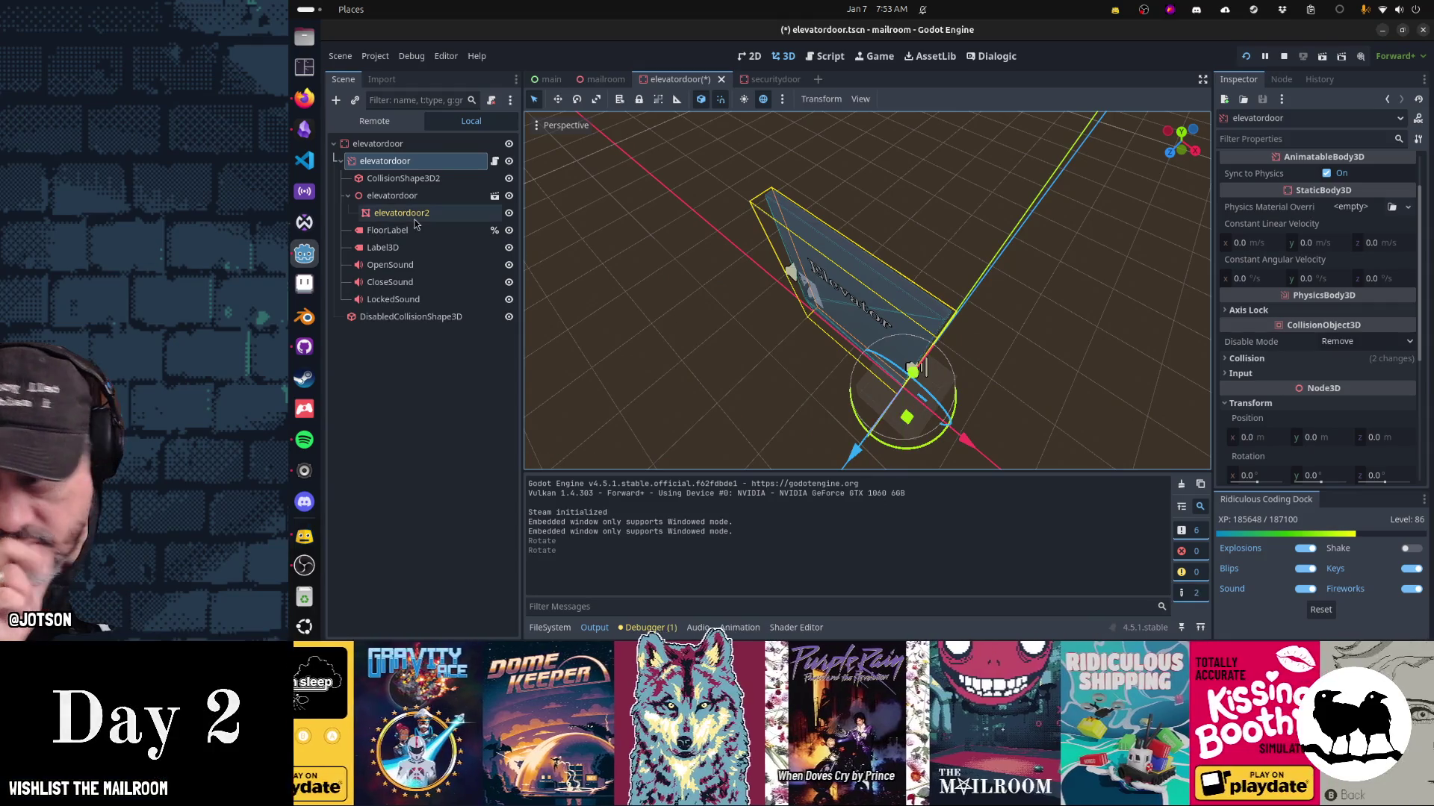
{"action": "right_click", "coordinate": [394, 162]}
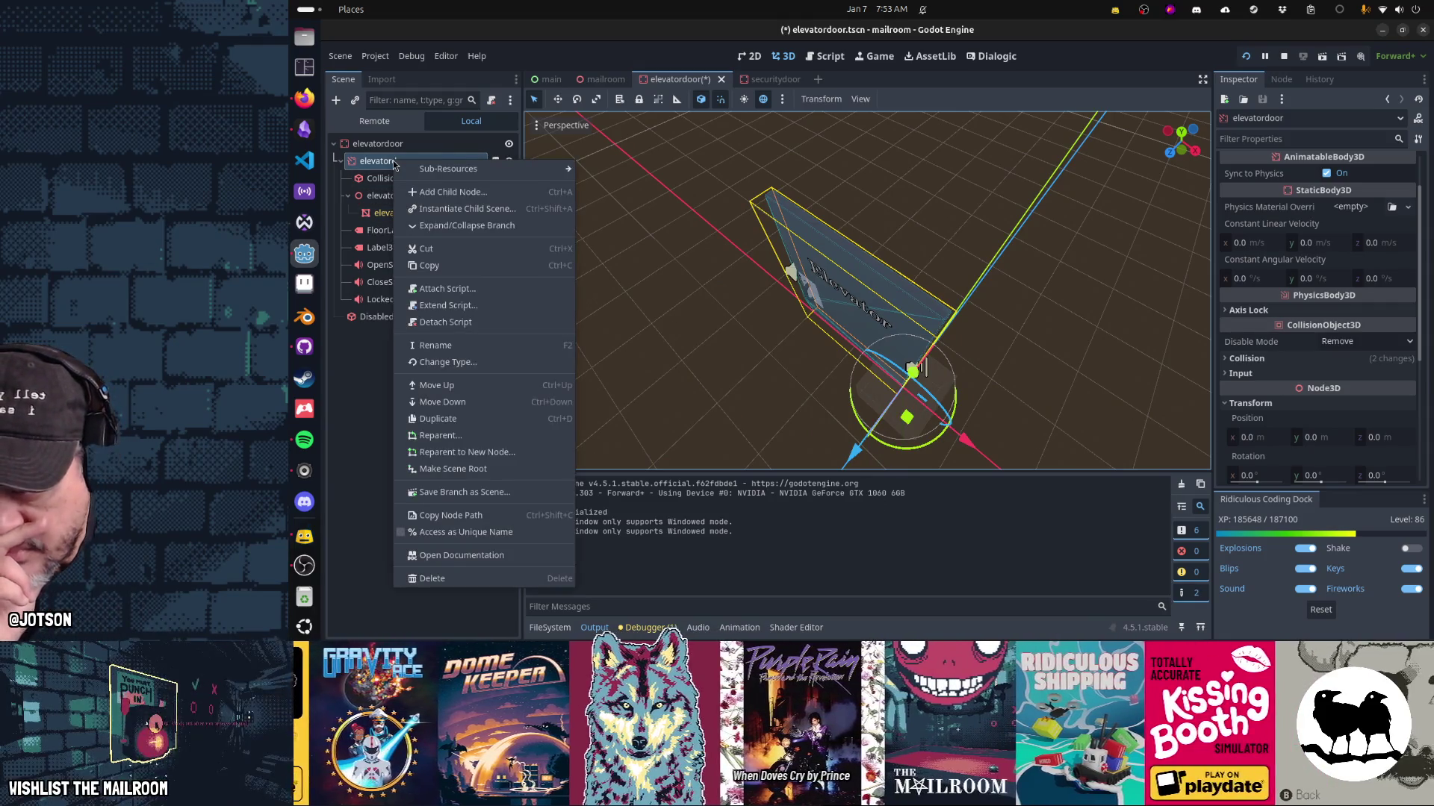
Change elevatordoor to a StaticBody3D and save its script as extends StaticBody3D.
{"action": "left_click", "coordinate": [463, 363]}
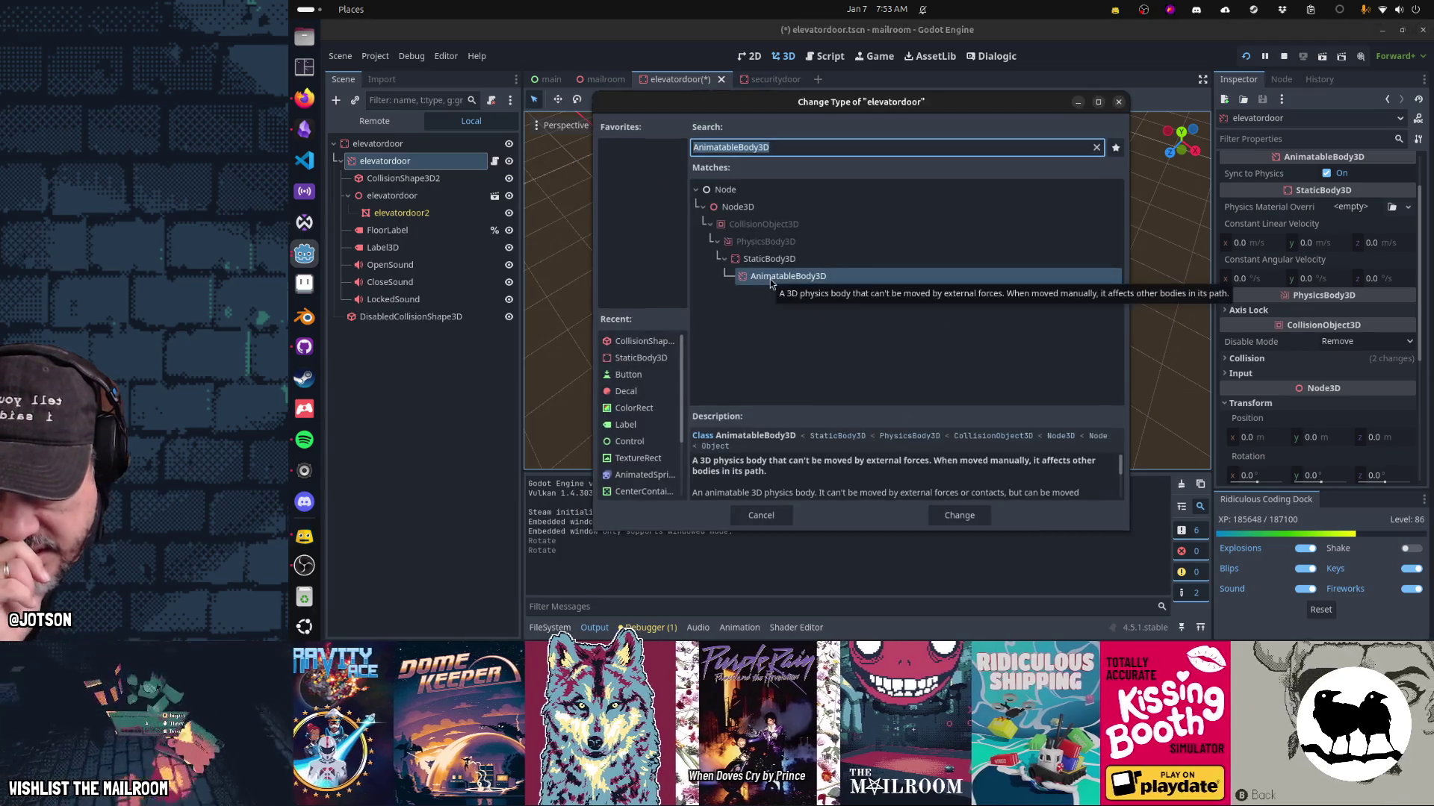
{"action": "double_click", "coordinate": [761, 259]}
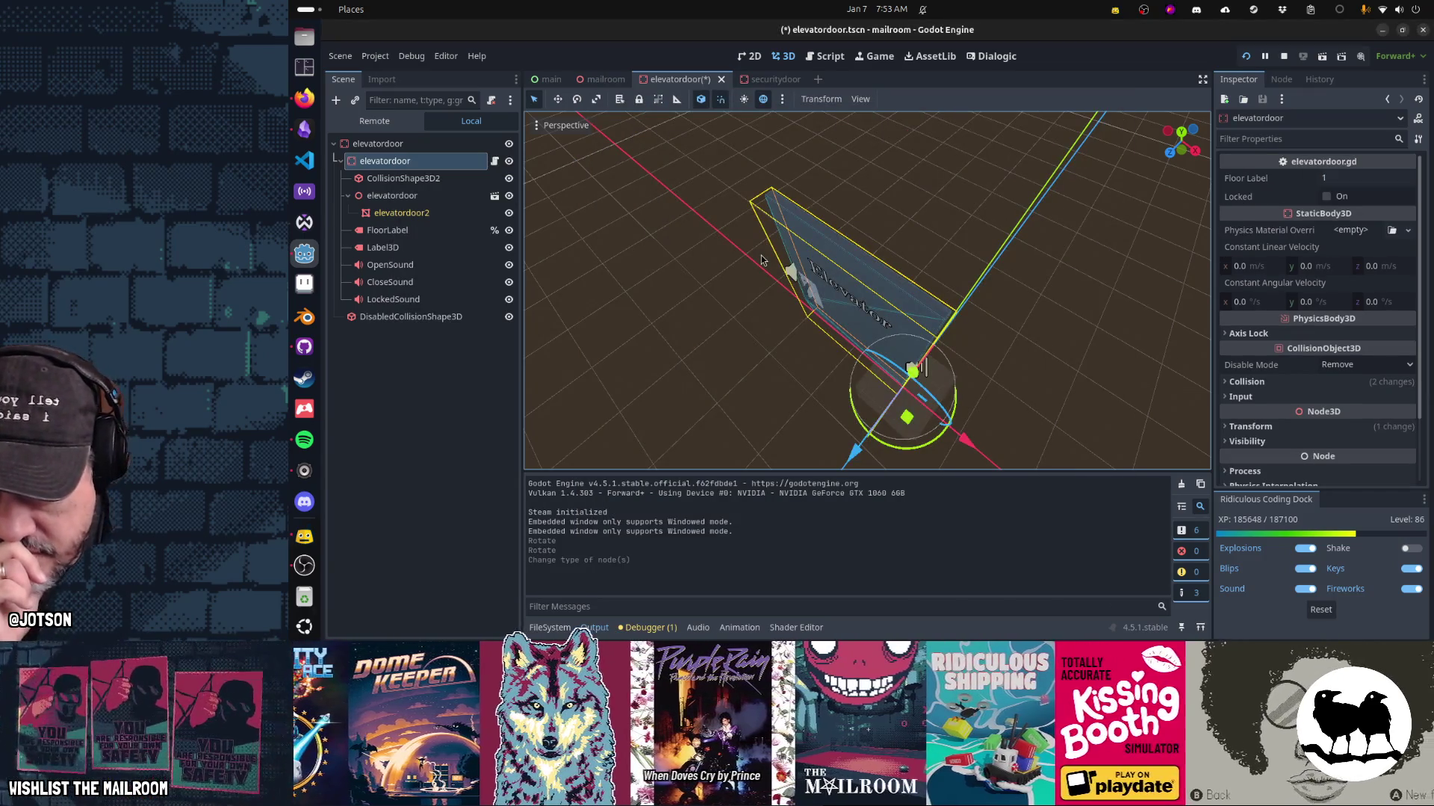
{"action": "left_click", "coordinate": [494, 160]}
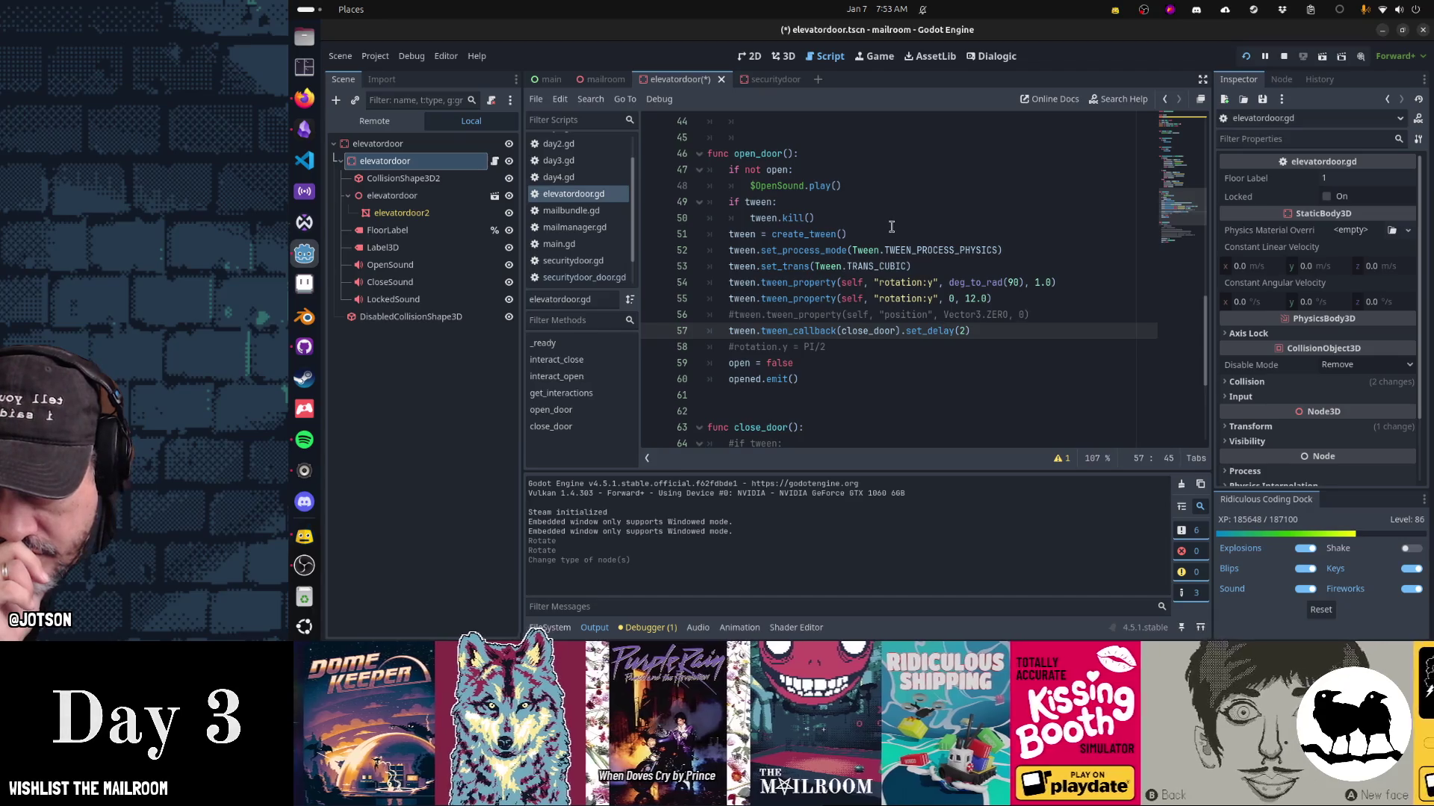
{"action": "key", "text": "ctrl+Home"}
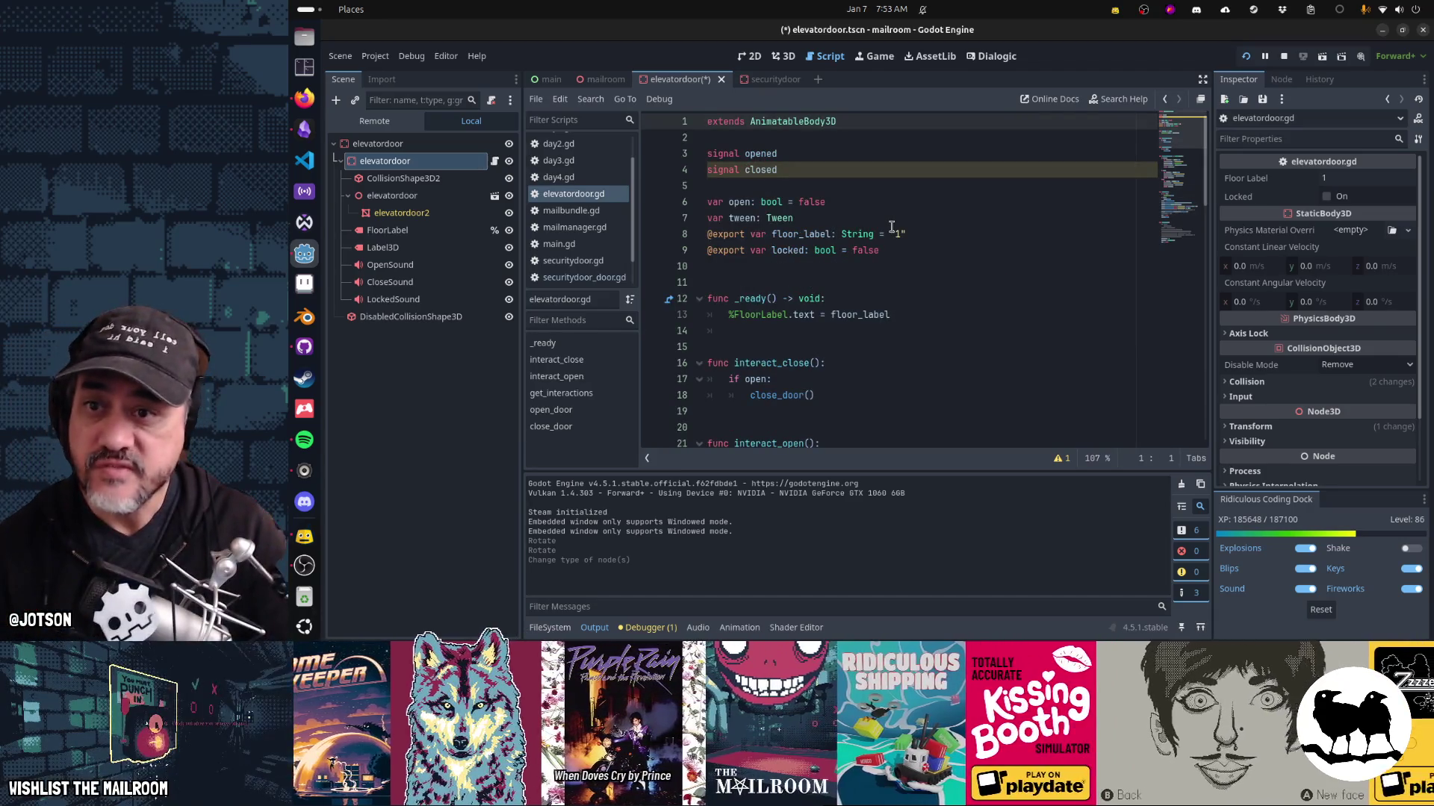
{"action": "key", "text": "ctrl+BackSpace"}
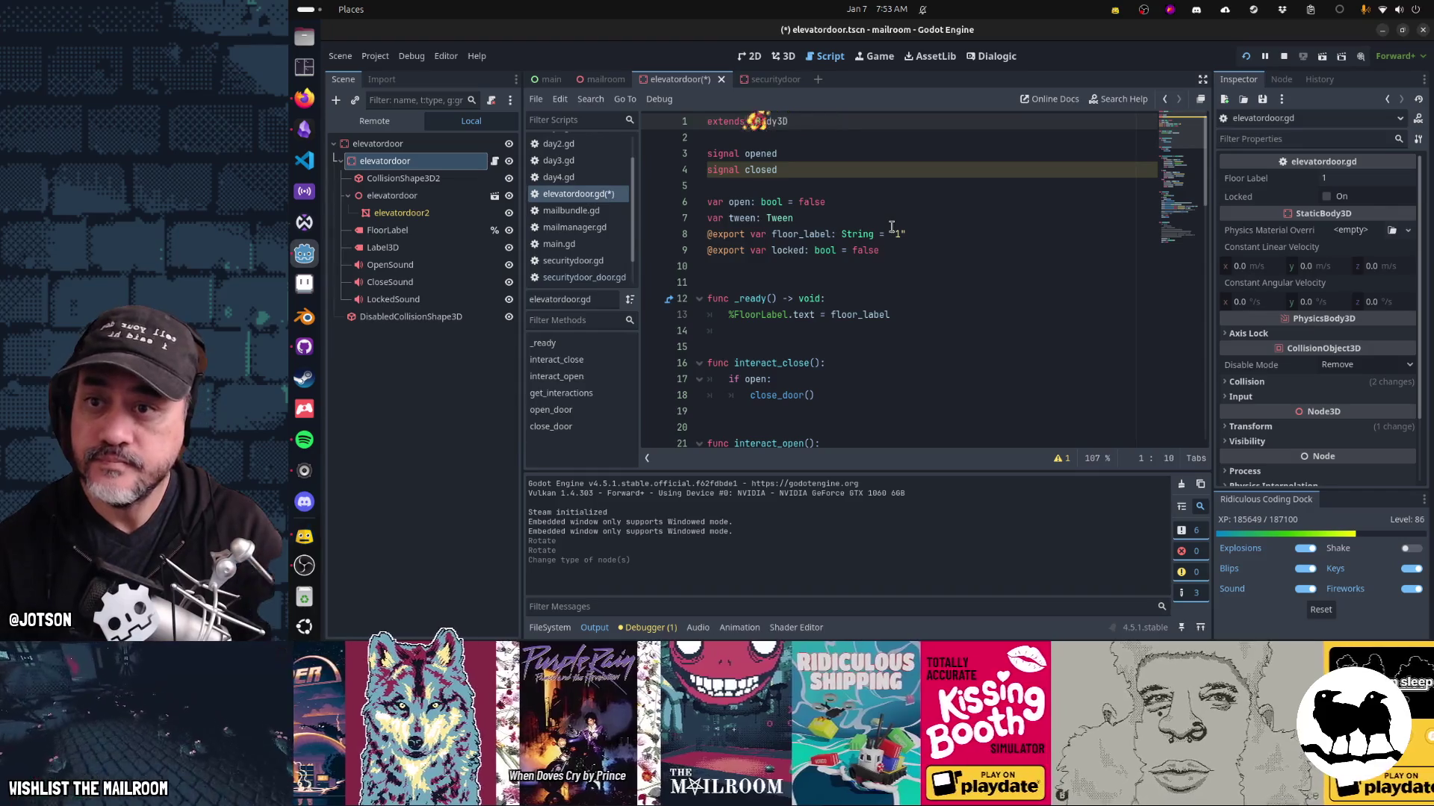
{"action": "type", "text": "Static"}
{"action": "key", "text": "ctrl+s"}
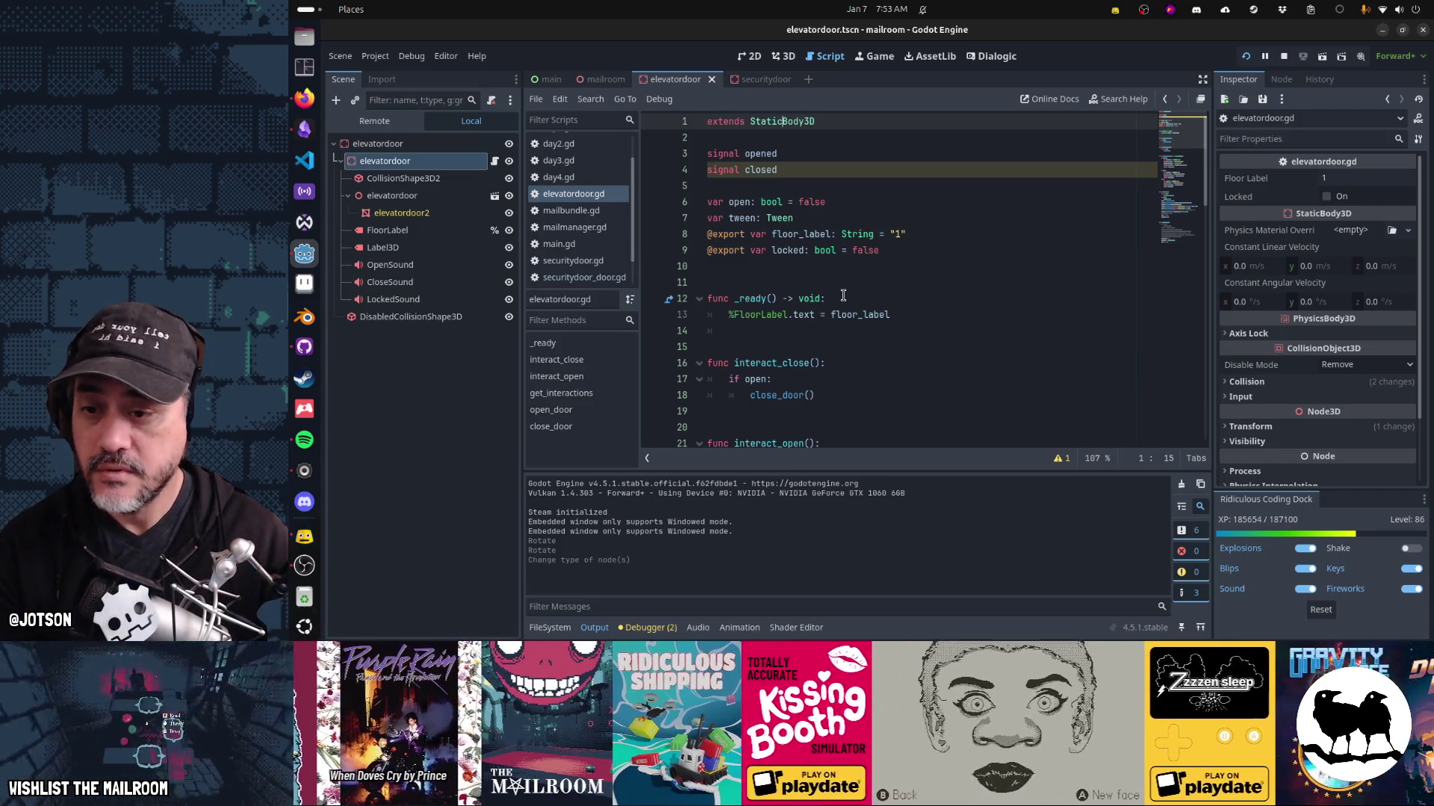
Stop the running game and relaunch it to test the door.
{"action": "key", "text": "F8"}
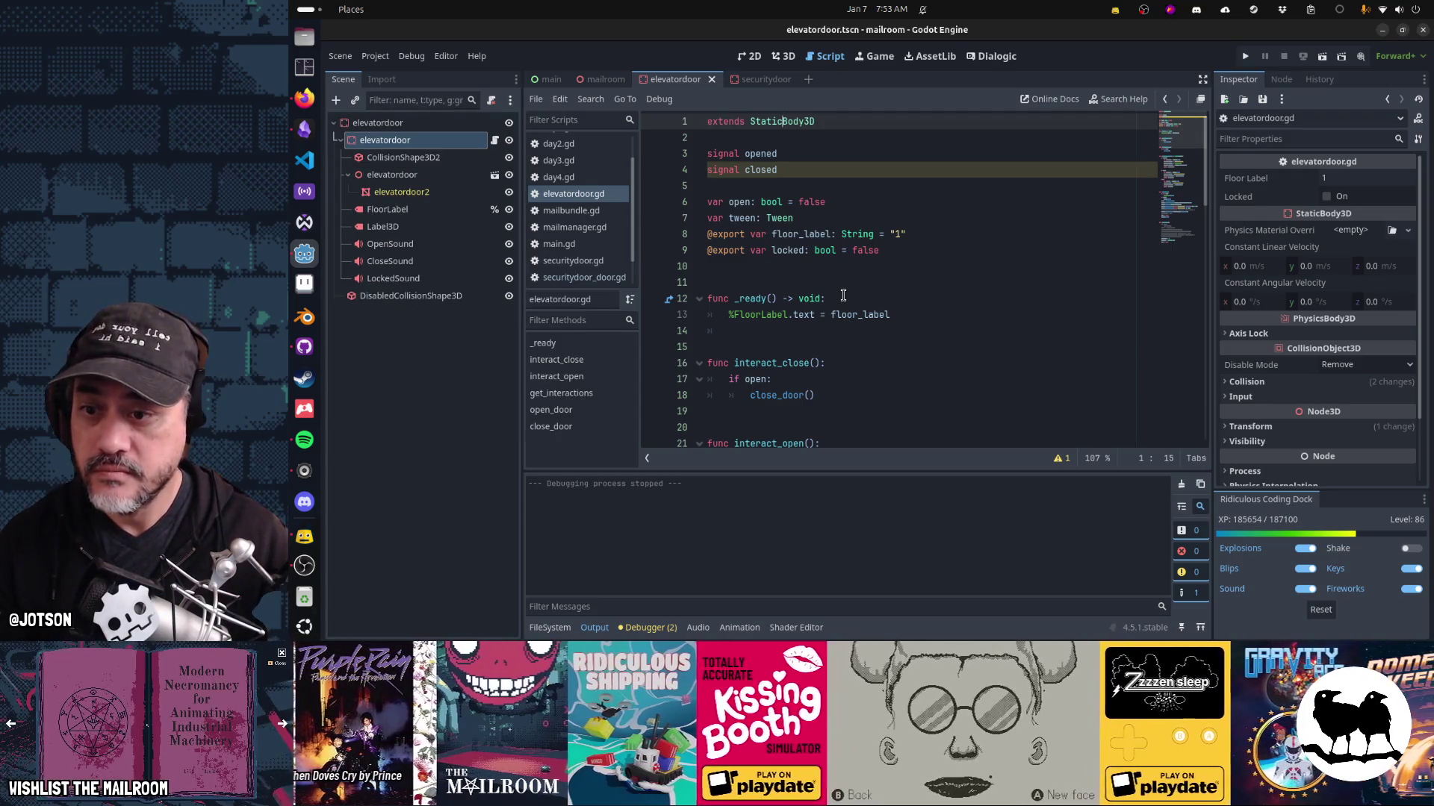
{"action": "left_click", "coordinate": [843, 296]}
{"action": "key", "text": "F5"}
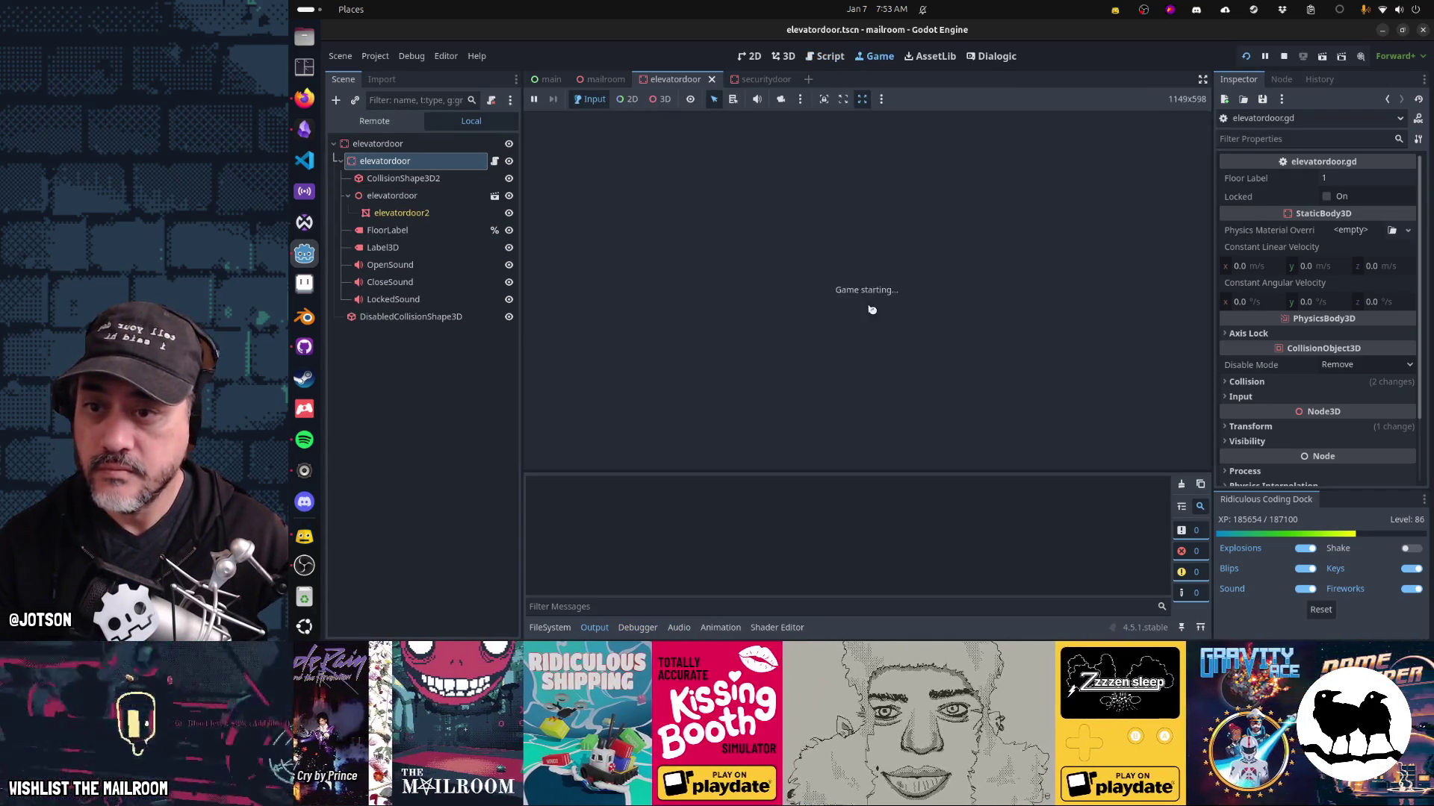
Playtest by opening the gate, the elevator door and door 1, then stop the game.
{"action": "left_click", "coordinate": [597, 631]}
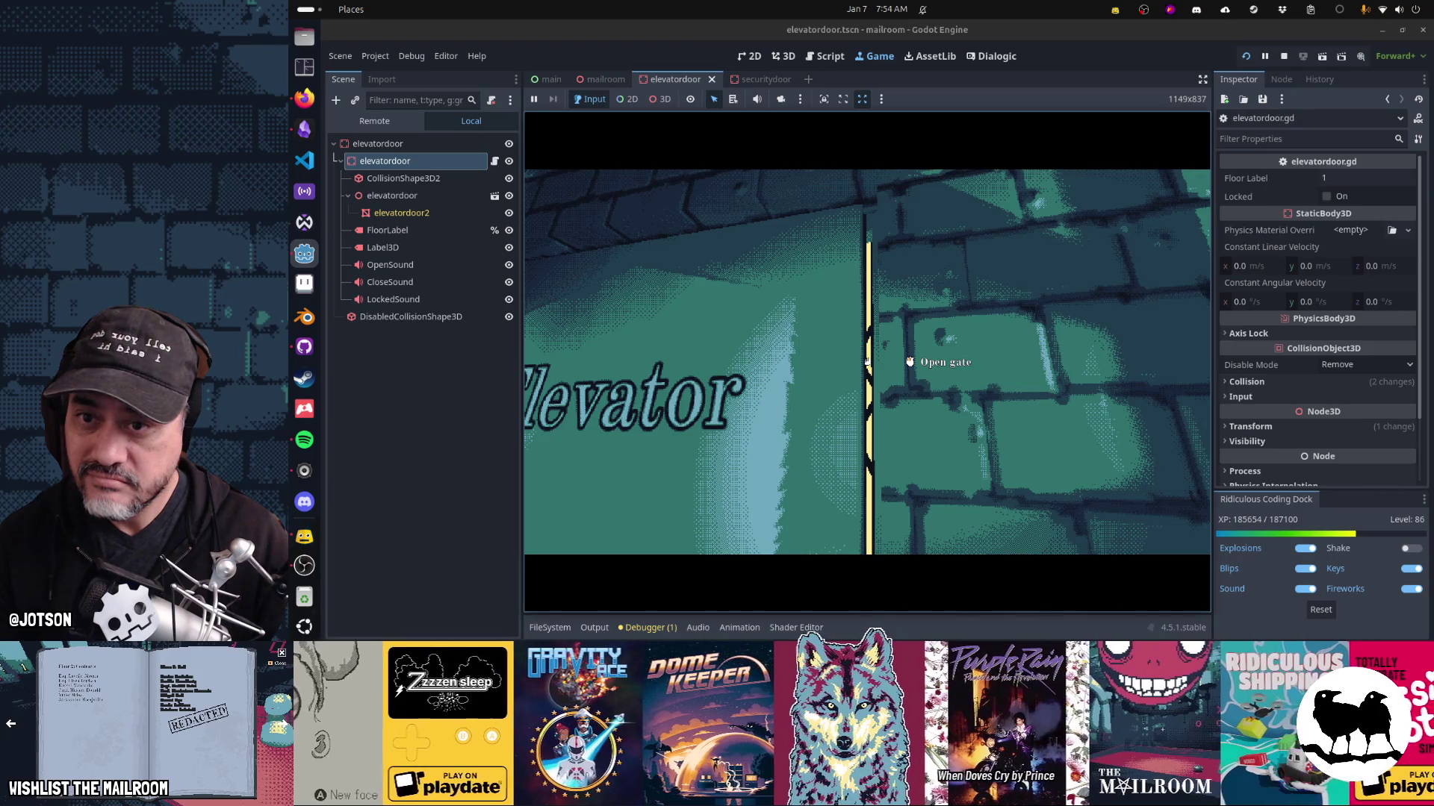
{"action": "left_click", "coordinate": [867, 363]}
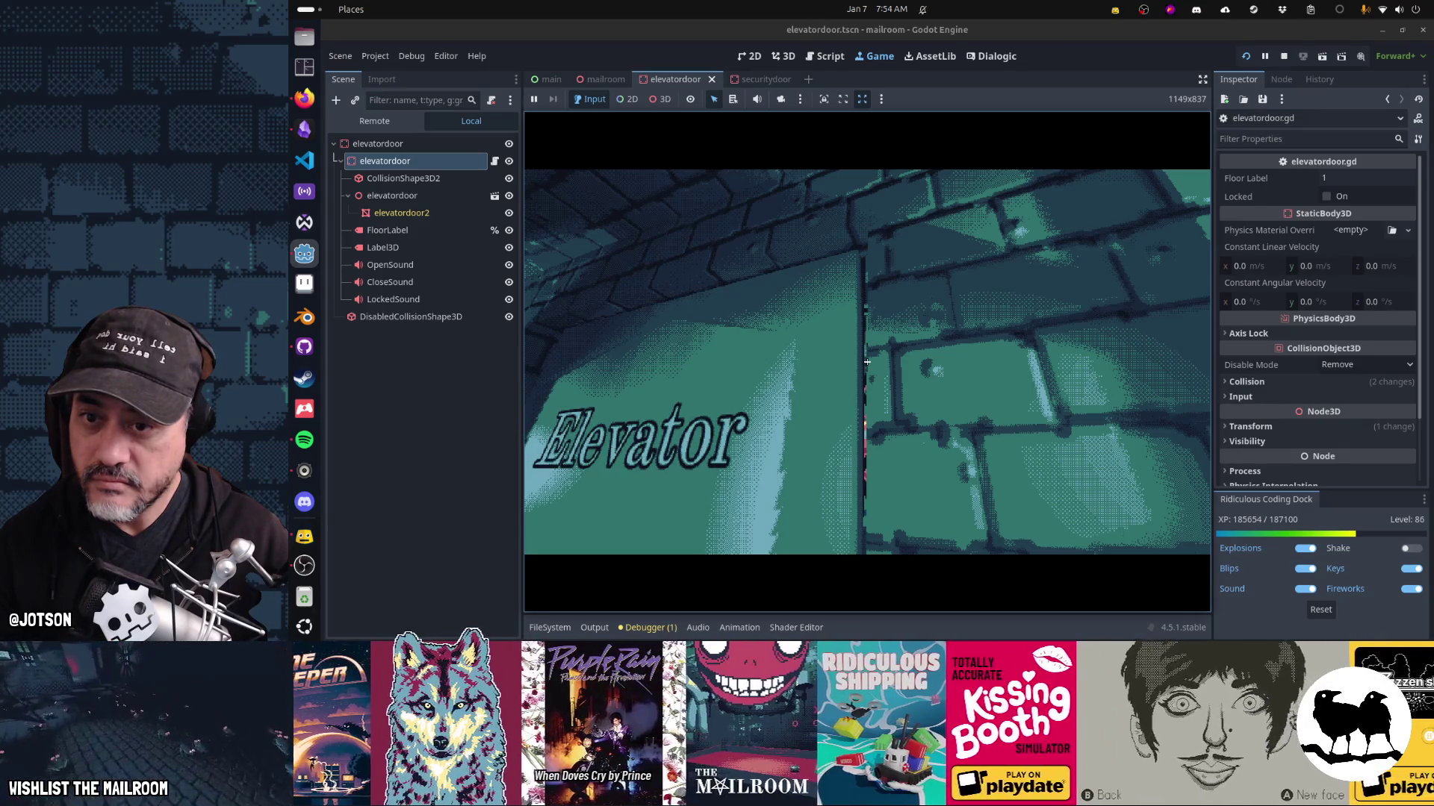
{"action": "key", "text": "w"}
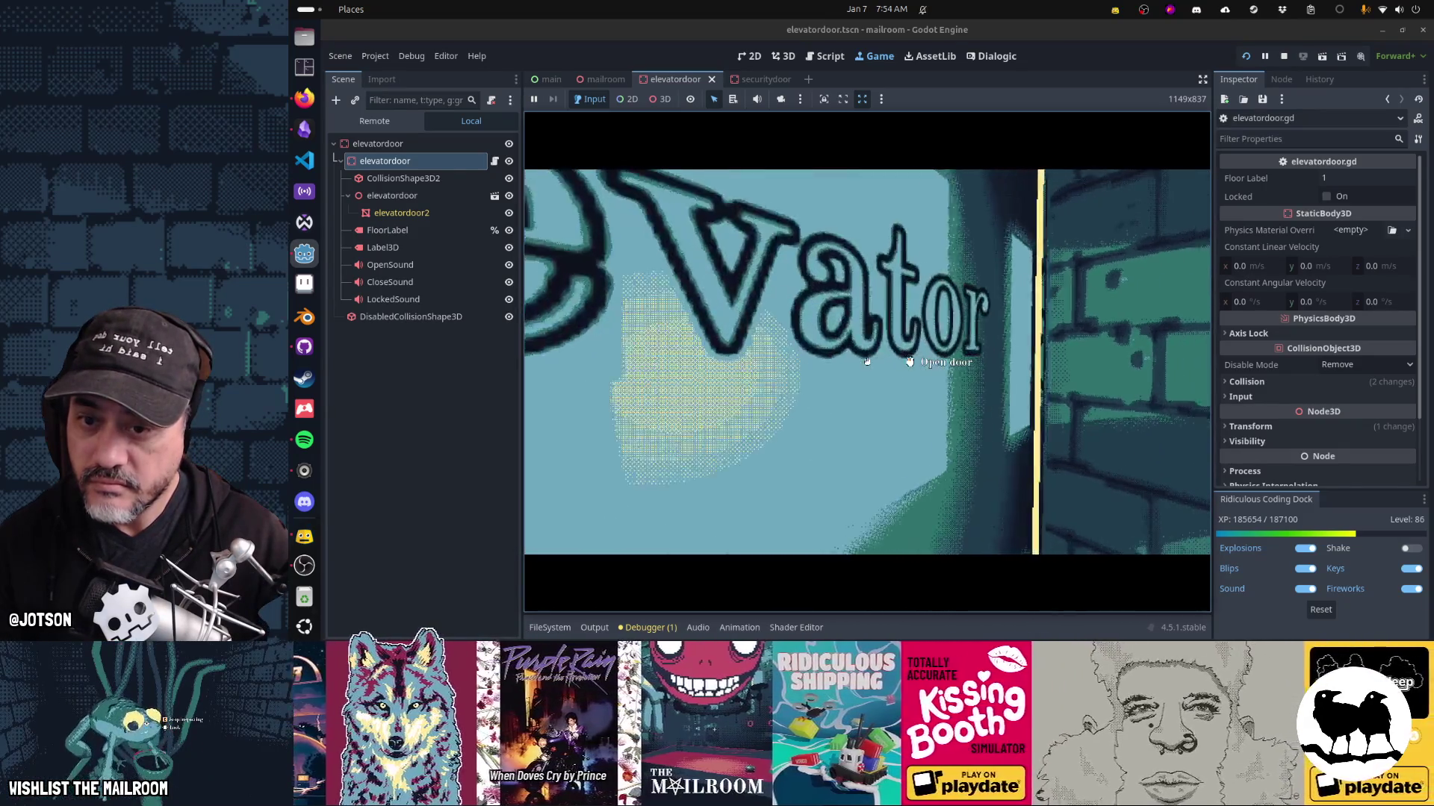
{"action": "left_click", "coordinate": [867, 362]}
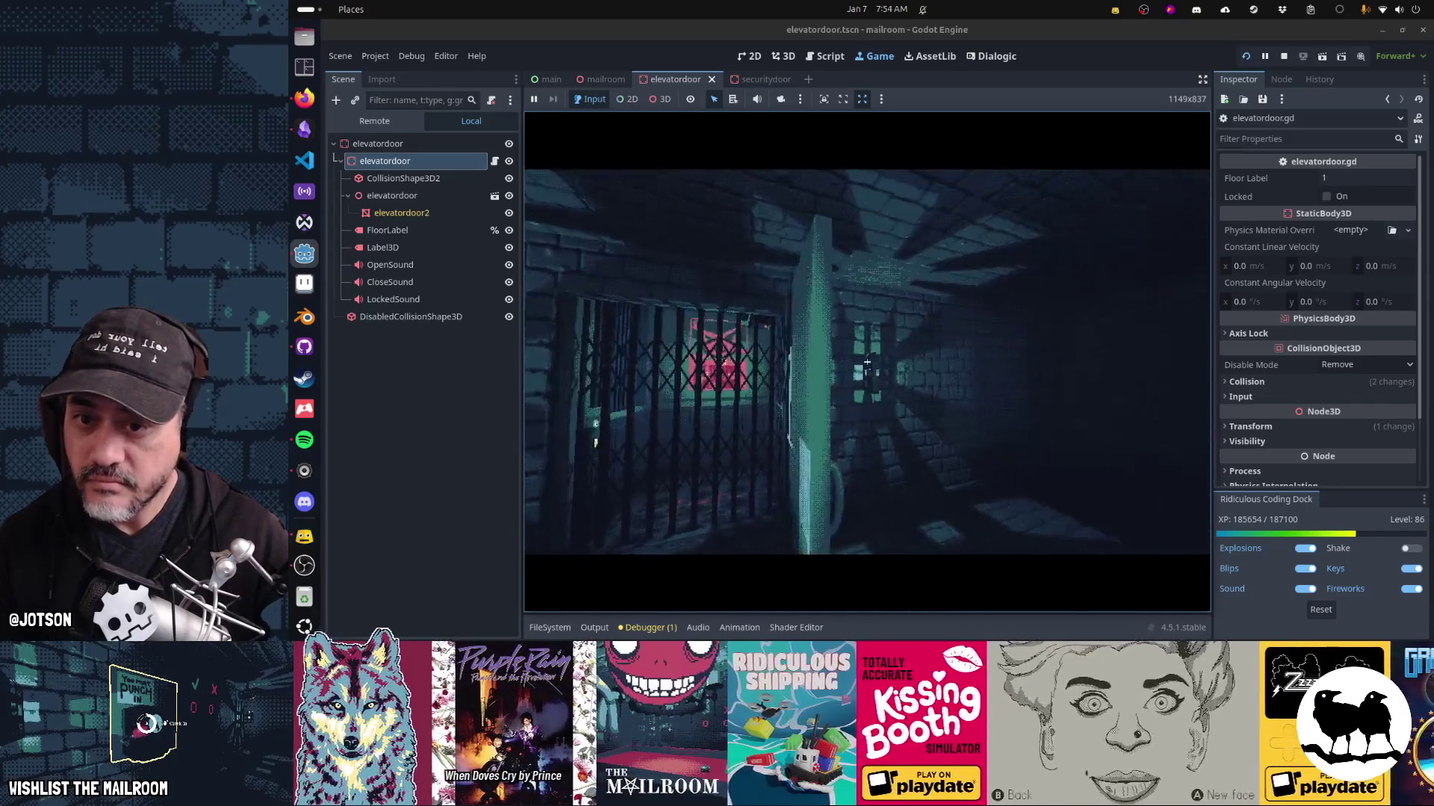
{"action": "key", "text": "d"}
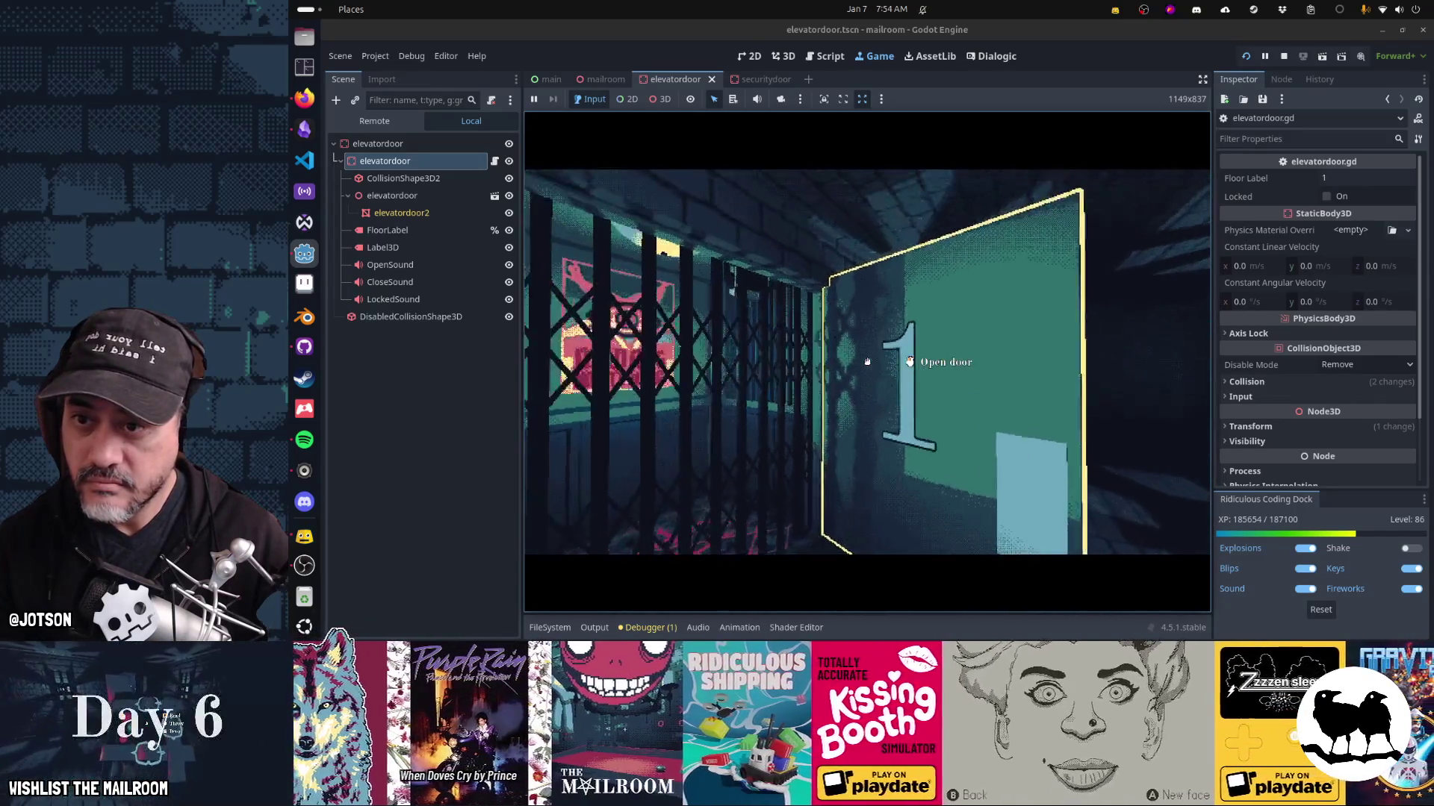
{"action": "left_click", "coordinate": [867, 362]}
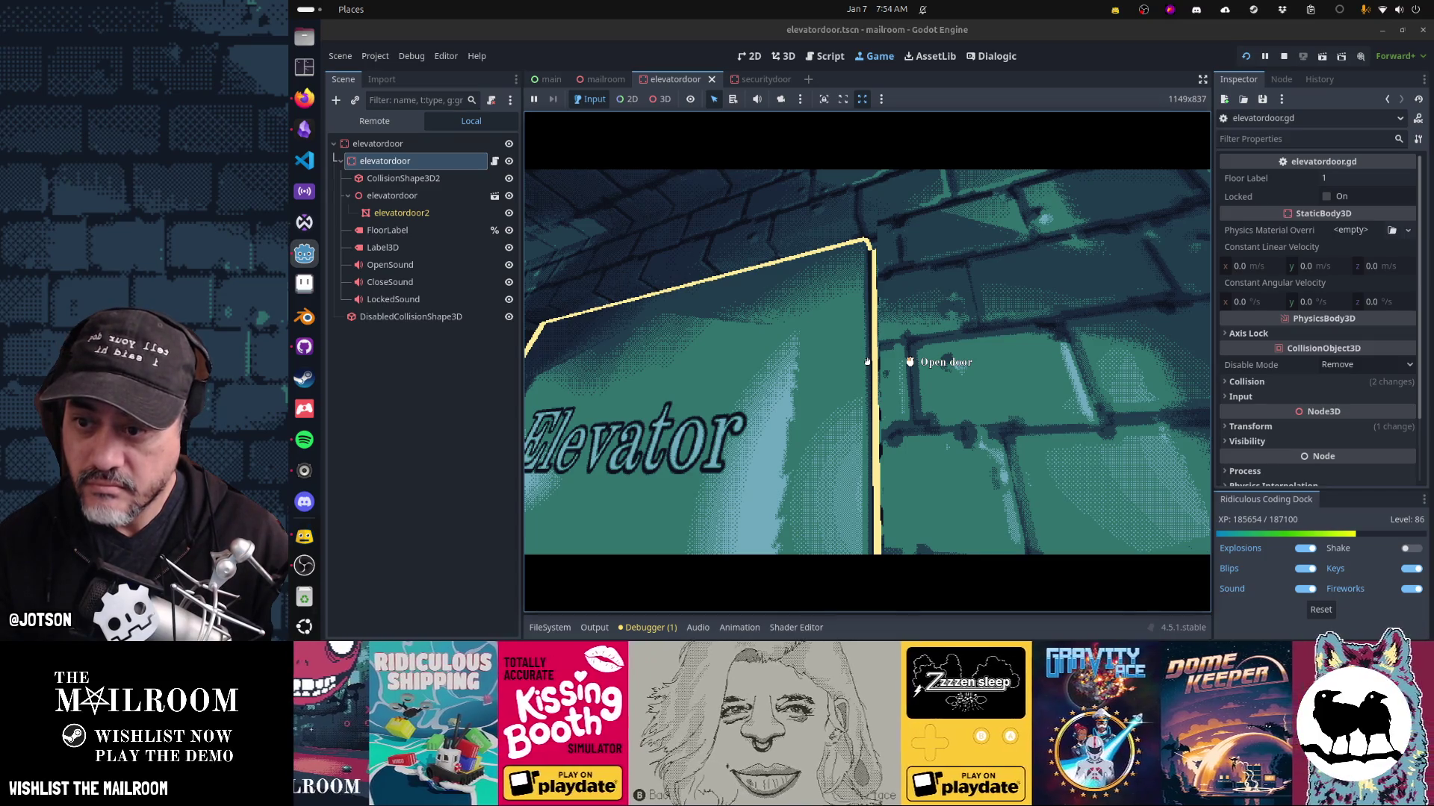
{"action": "key", "text": "F8"}
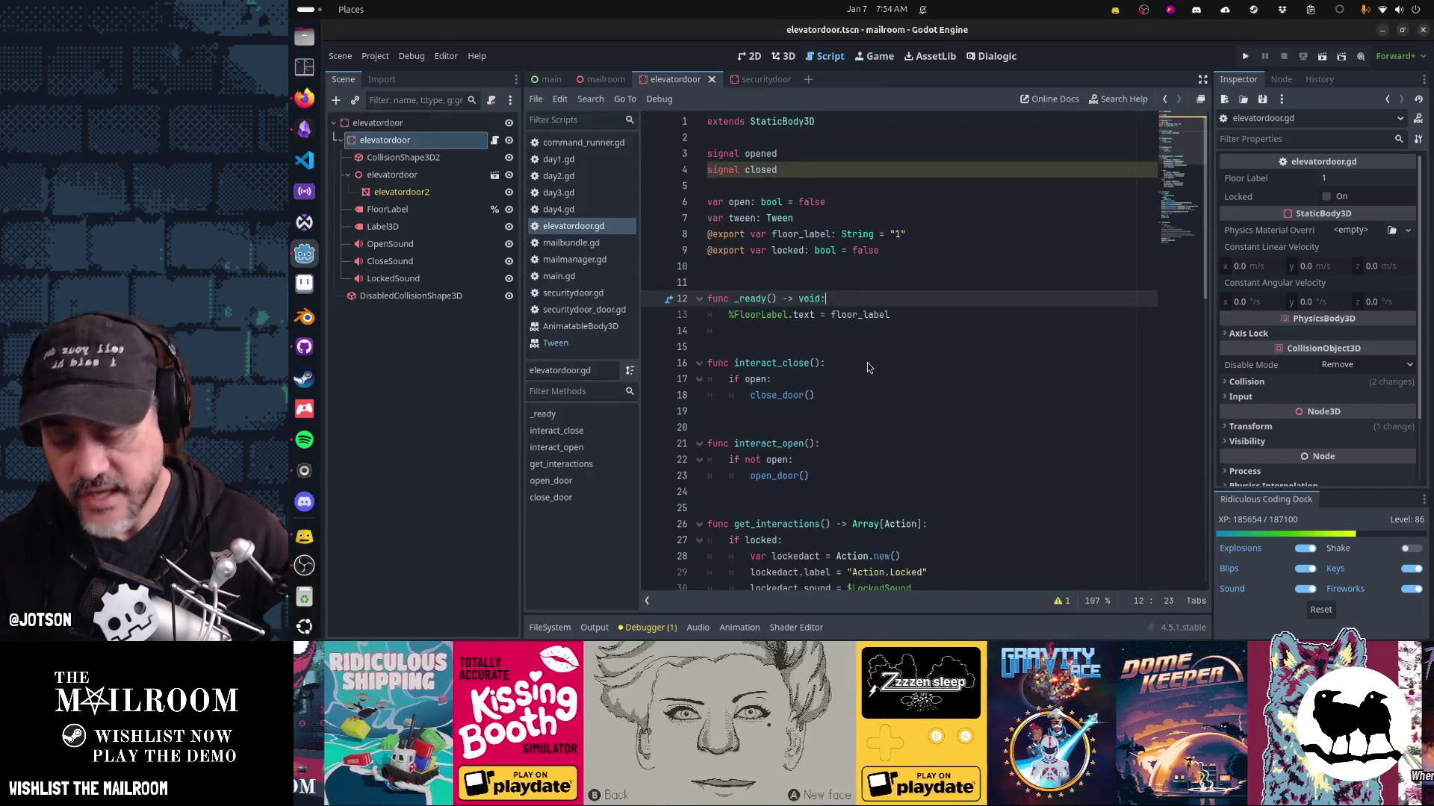
Web-search 'godot issue' in a new Firefox tab and open GitHub's godotengine issues page.
{"action": "left_click", "coordinate": [304, 98]}
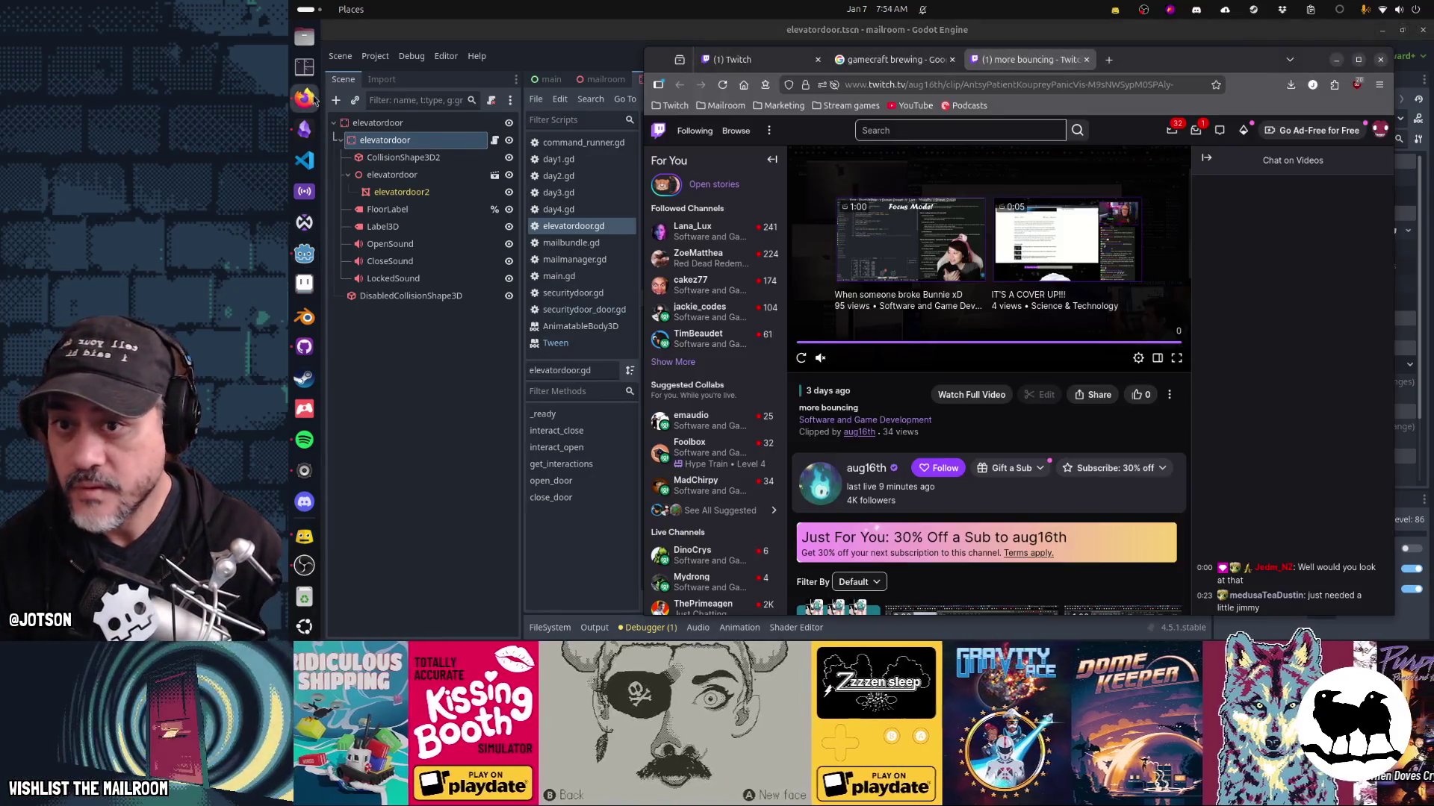
{"action": "key", "text": "ctrl+t"}
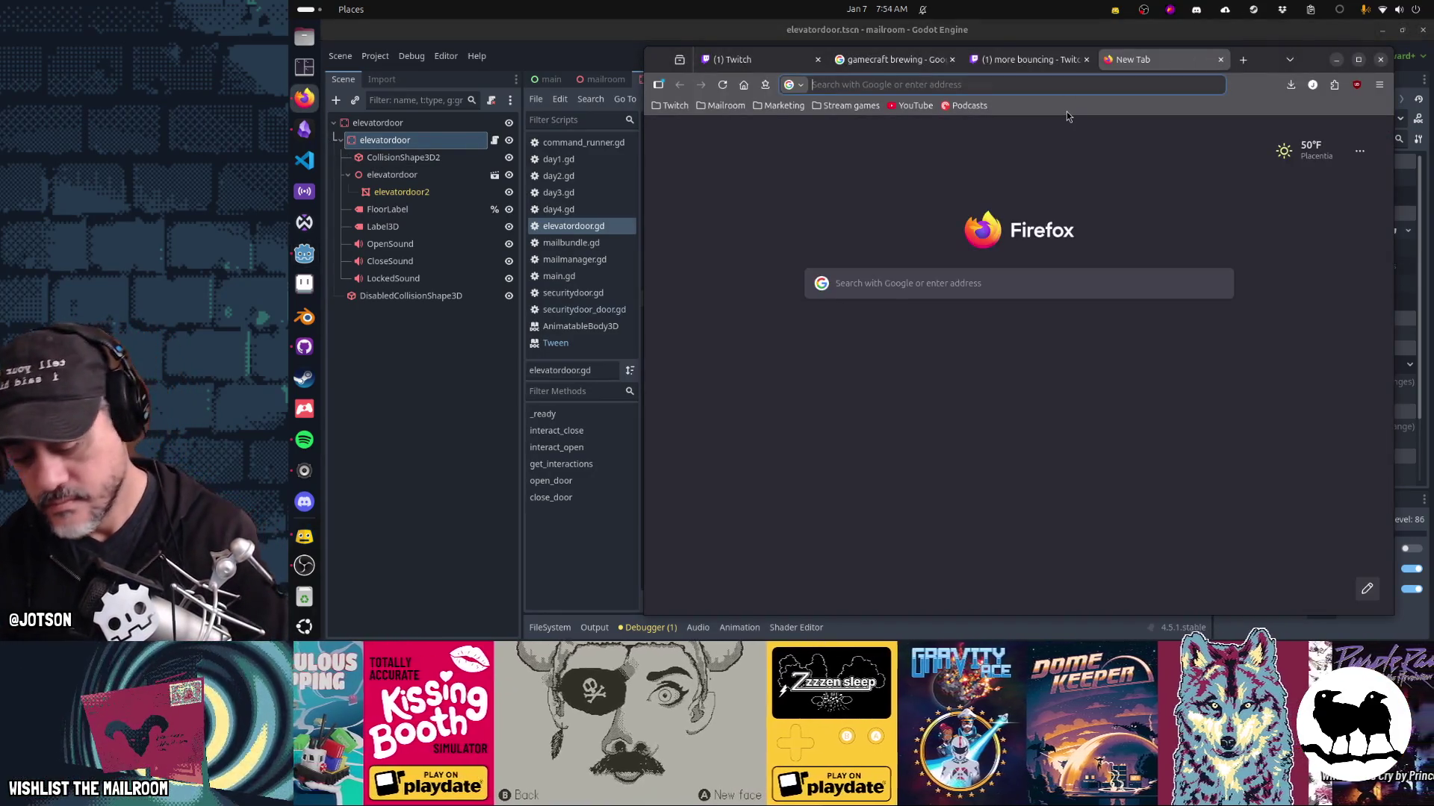
{"action": "type", "text": "godot issue"}
{"action": "key", "text": "Return"}
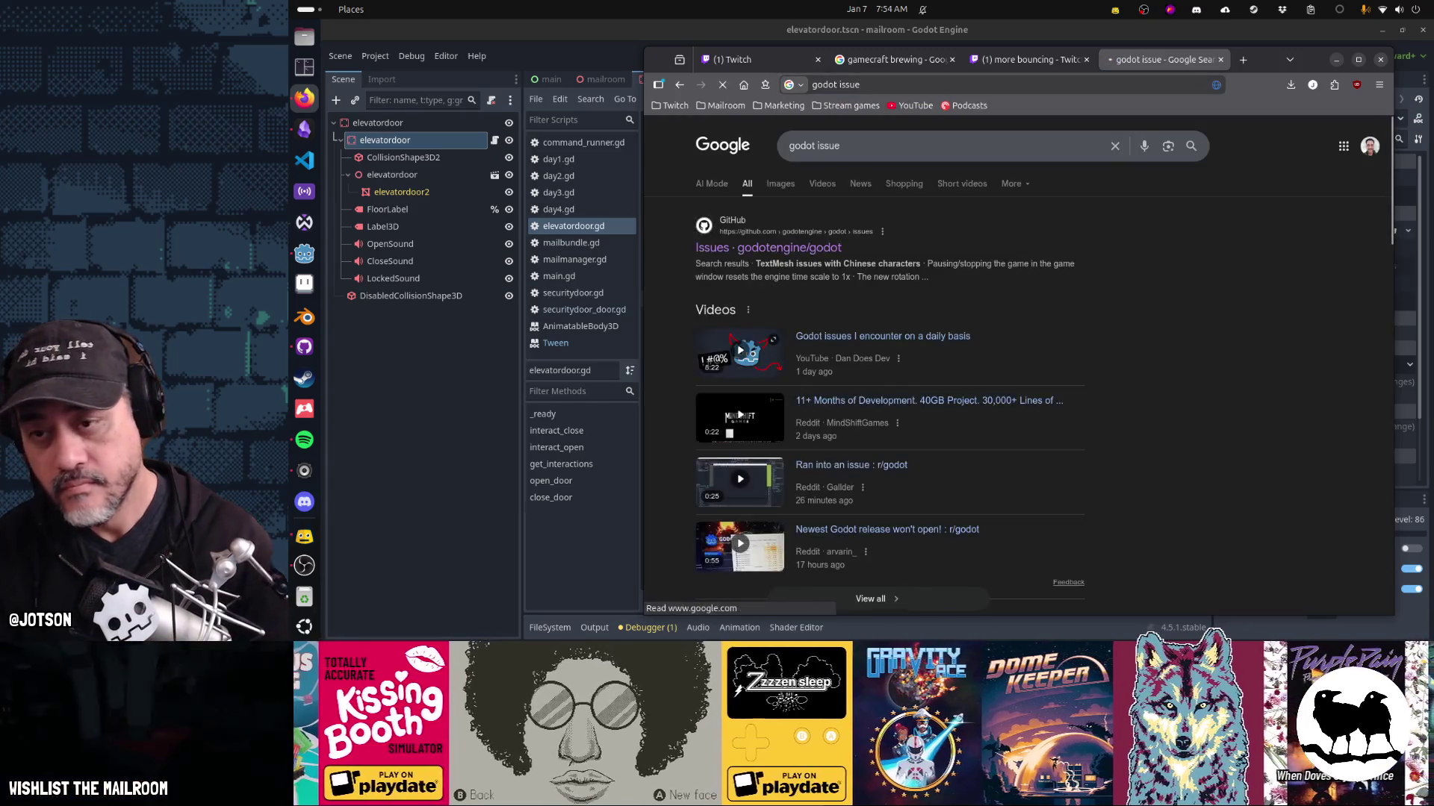
{"action": "left_click", "coordinate": [755, 248]}
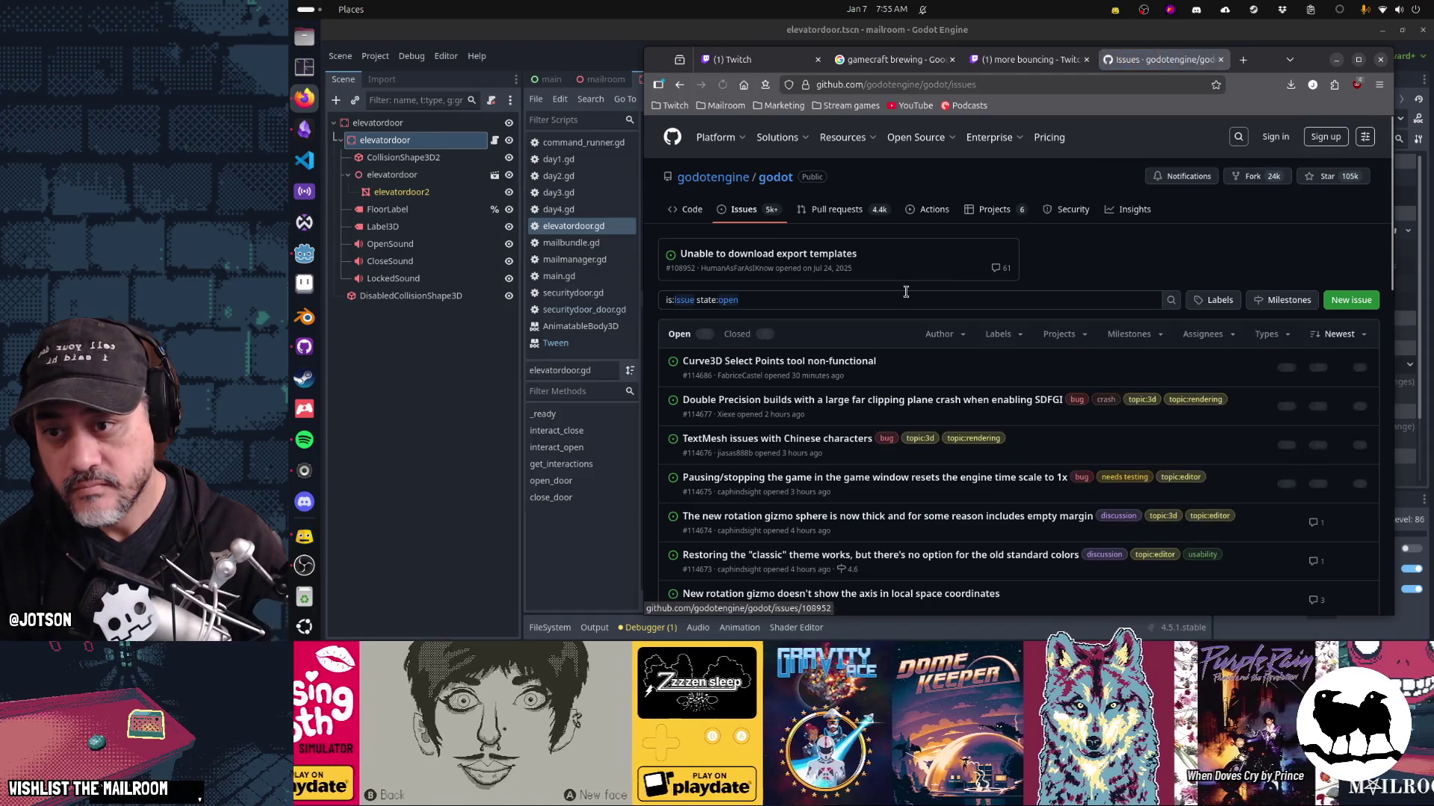
Search the issue list for animatablebody3d.
{"action": "left_click", "coordinate": [903, 297]}
{"action": "type", "text": "animatablebody3d"}
{"action": "key", "text": "Return"}
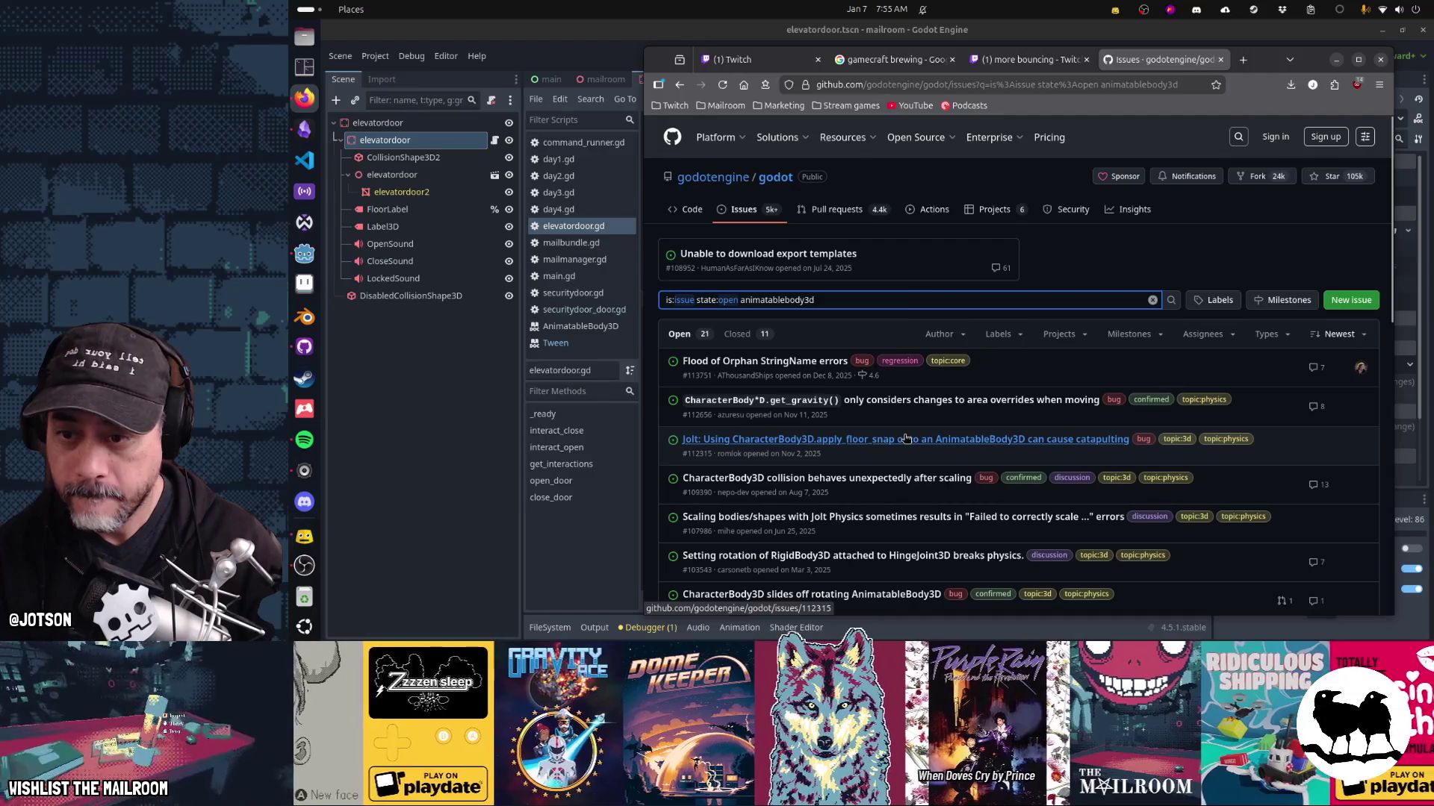
{"action": "mouse_move", "coordinate": [906, 438]}
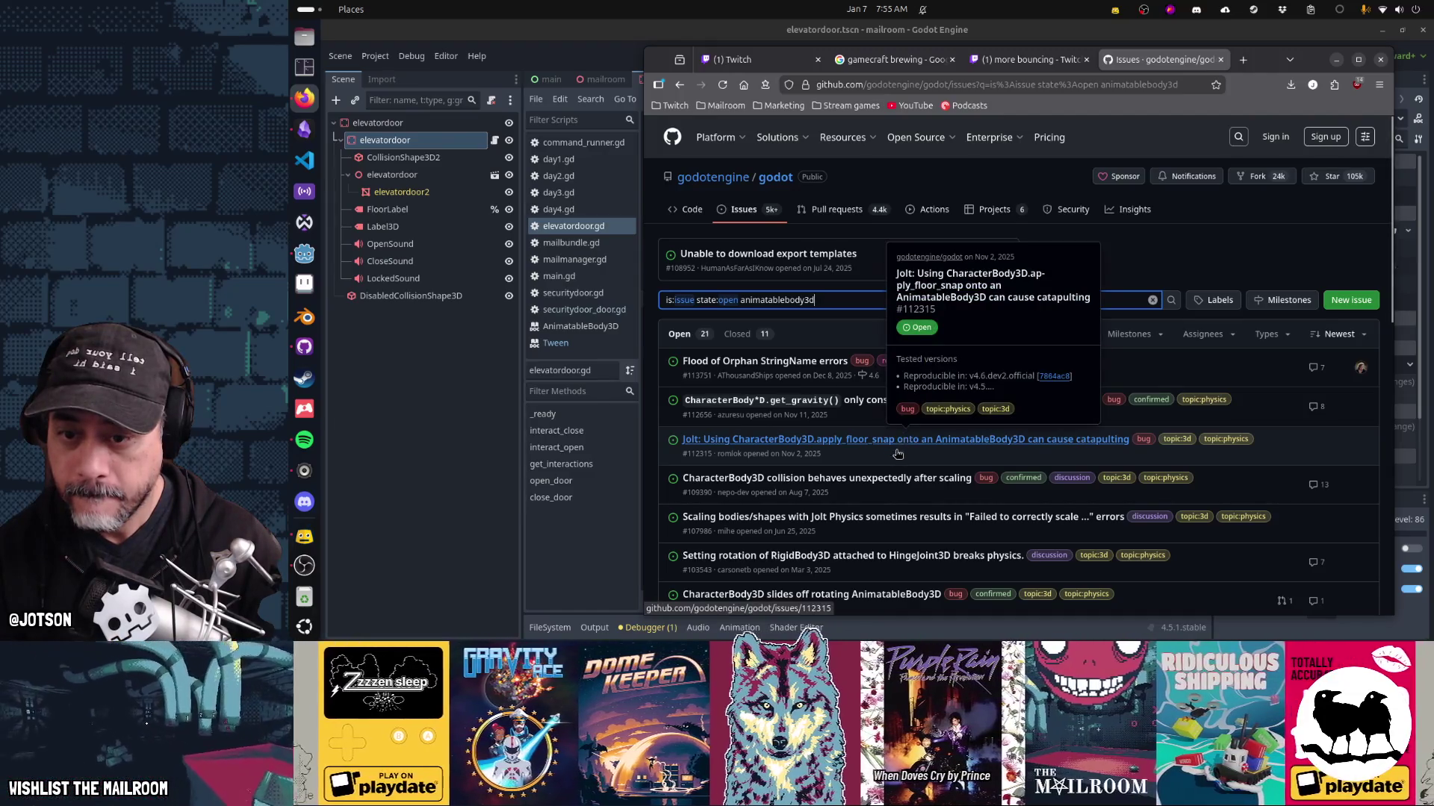
{"action": "mouse_move", "coordinate": [889, 482]}
{"action": "scroll", "coordinate": [888, 483], "scroll_direction": "down", "scroll_amount": 3}
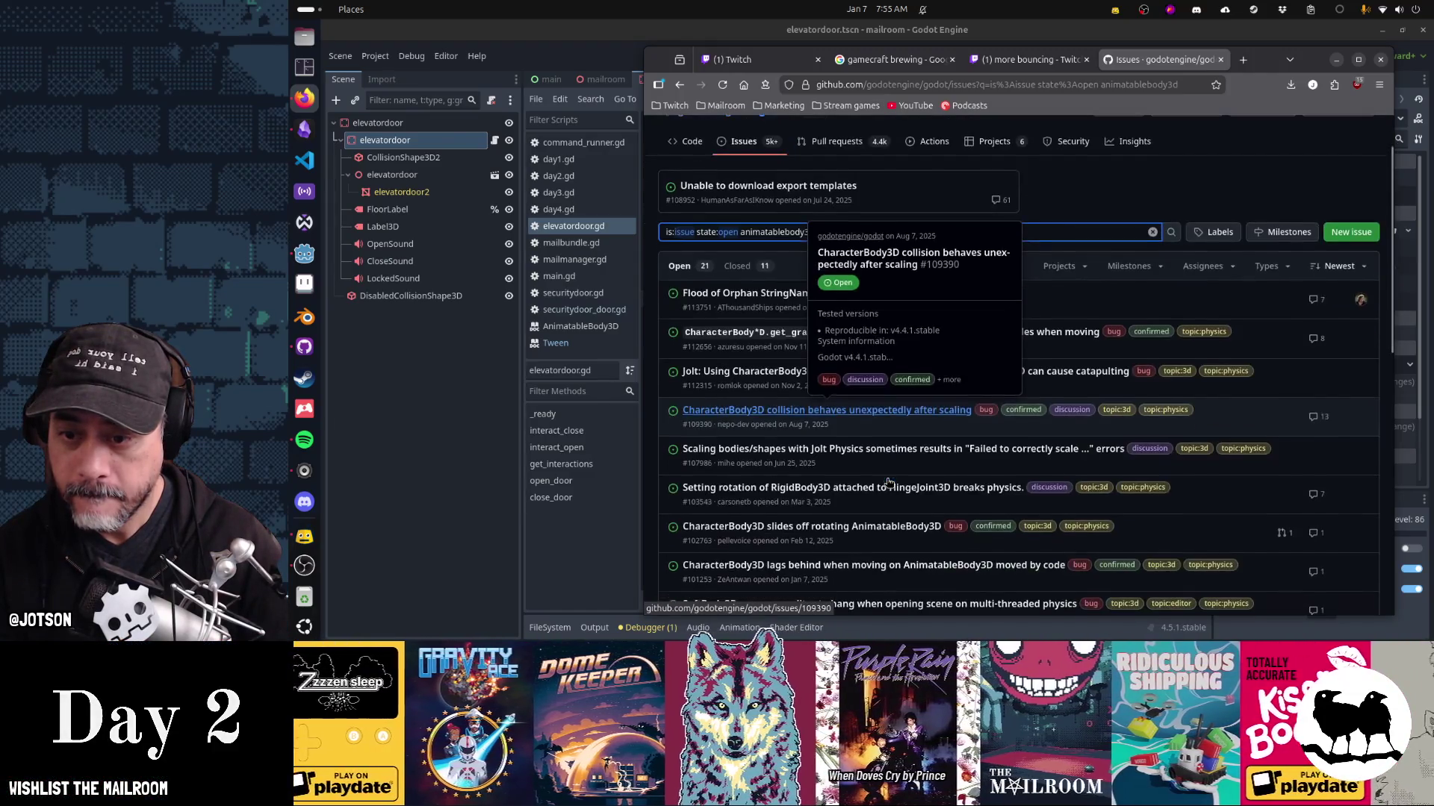
{"action": "scroll", "coordinate": [889, 484], "scroll_direction": "down", "scroll_amount": 2}
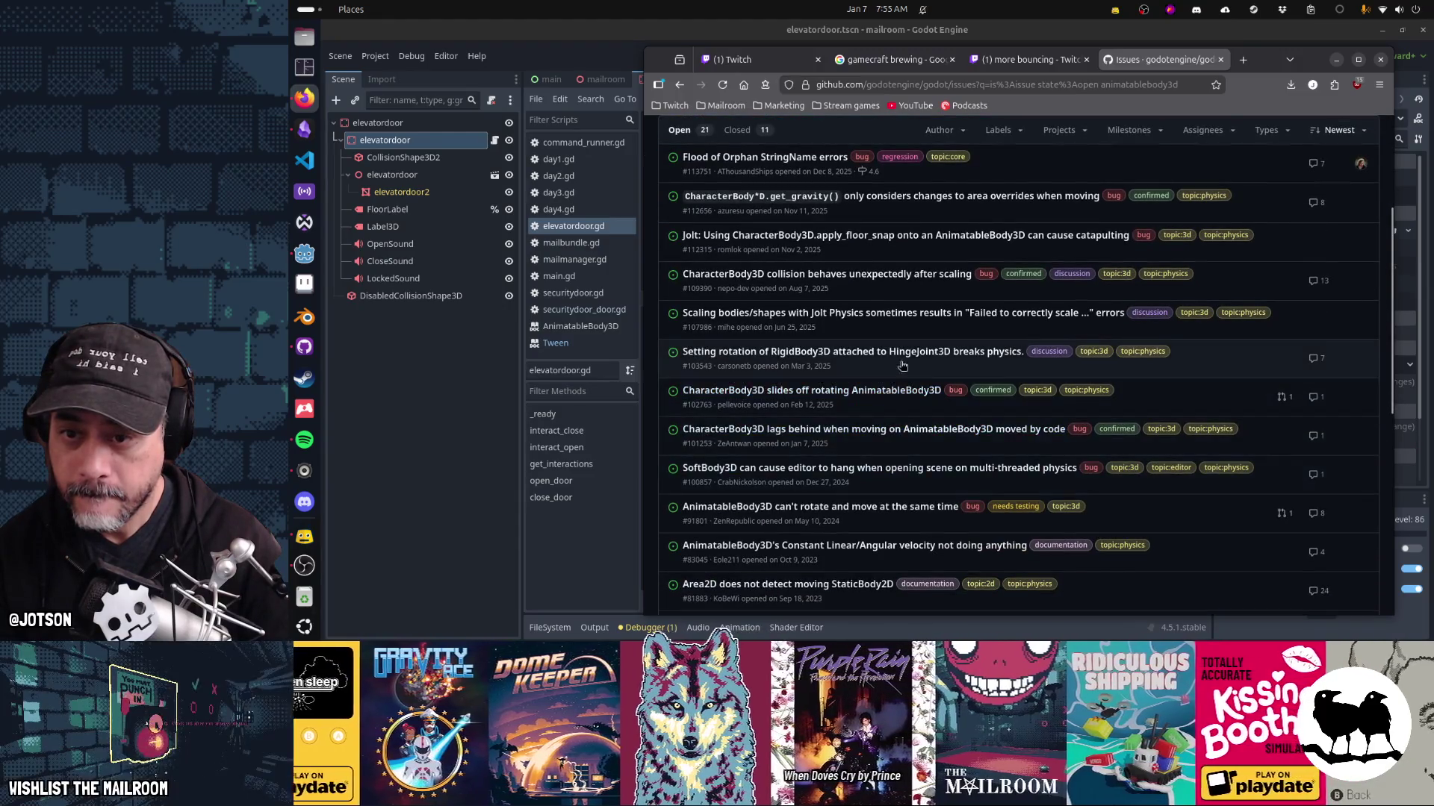
{"action": "mouse_move", "coordinate": [897, 359]}
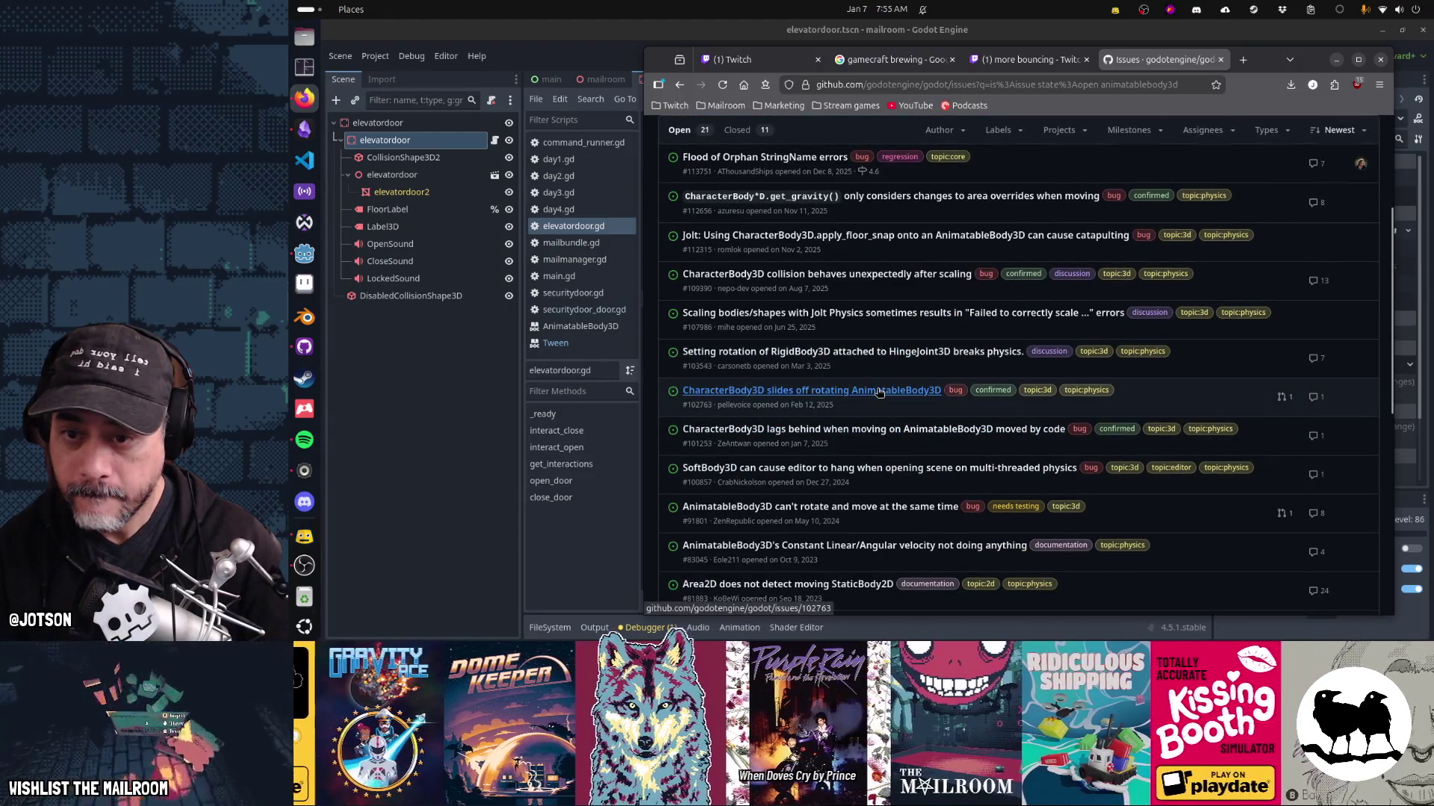
{"action": "mouse_move", "coordinate": [880, 393]}
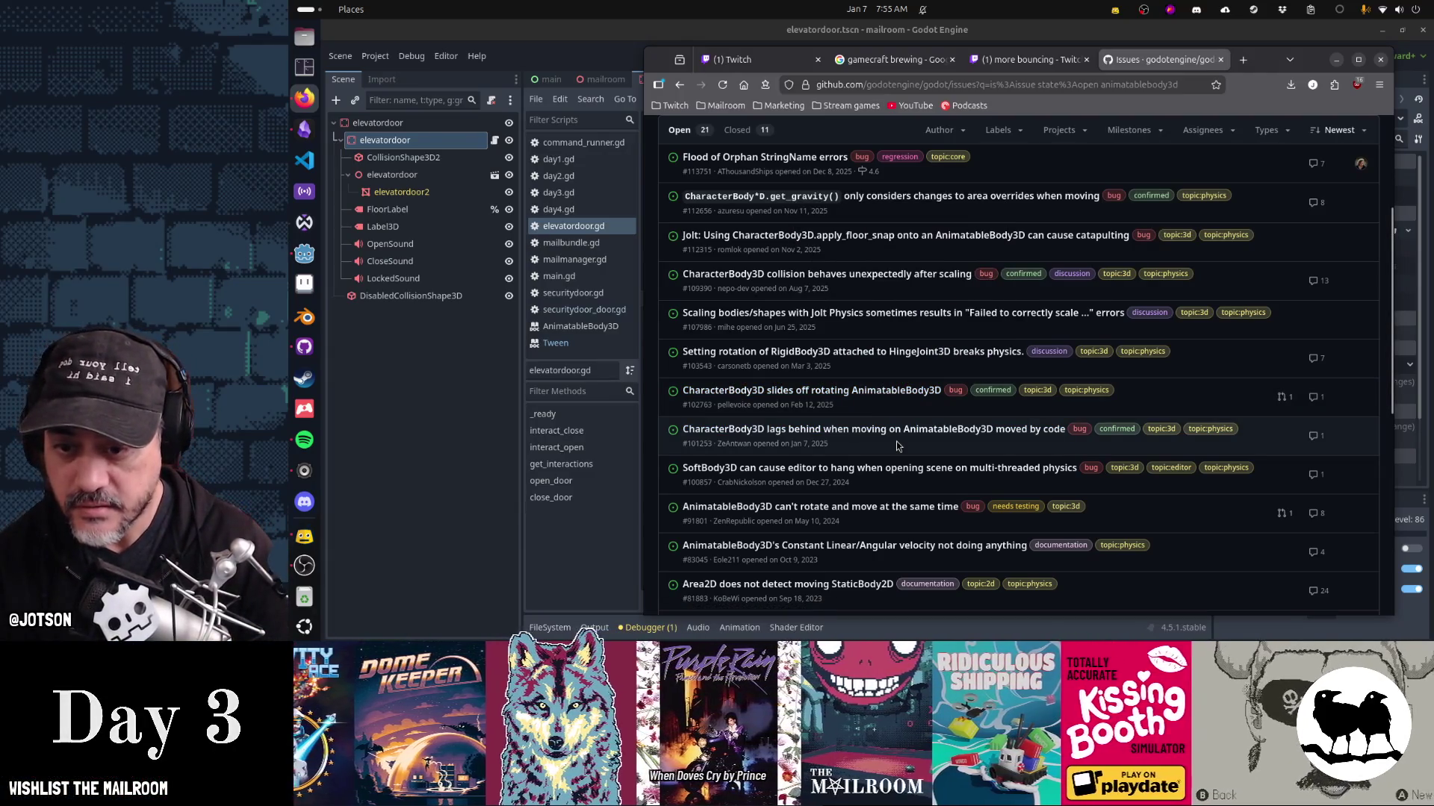
{"action": "scroll", "coordinate": [899, 445], "scroll_direction": "down", "scroll_amount": 2}
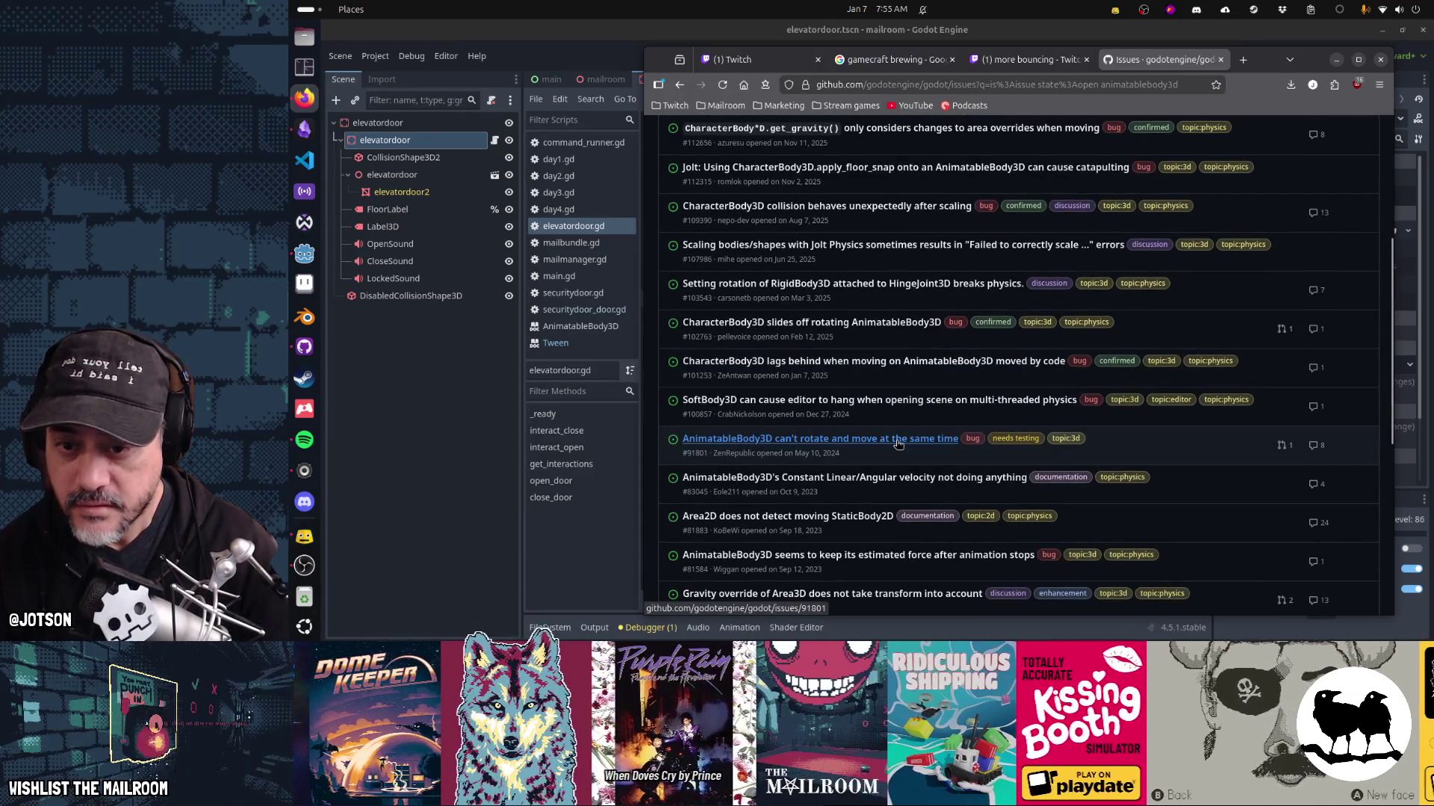
{"action": "scroll", "coordinate": [898, 445], "scroll_direction": "down", "scroll_amount": 2}
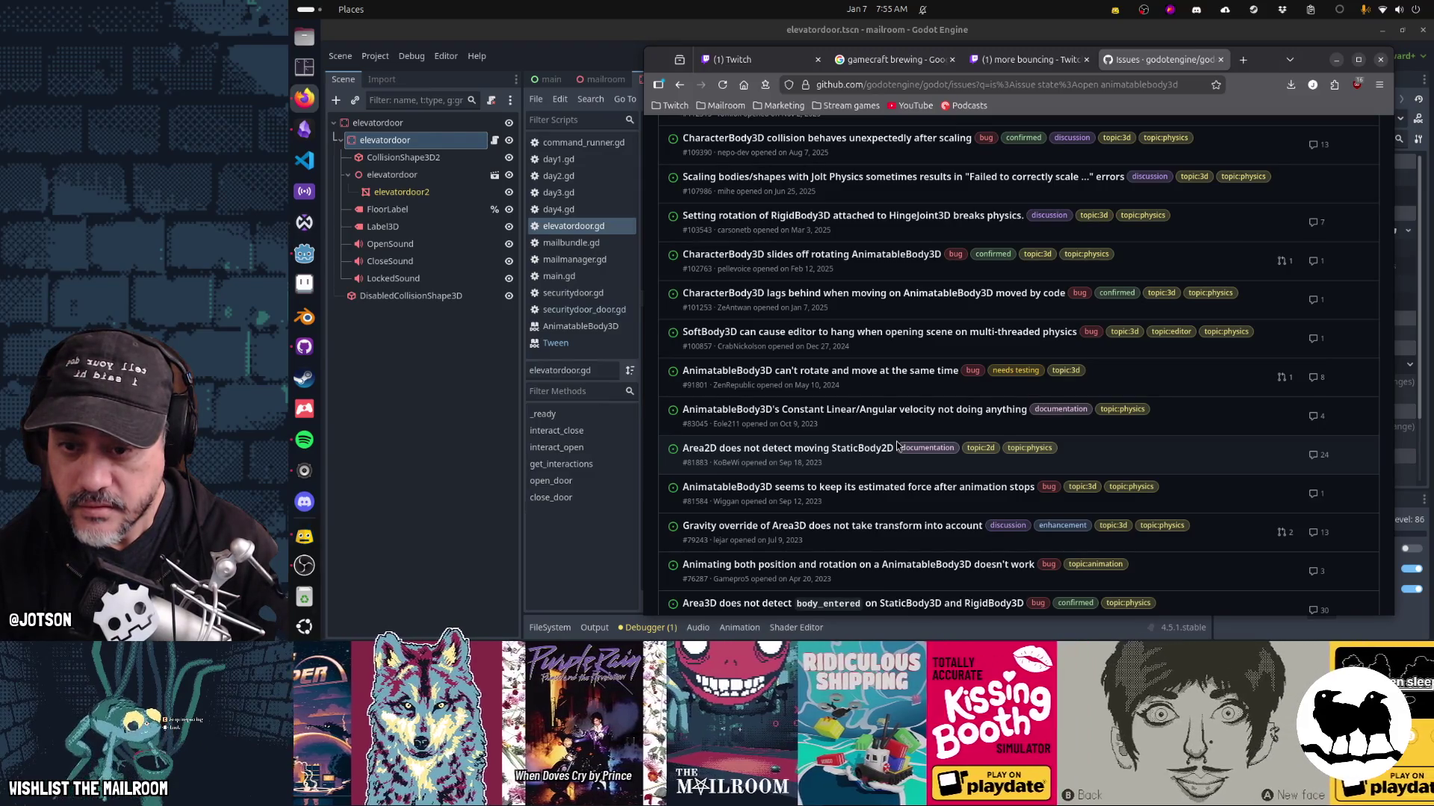
{"action": "scroll", "coordinate": [896, 441], "scroll_direction": "down", "scroll_amount": 6}
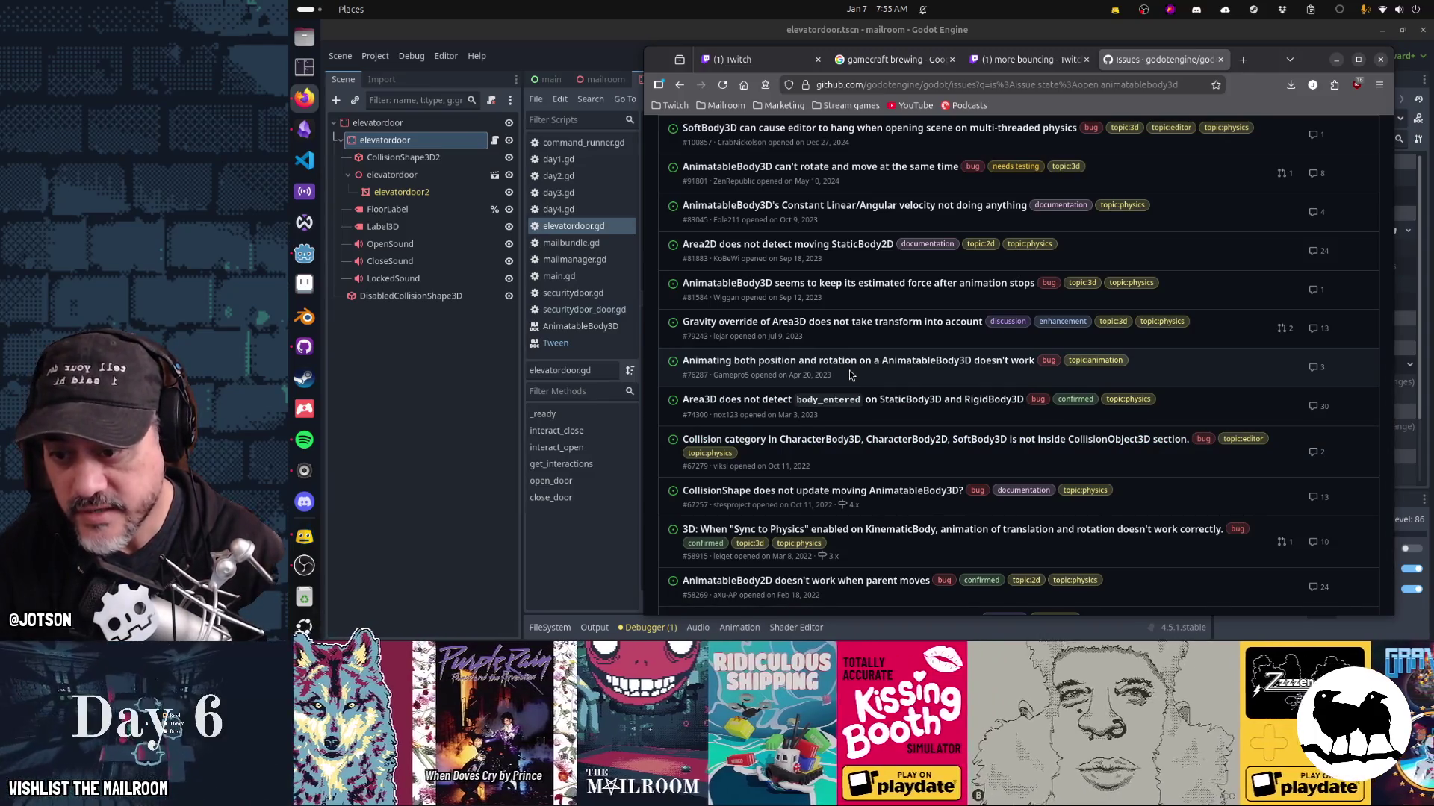
{"action": "scroll", "coordinate": [849, 370], "scroll_direction": "down", "scroll_amount": 3}
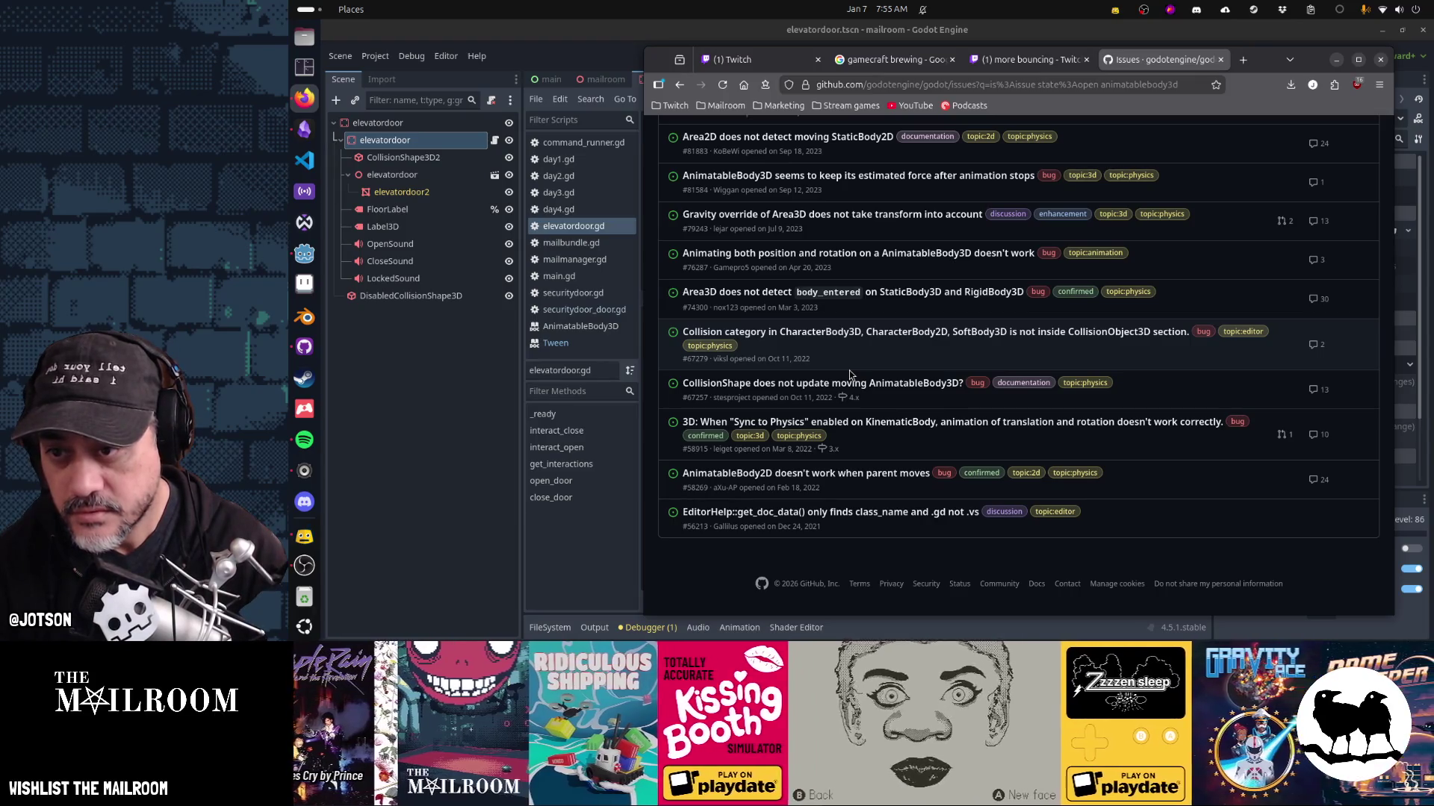
{"action": "scroll", "coordinate": [849, 373], "scroll_direction": "up", "scroll_amount": 10}
{"action": "left_click", "coordinate": [745, 334]}
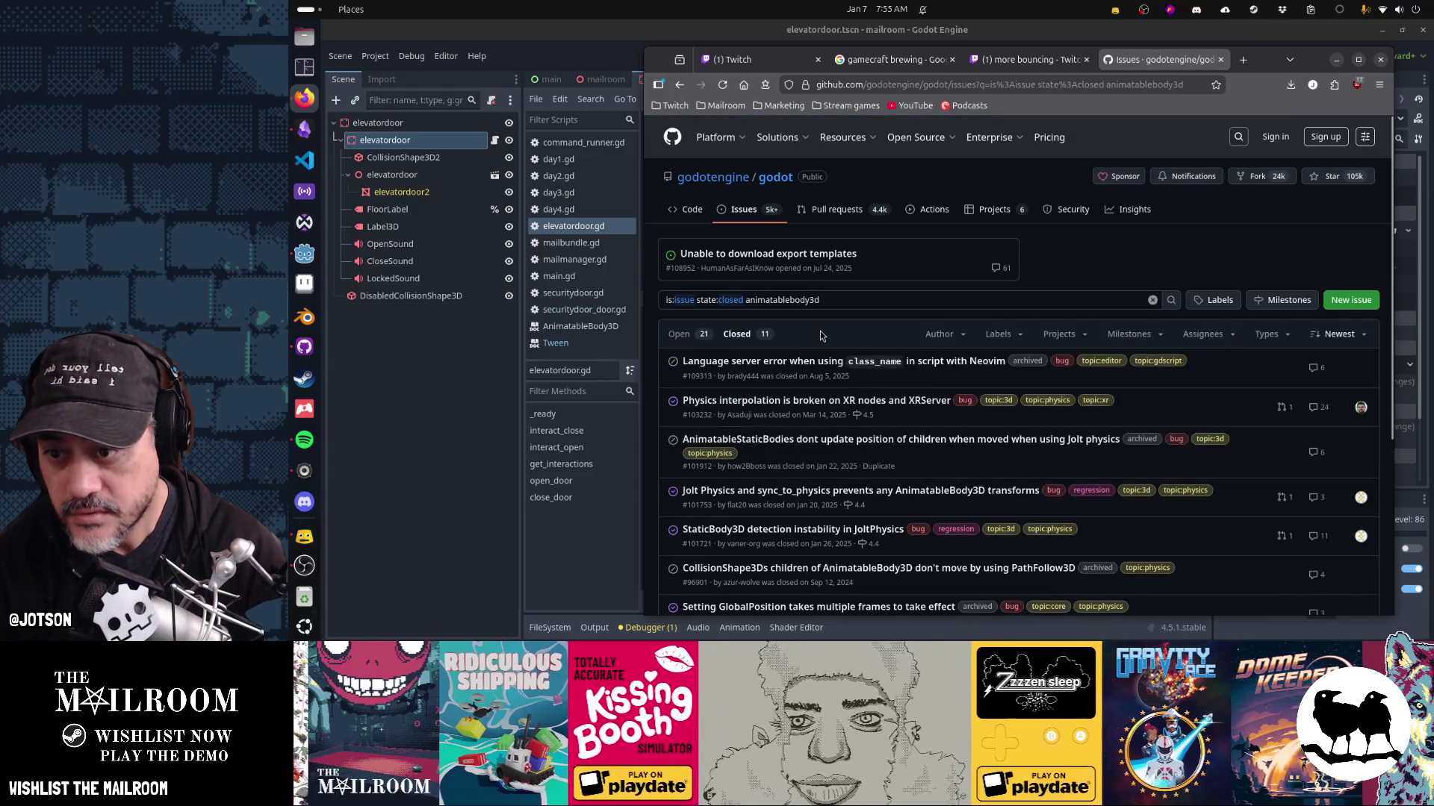
{"action": "scroll", "coordinate": [820, 335], "scroll_direction": "down", "scroll_amount": 2}
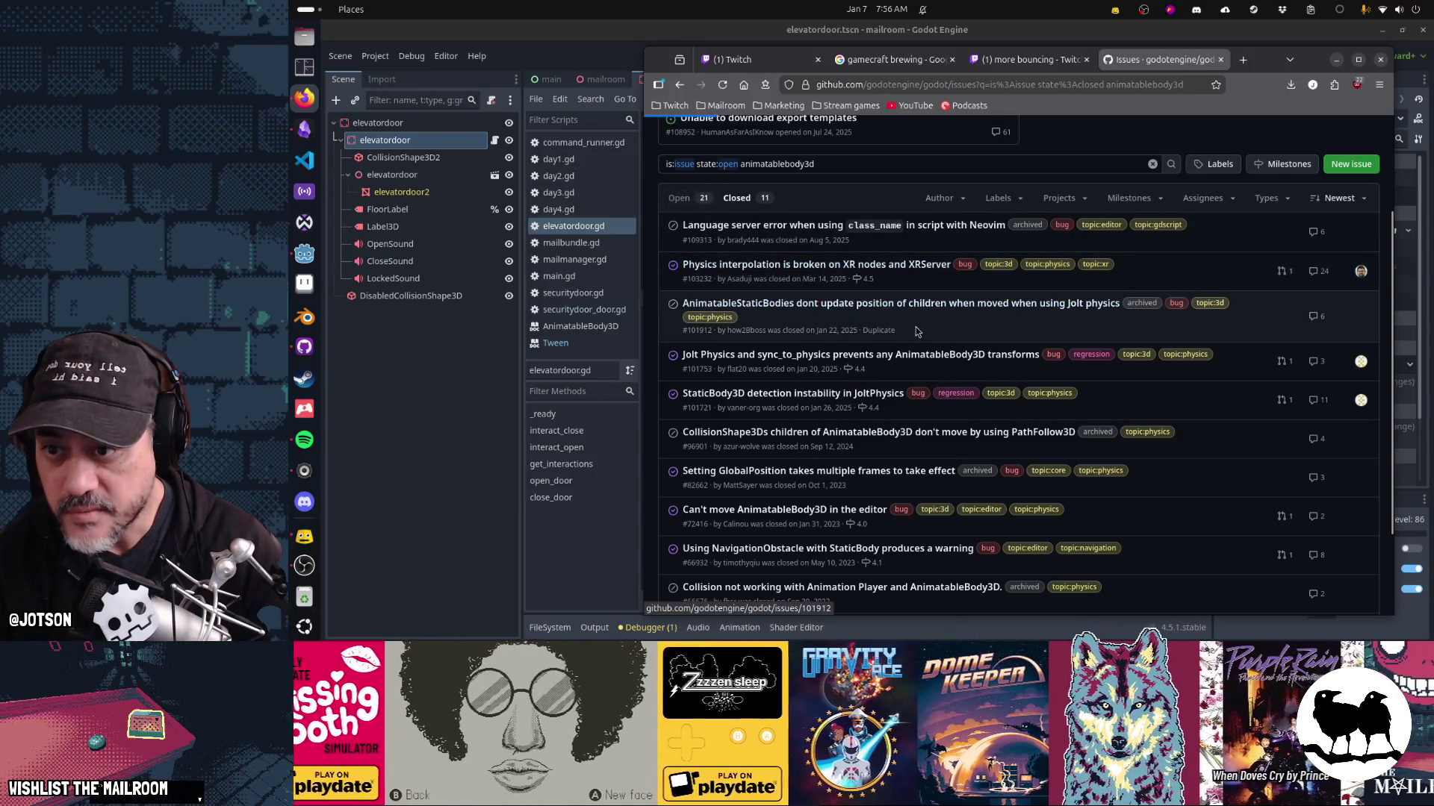
{"action": "scroll", "coordinate": [916, 327], "scroll_direction": "down", "scroll_amount": 5}
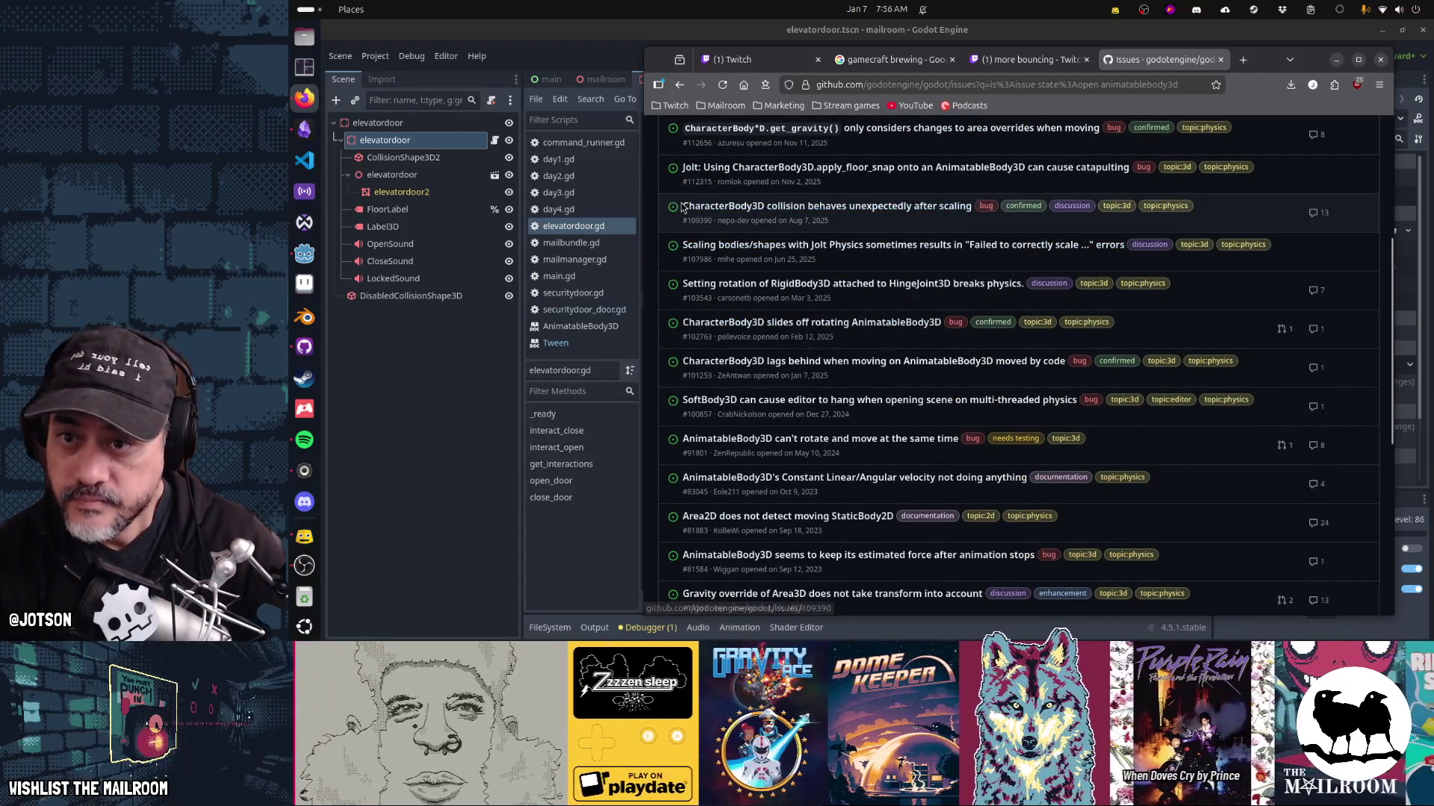
{"action": "left_click", "coordinate": [1041, 168]}
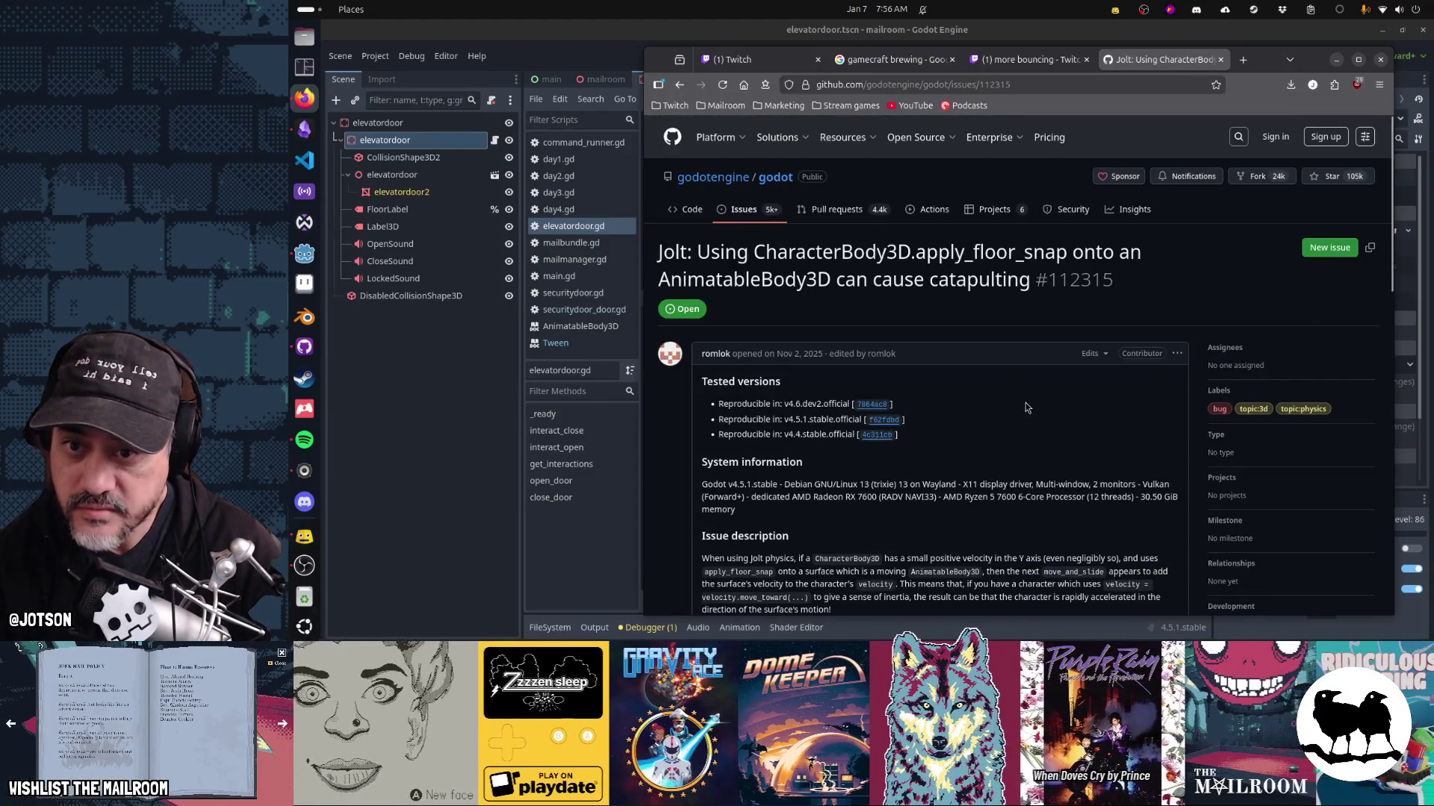
{"action": "scroll", "coordinate": [1026, 407], "scroll_direction": "down", "scroll_amount": 2}
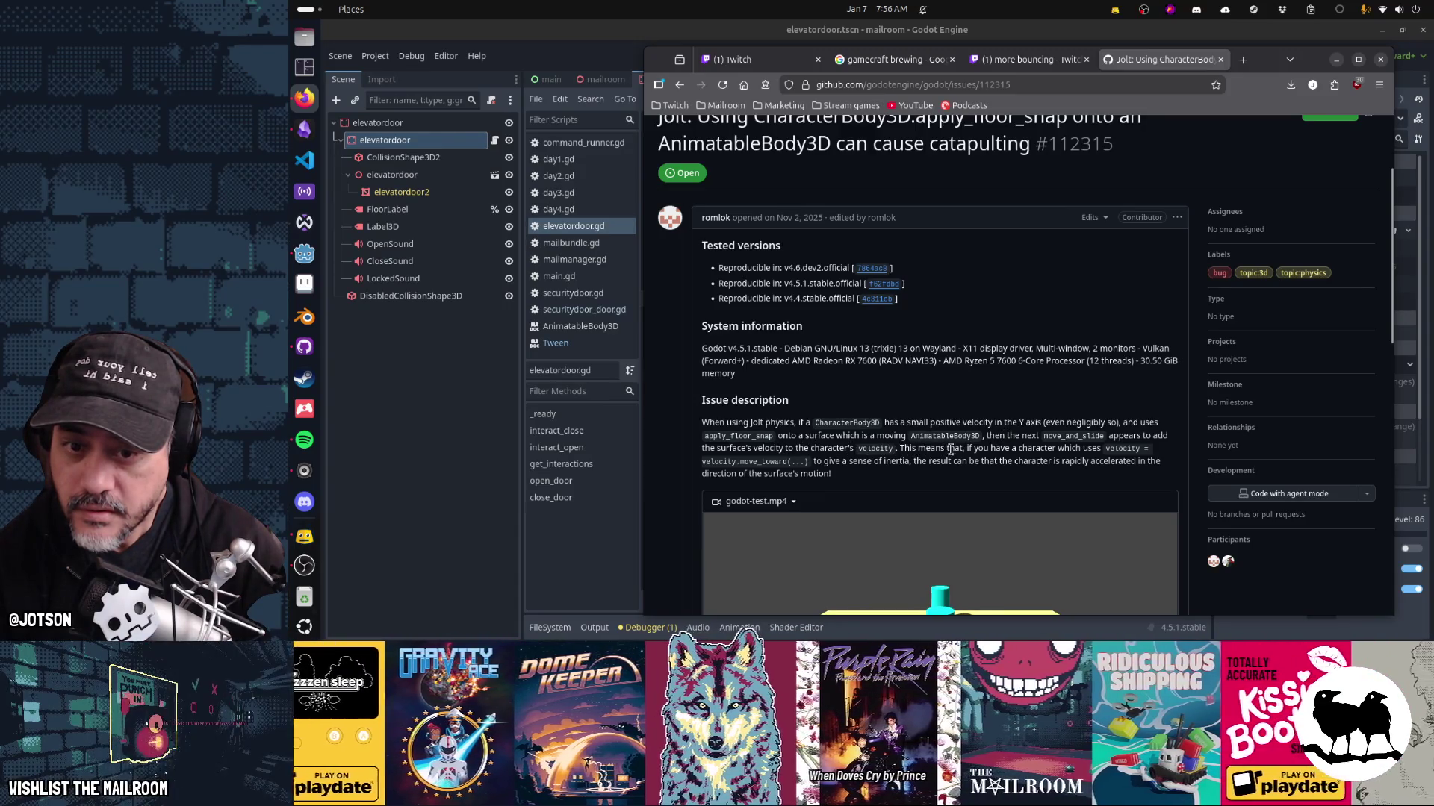
{"action": "key", "text": "alt+Left"}
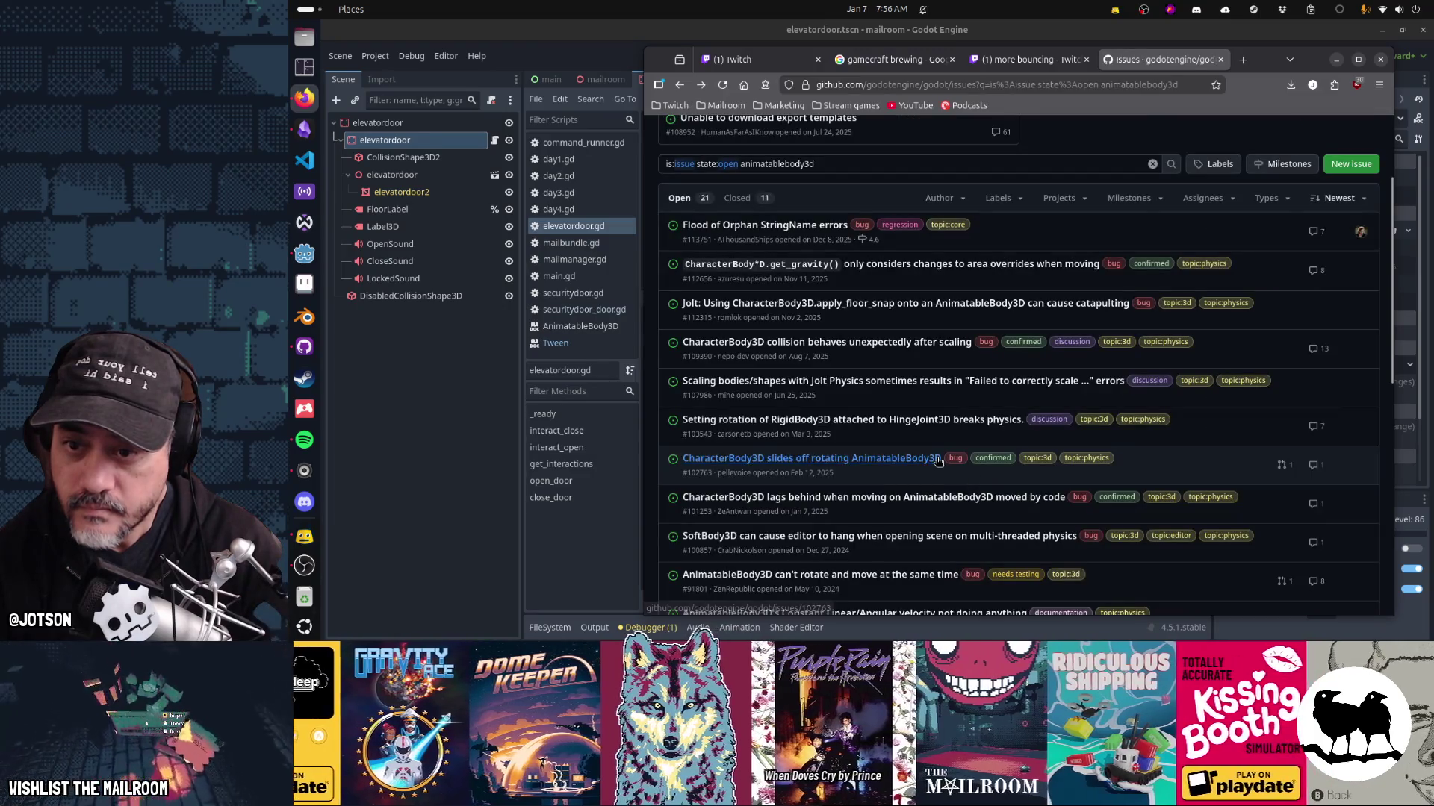
In Godot's Inspector, expand the elevatordoor's Transform properties.
{"action": "mouse_move", "coordinate": [757, 343]}
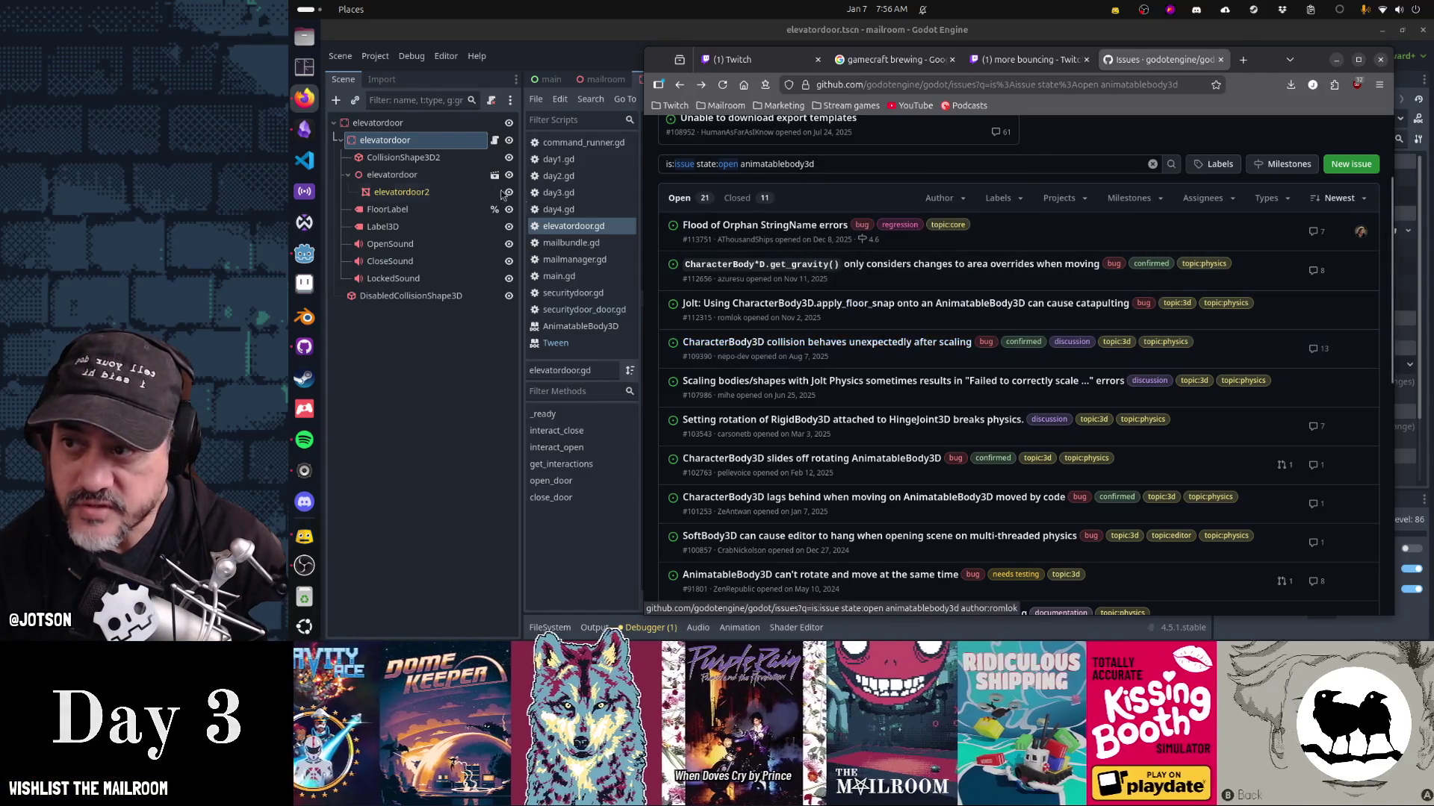
{"action": "left_click", "coordinate": [432, 146]}
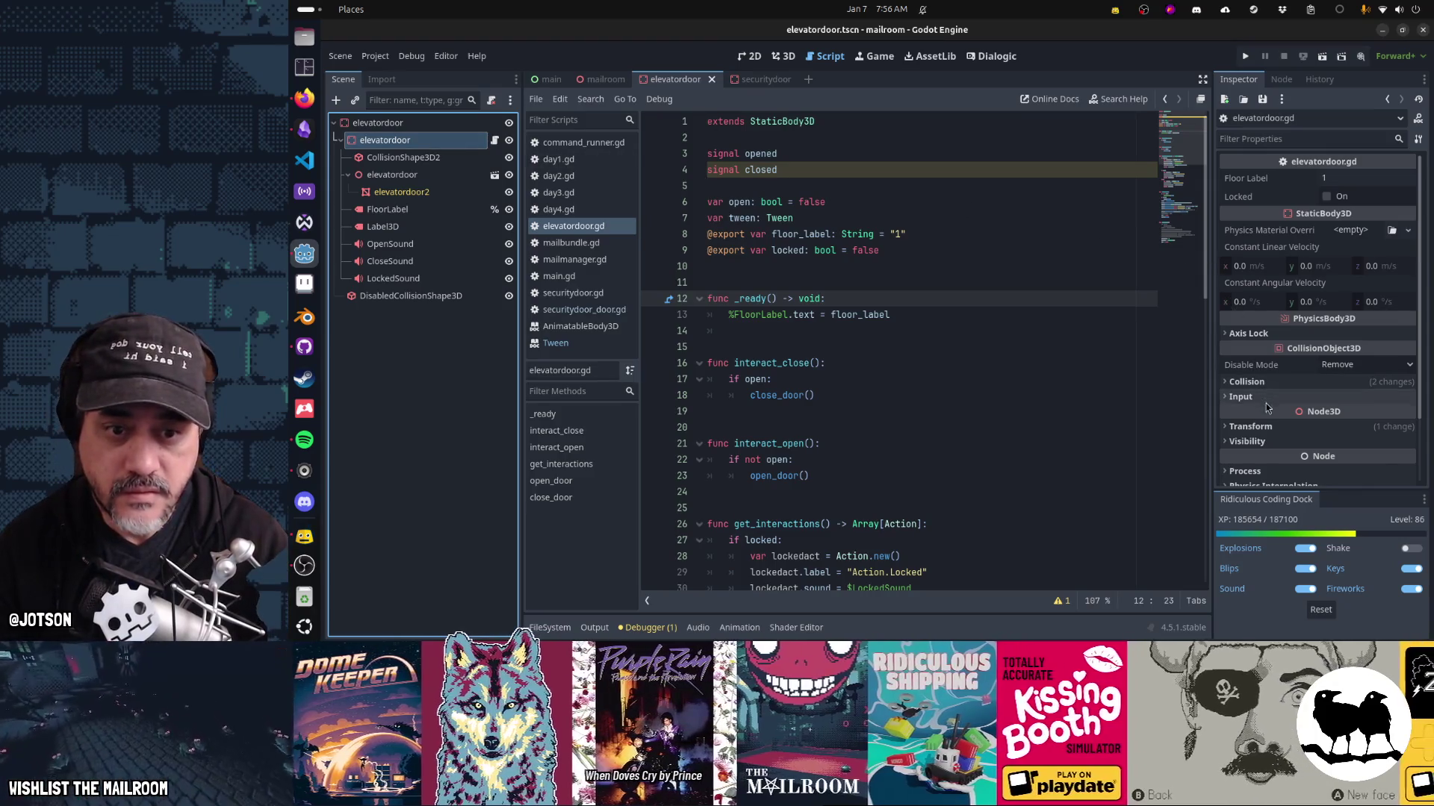
{"action": "left_click", "coordinate": [1273, 427]}
{"action": "scroll", "coordinate": [1275, 432], "scroll_direction": "down", "scroll_amount": 2}
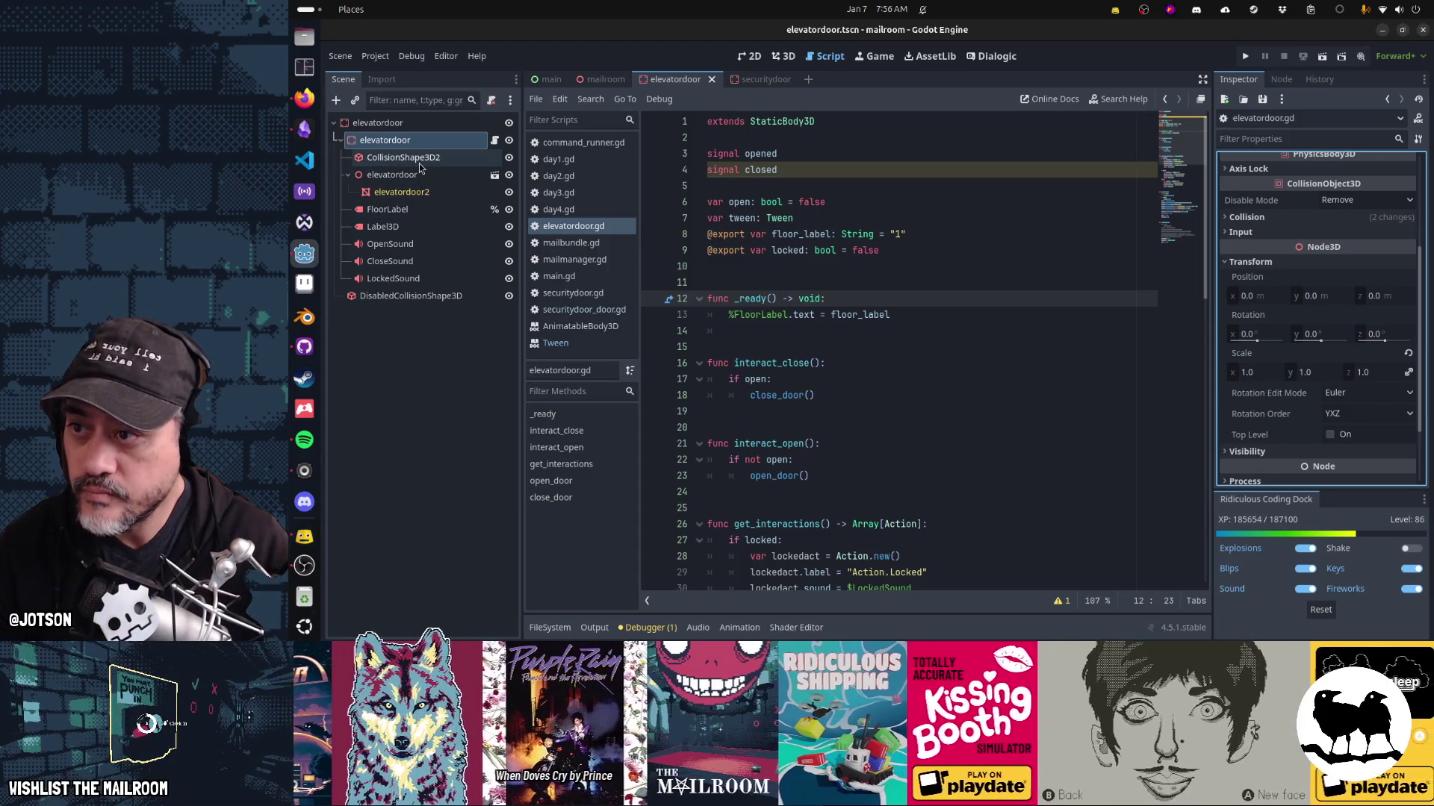
Back in the browser, open issue #102763 on CharacterBody3D sliding off rotating AnimatableBody3D.
{"action": "key", "text": "alt+Tab"}
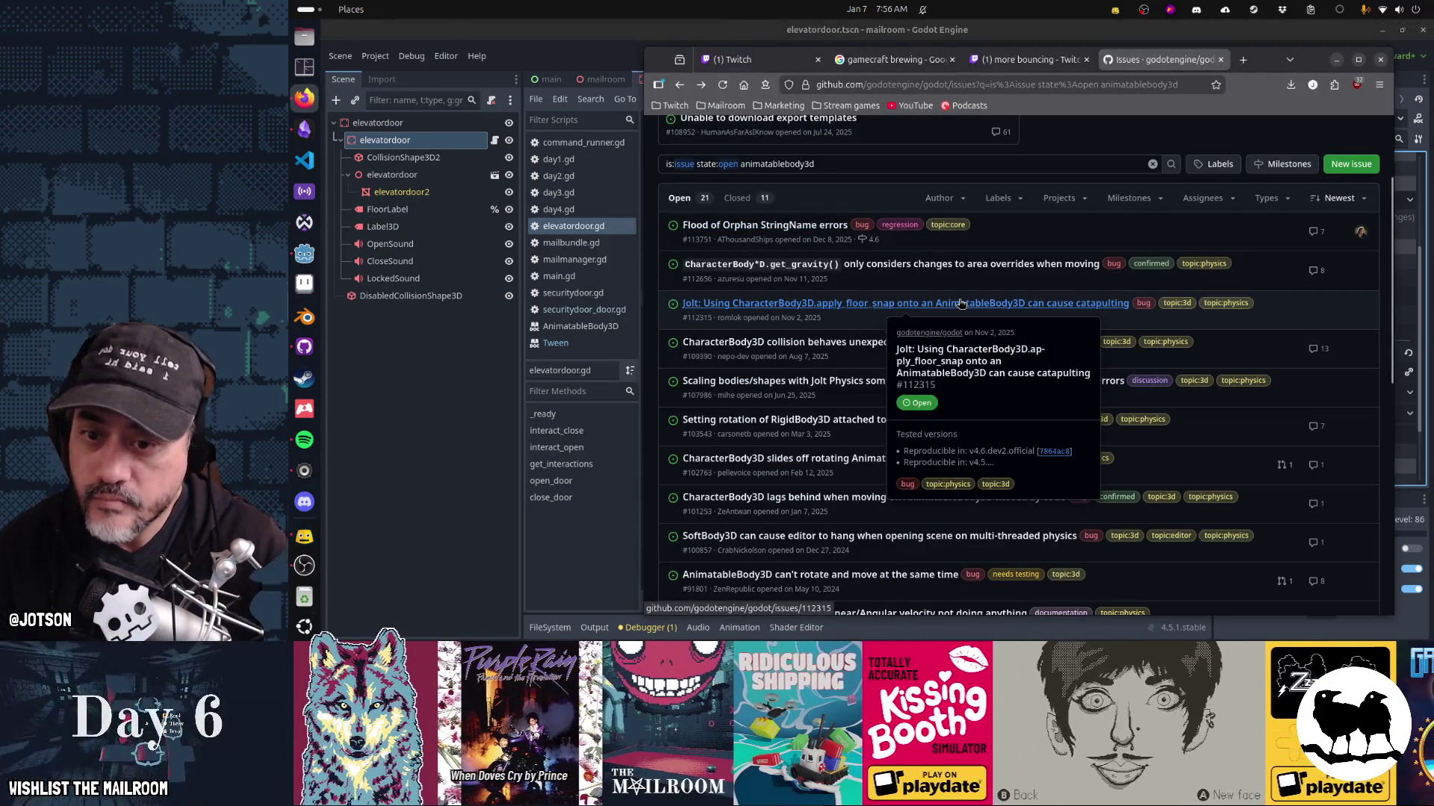
{"action": "mouse_move", "coordinate": [853, 381]}
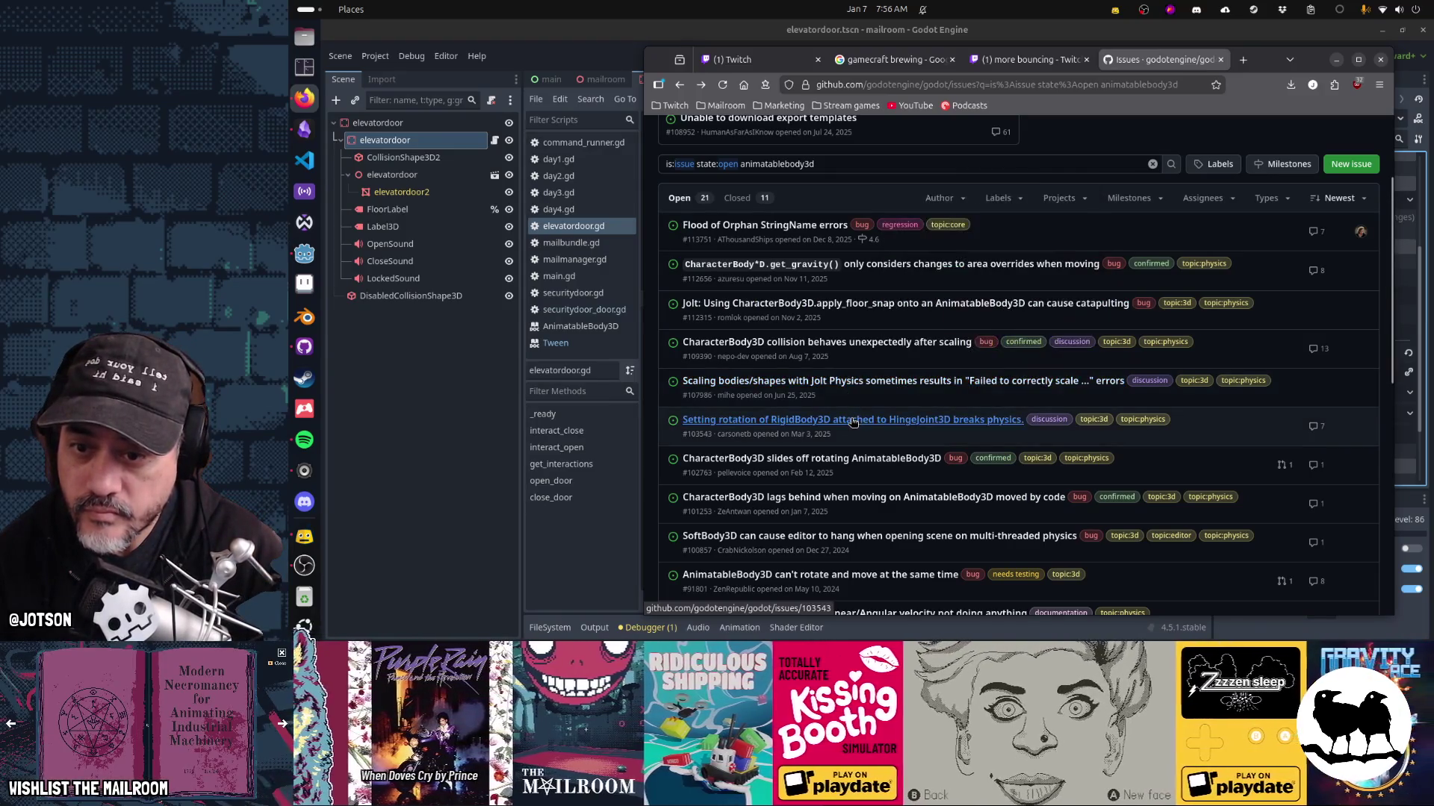
{"action": "mouse_move", "coordinate": [854, 423]}
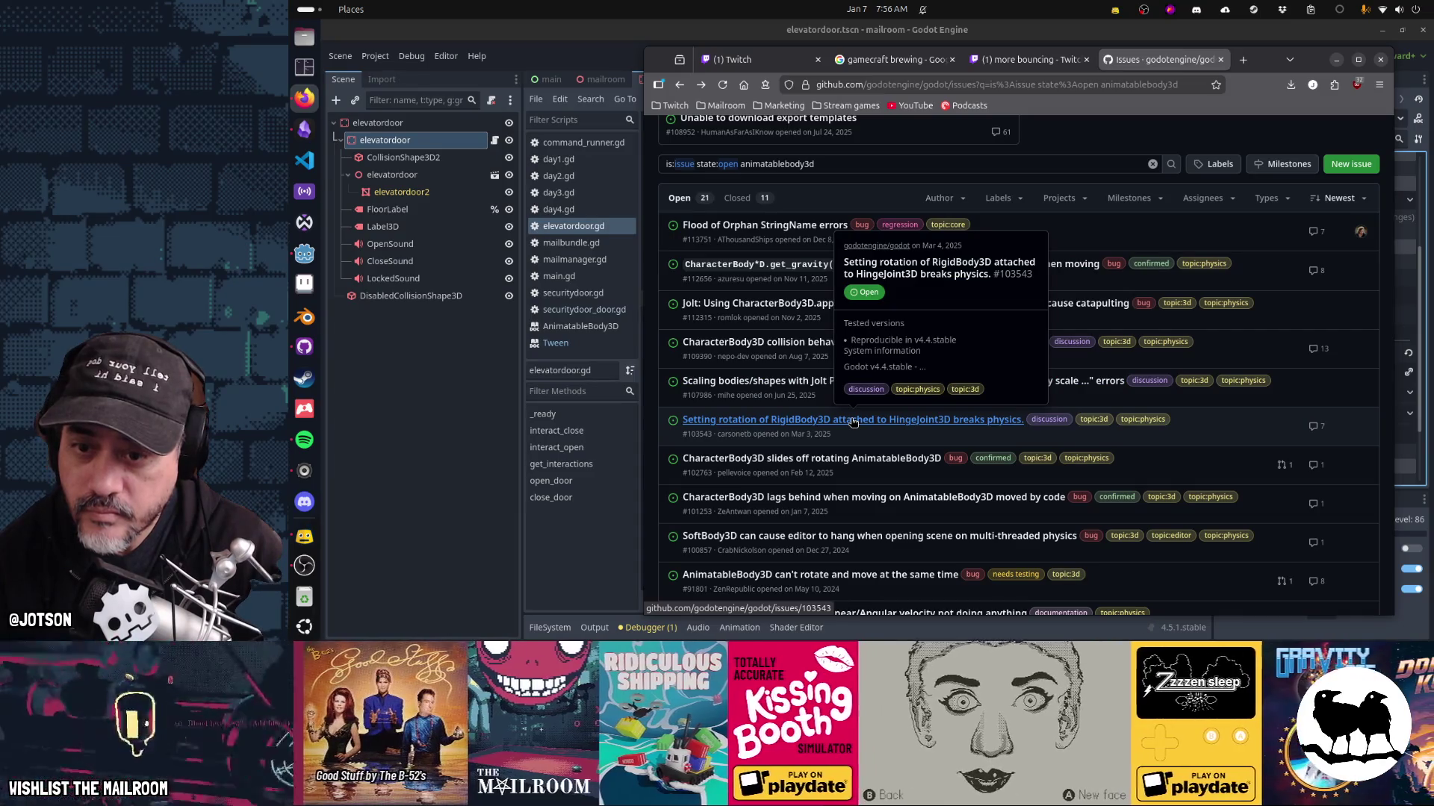
{"action": "mouse_move", "coordinate": [856, 461]}
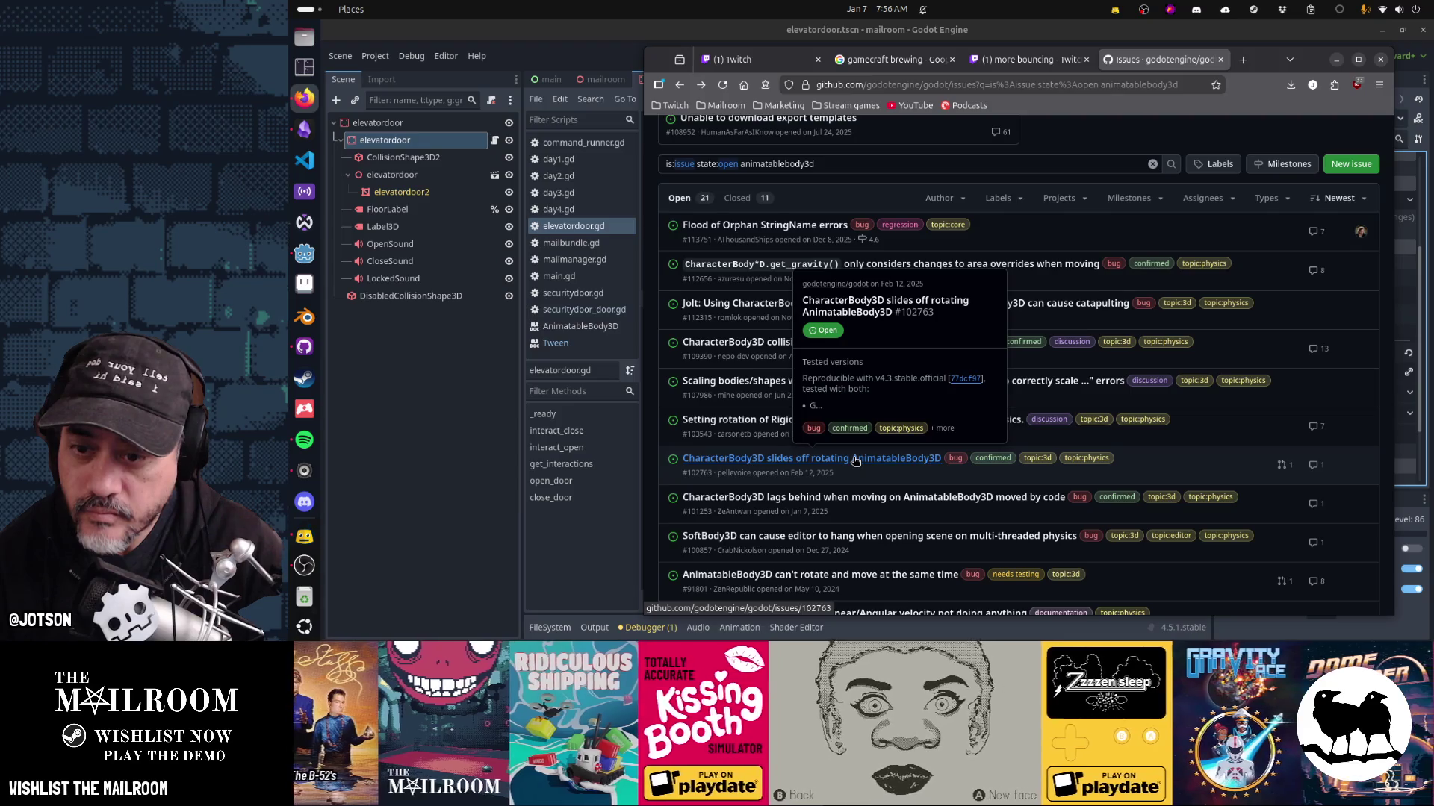
{"action": "left_click", "coordinate": [856, 461]}
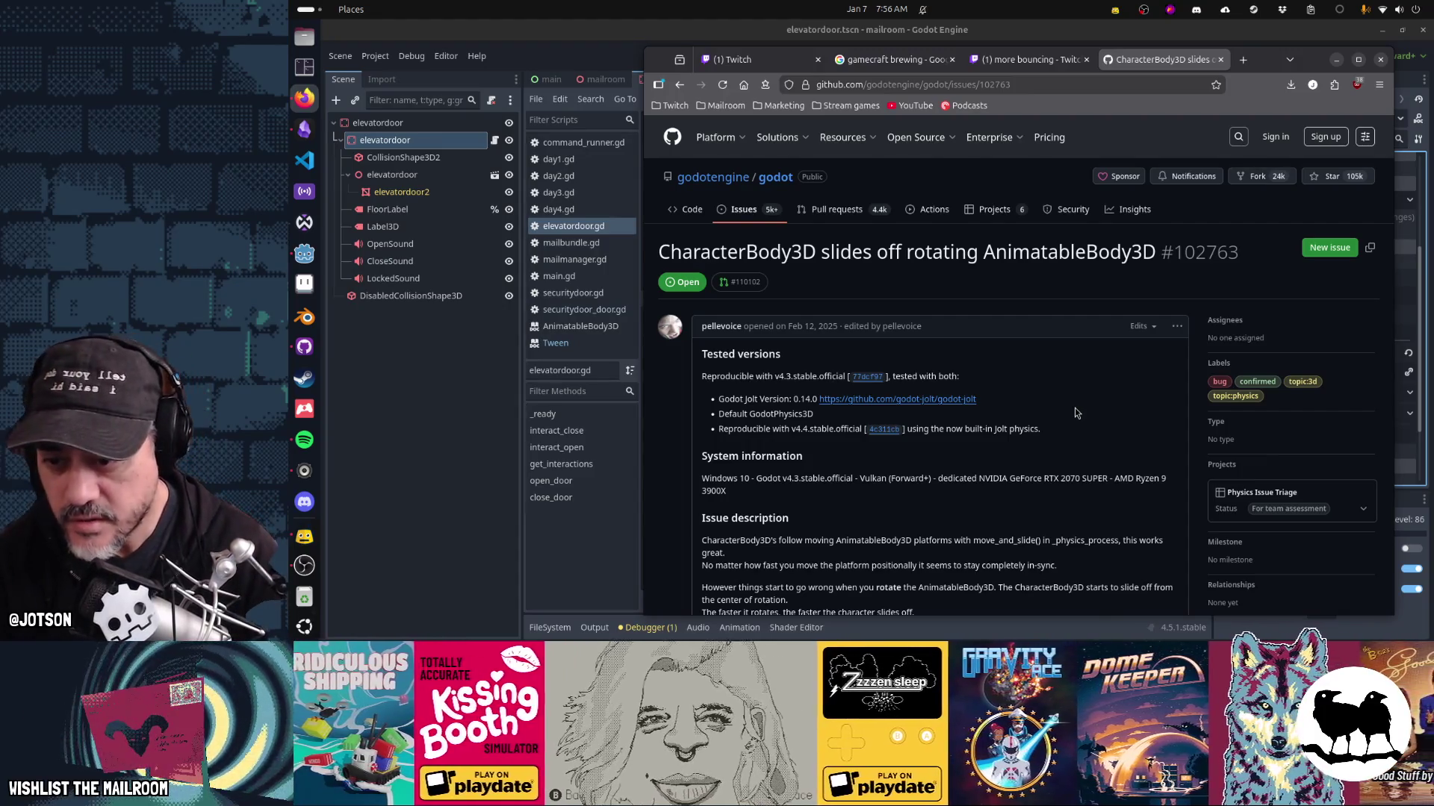
Read issue #102763, then browse issue #76287 on animating AnimatableBody3D position and rotation.
{"action": "scroll", "coordinate": [1074, 407], "scroll_direction": "down", "scroll_amount": 5}
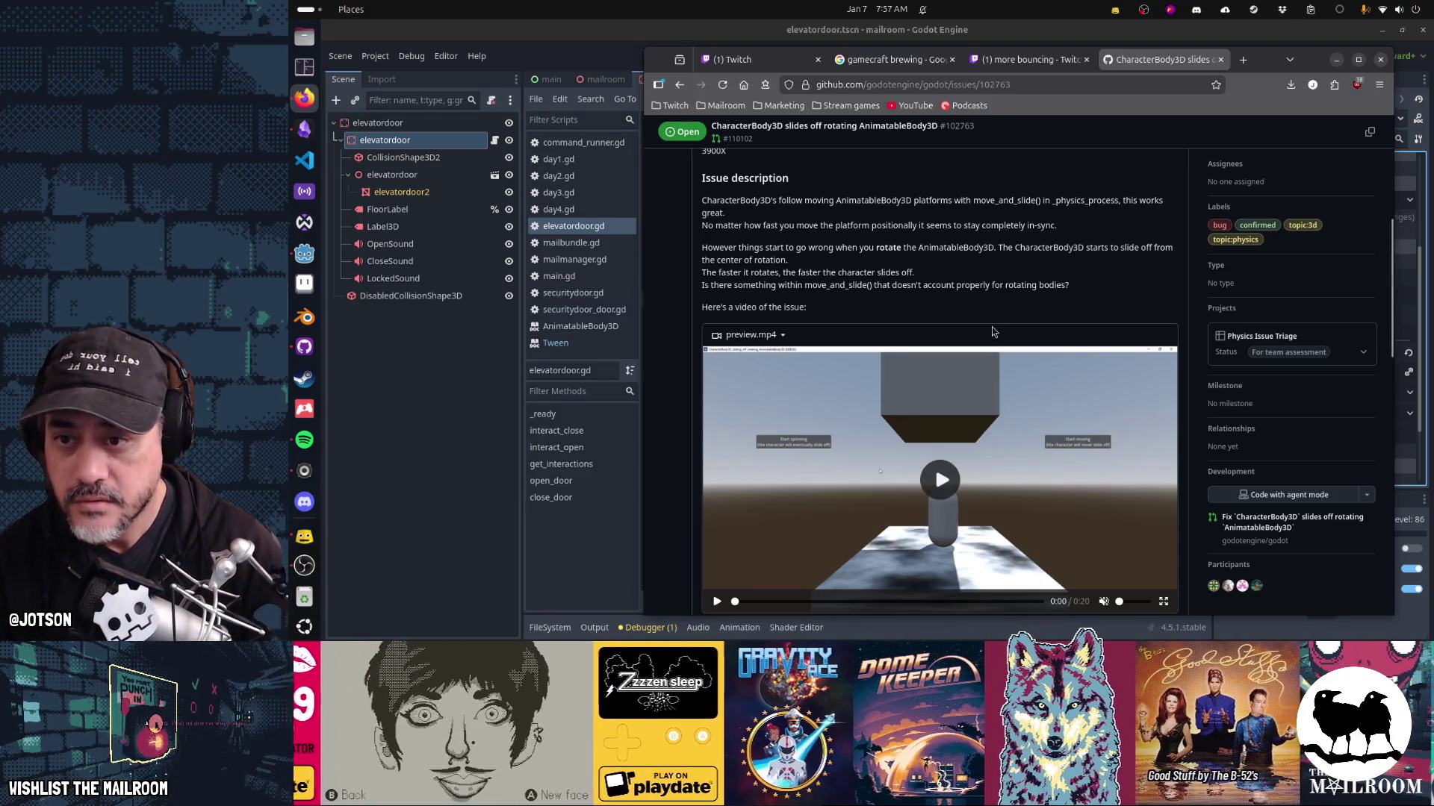
{"action": "scroll", "coordinate": [993, 297], "scroll_direction": "down", "scroll_amount": 4}
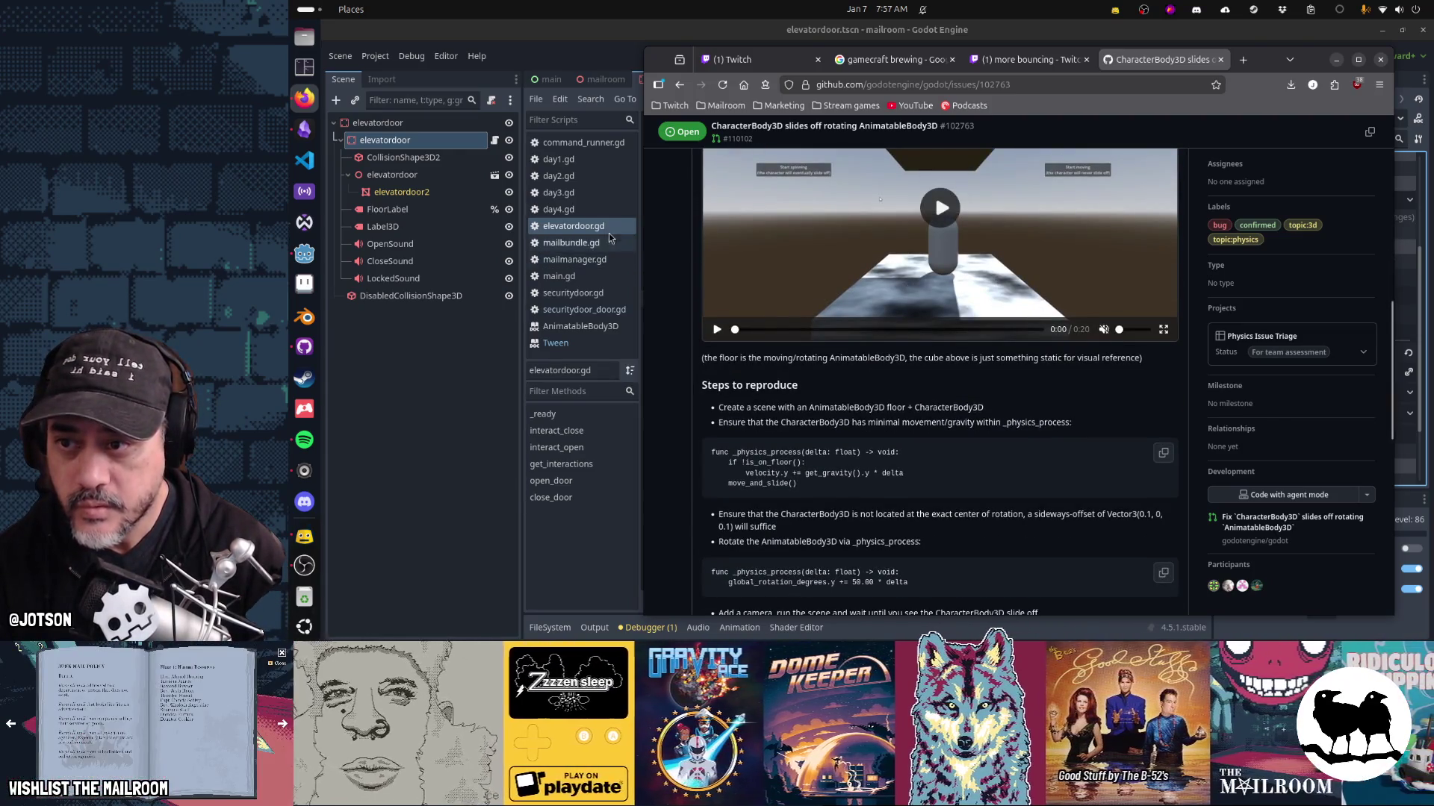
{"action": "left_click", "coordinate": [679, 85]}
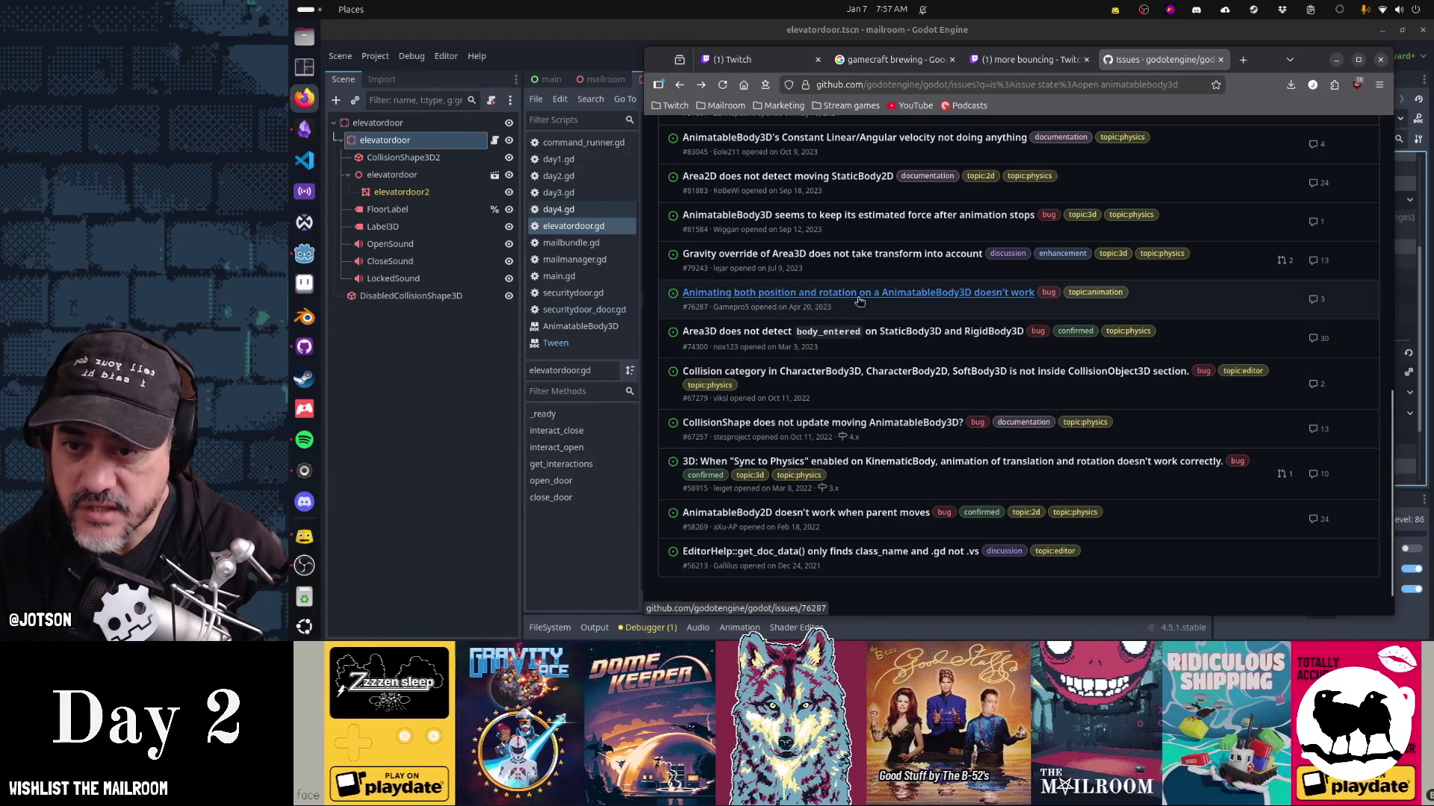
{"action": "mouse_move", "coordinate": [918, 301]}
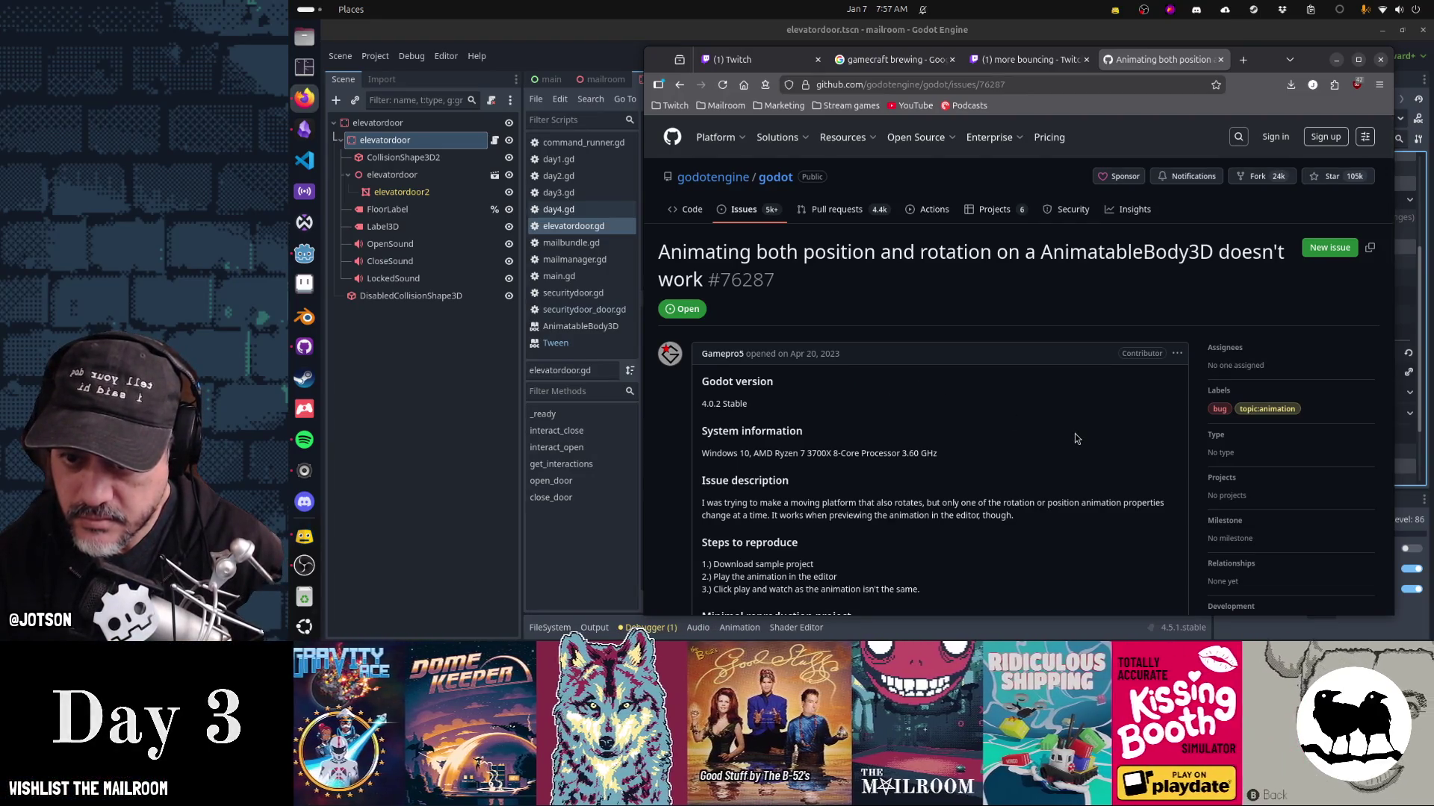
{"action": "scroll", "coordinate": [1075, 438], "scroll_direction": "down", "scroll_amount": 3}
{"action": "scroll", "coordinate": [1076, 438], "scroll_direction": "down", "scroll_amount": 5}
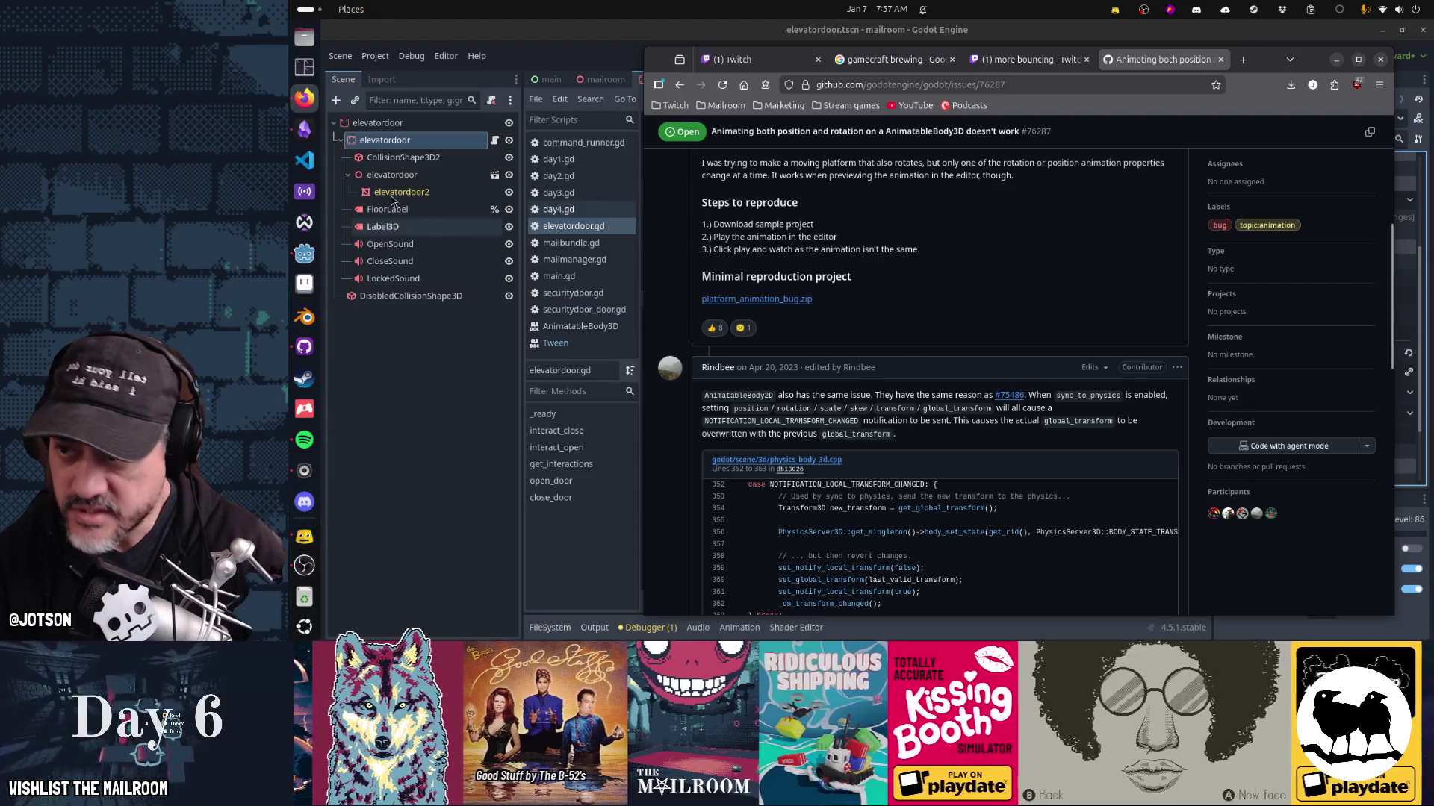
{"action": "right_click", "coordinate": [391, 141]}
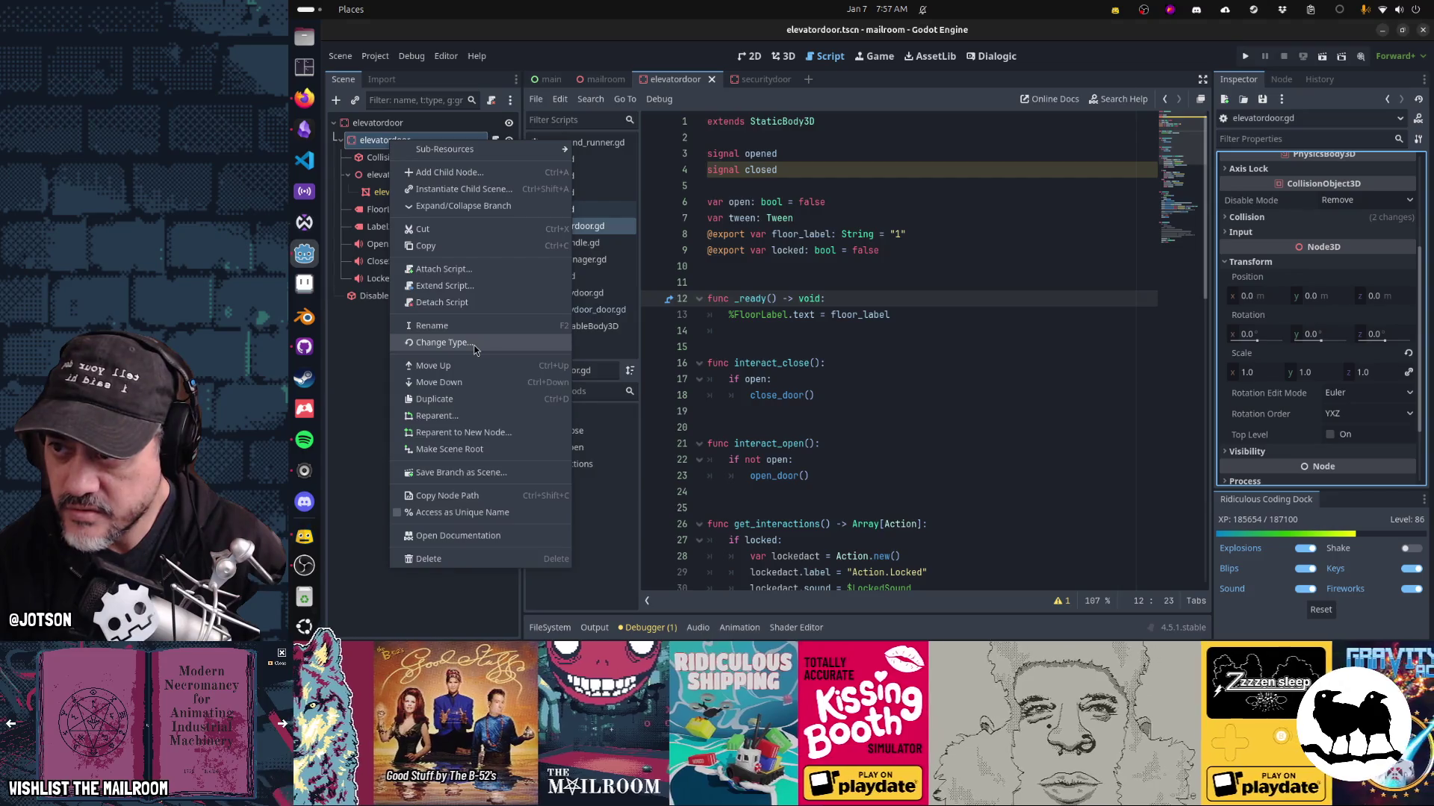
Change the elevatordoor node's type to AnimatableBody3D by searching 'animatable'.
{"action": "left_click", "coordinate": [475, 346]}
{"action": "type", "text": "animatable"}
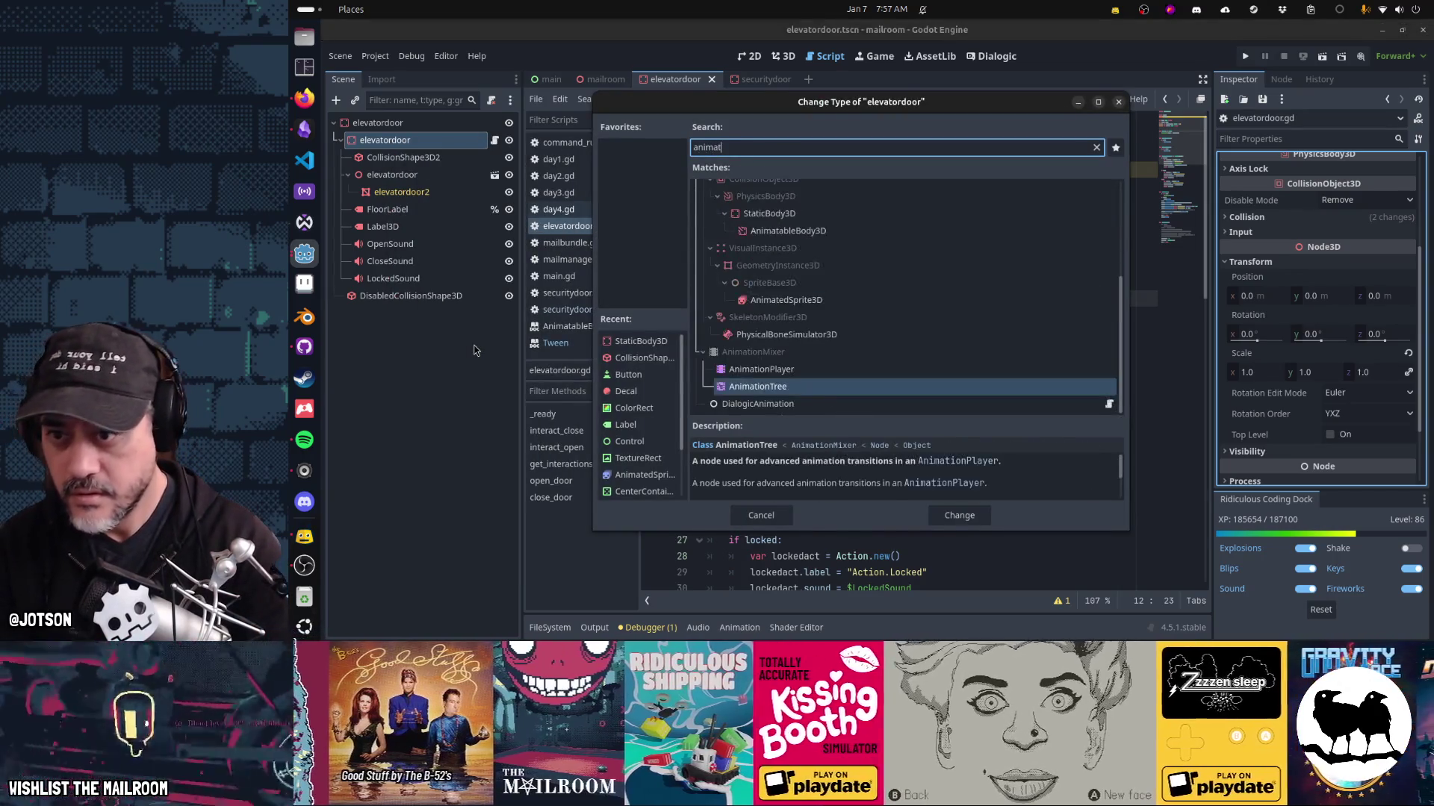
{"action": "key", "text": "Return"}
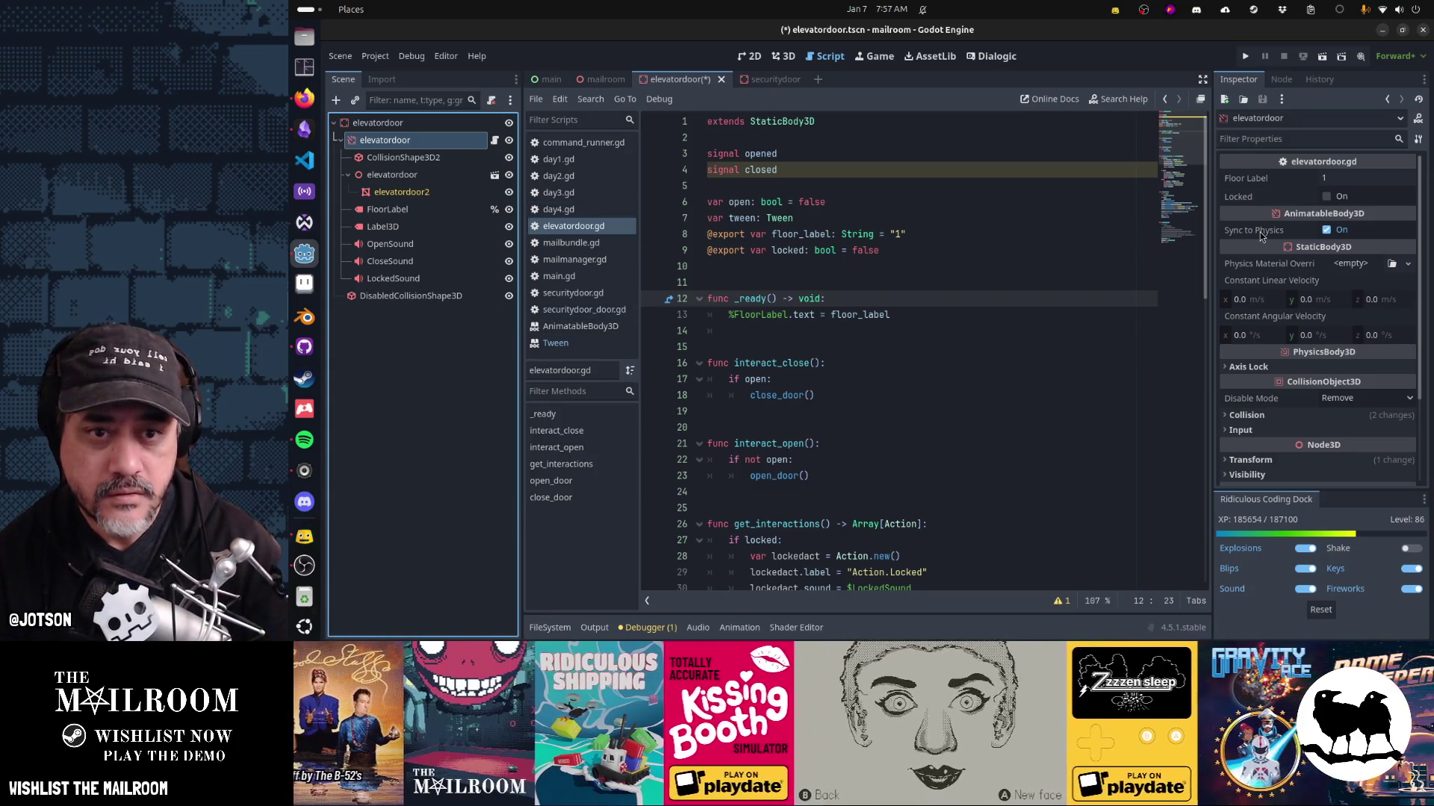
{"action": "mouse_move", "coordinate": [1260, 232]}
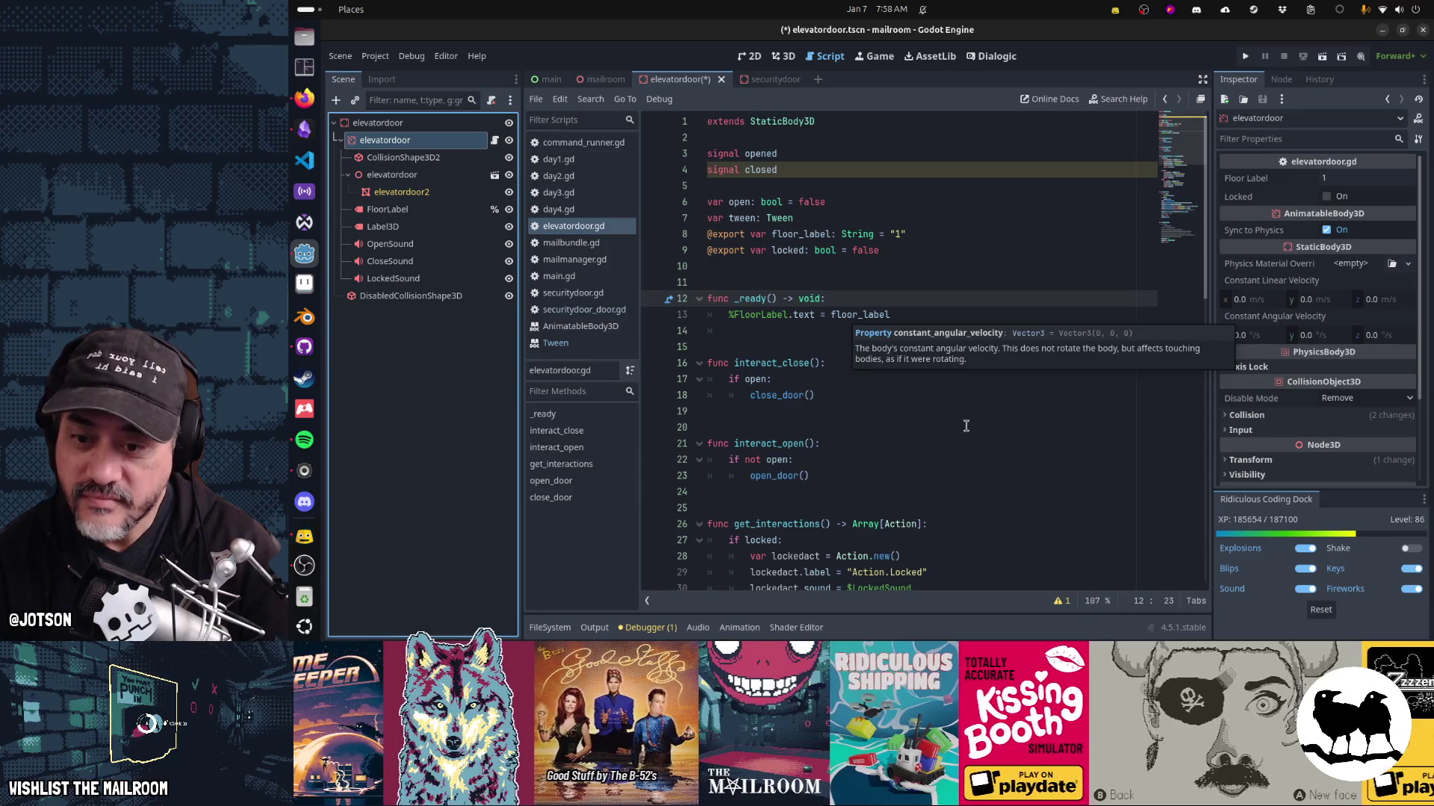
{"action": "left_click", "coordinate": [966, 426]}
{"action": "scroll", "coordinate": [967, 425], "scroll_direction": "down", "scroll_amount": 15}
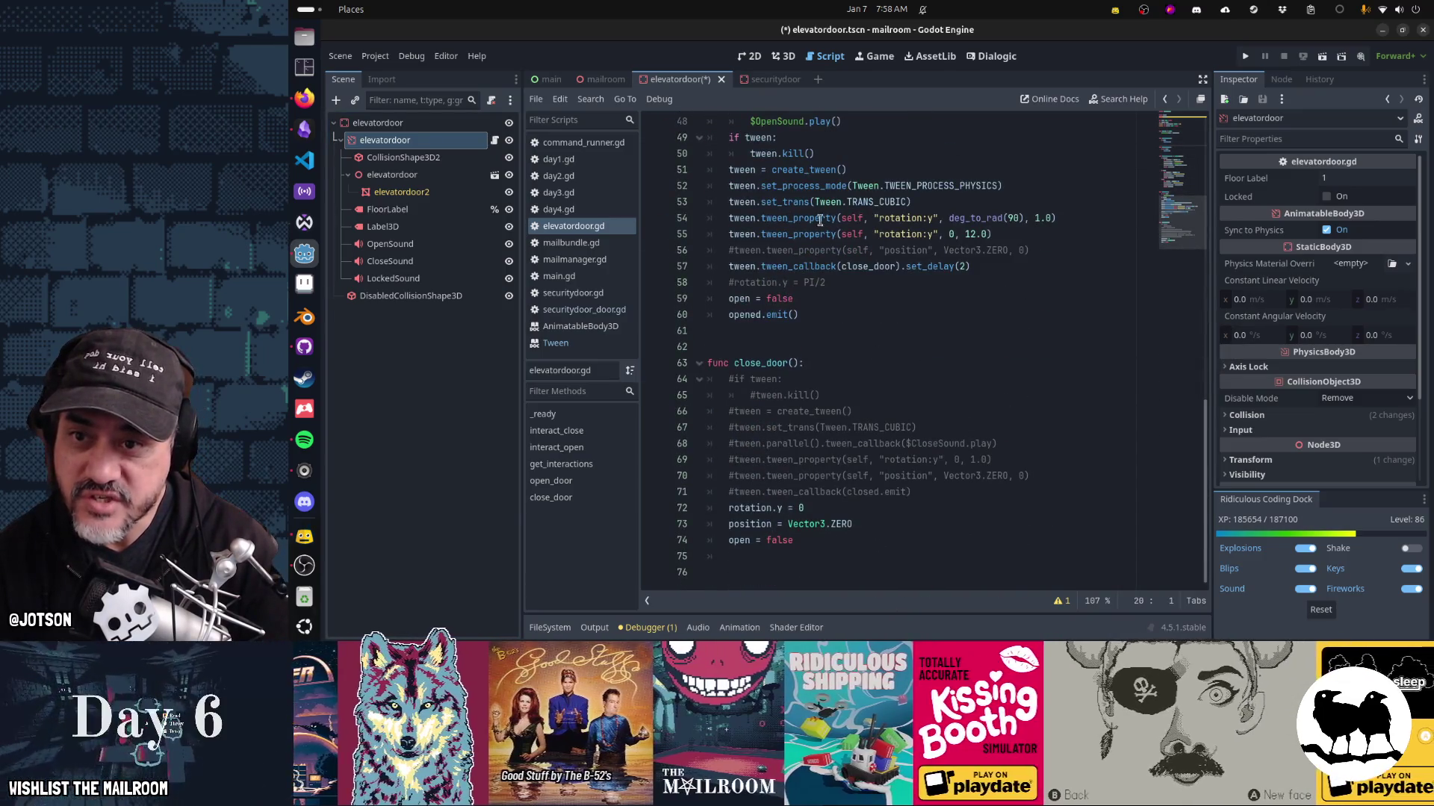
{"action": "mouse_move", "coordinate": [793, 166]}
{"action": "left_mouse_down"}
{"action": "mouse_move", "coordinate": [933, 224]}
{"action": "mouse_move", "coordinate": [971, 267]}
{"action": "left_mouse_up"}
{"action": "left_click", "coordinate": [906, 217]}
{"action": "left_click", "coordinate": [1002, 218]}
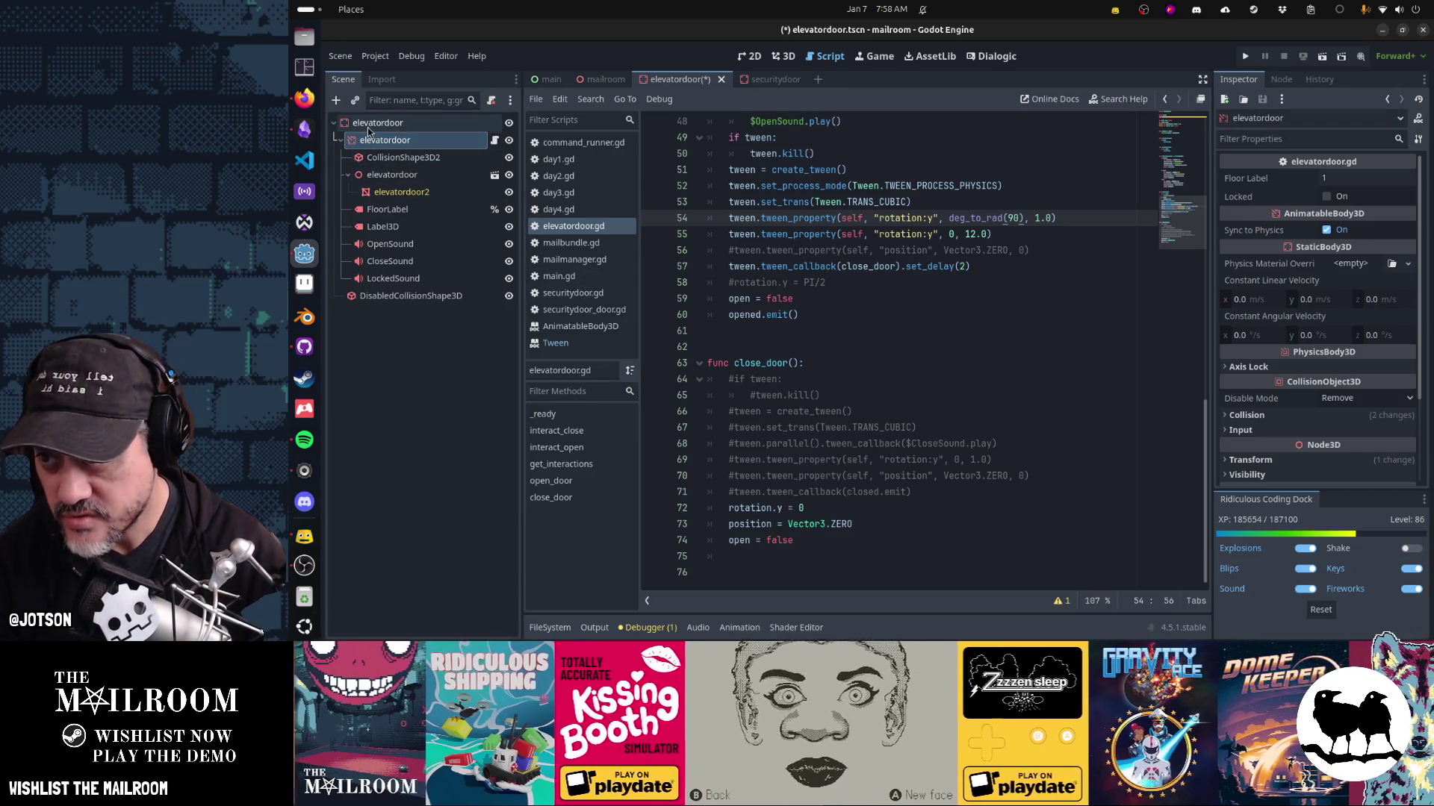
{"action": "left_click", "coordinate": [369, 124]}
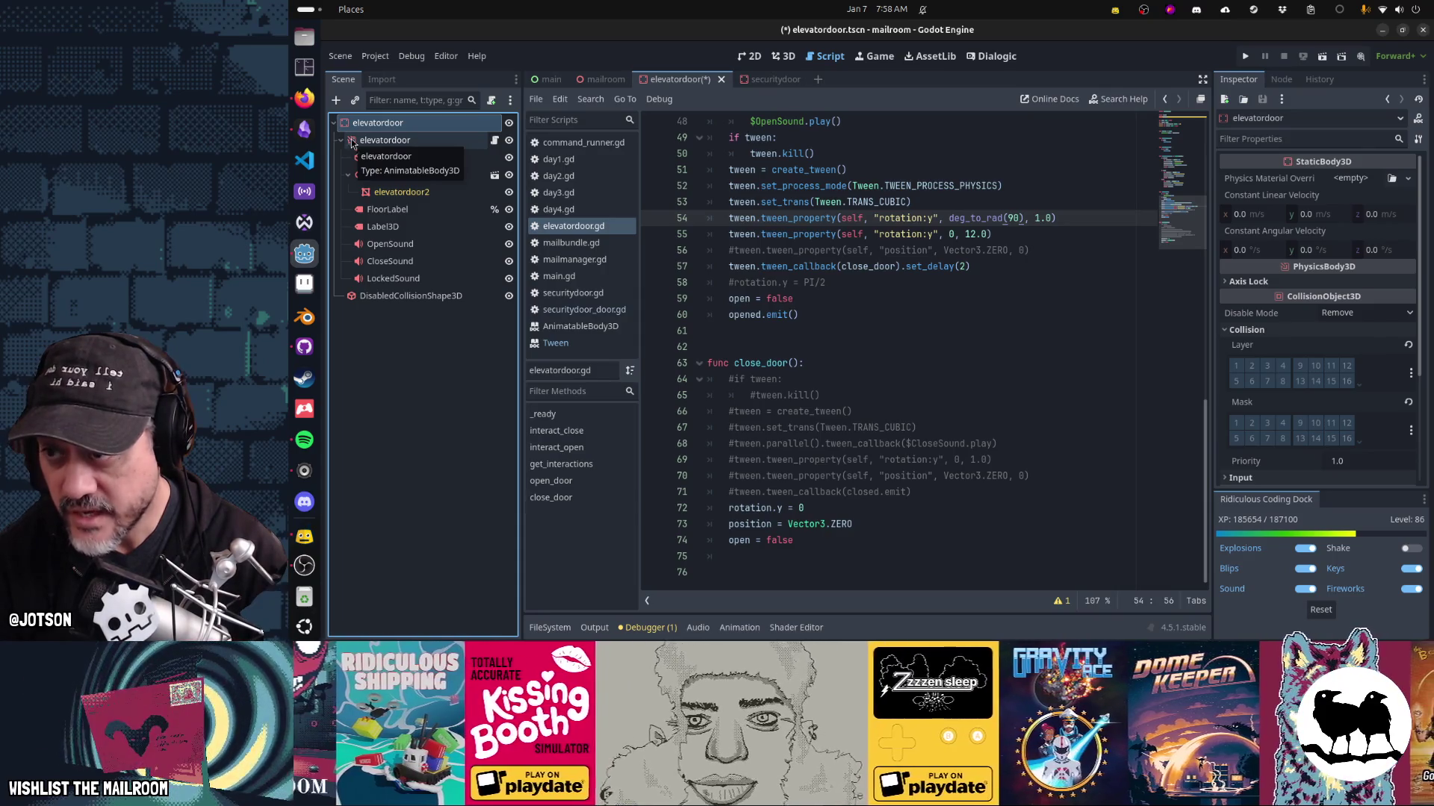
Add an AnimatableBody3D node, then undo it and reselect the root elevatordoor node.
{"action": "left_click", "coordinate": [336, 100]}
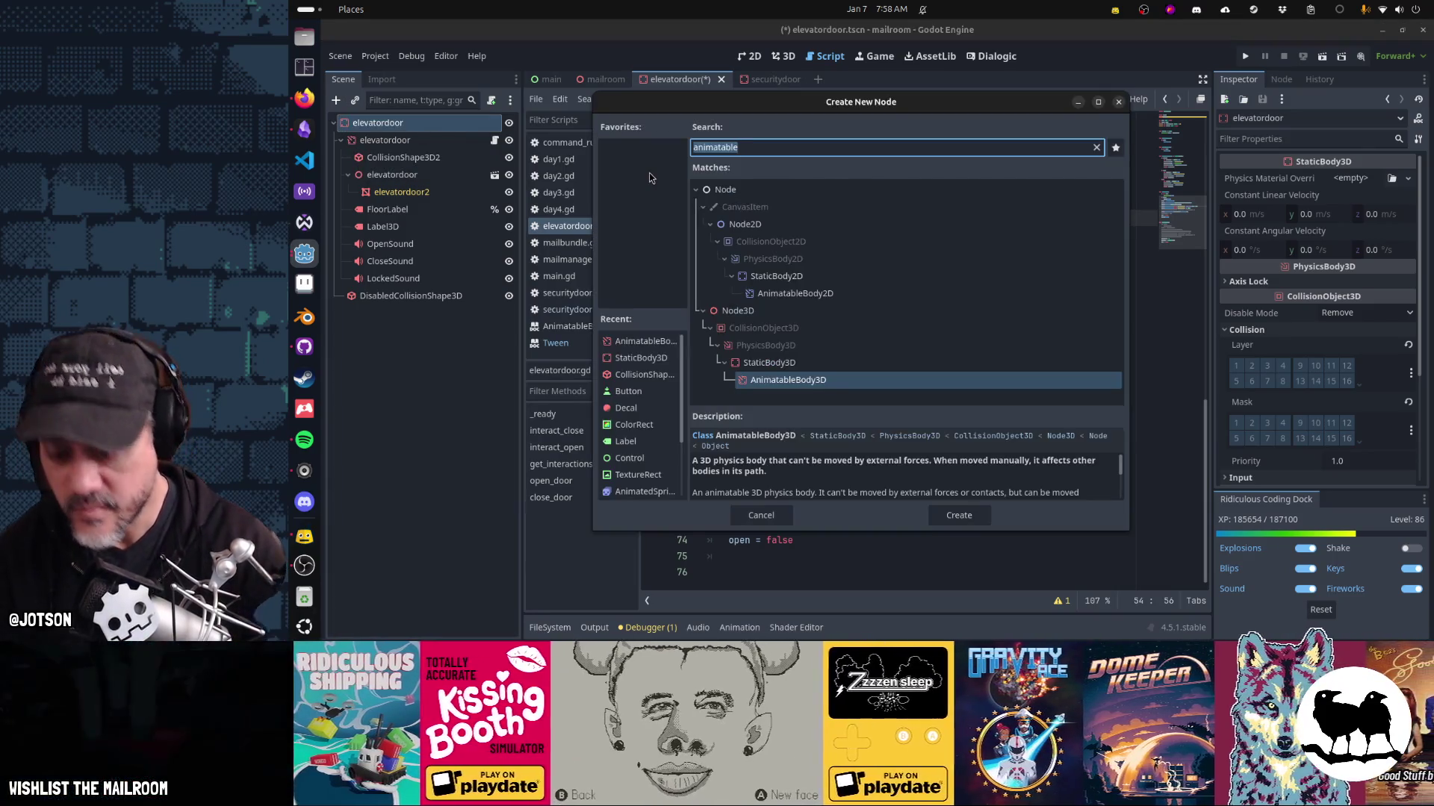
{"action": "type", "text": "animat"}
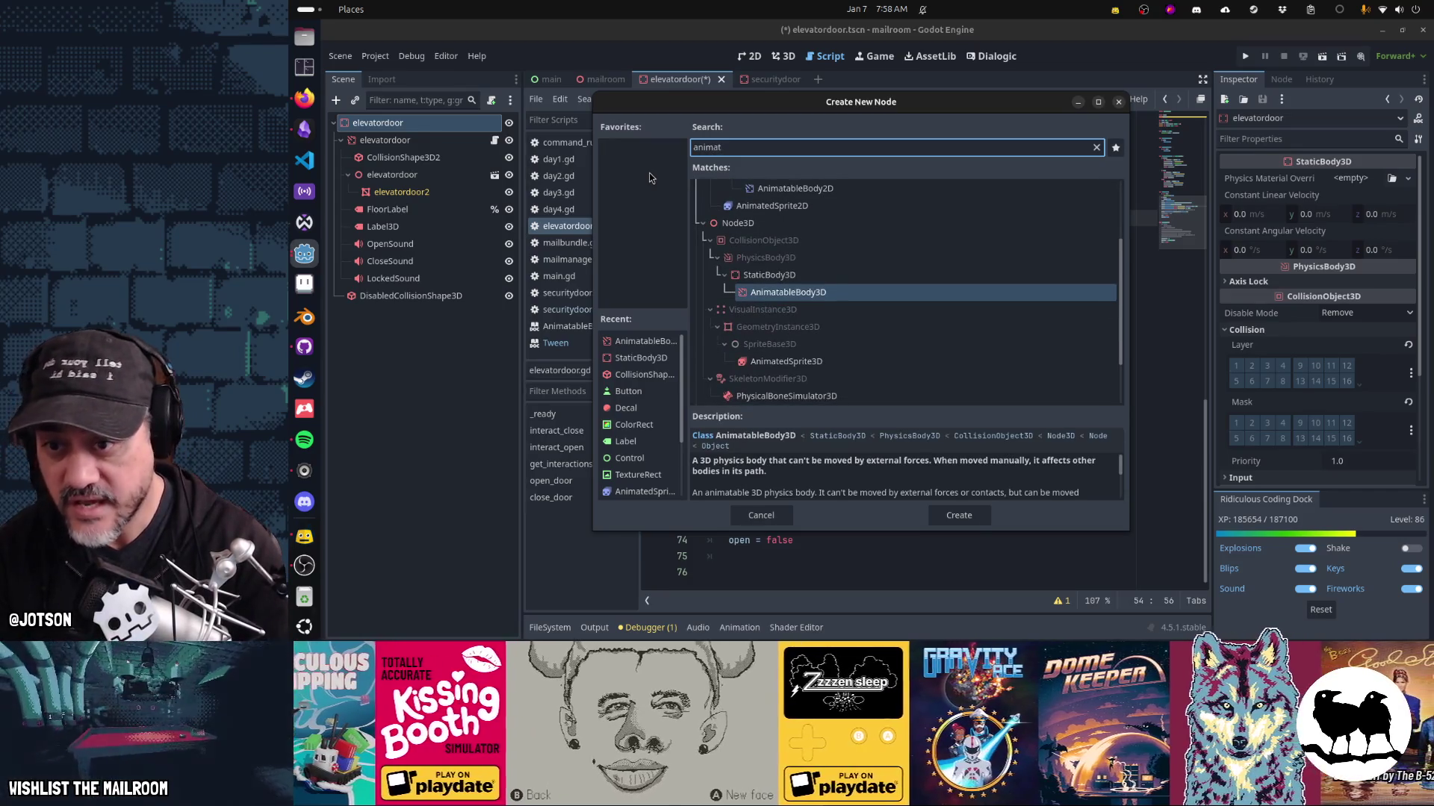
{"action": "key", "text": "Return"}
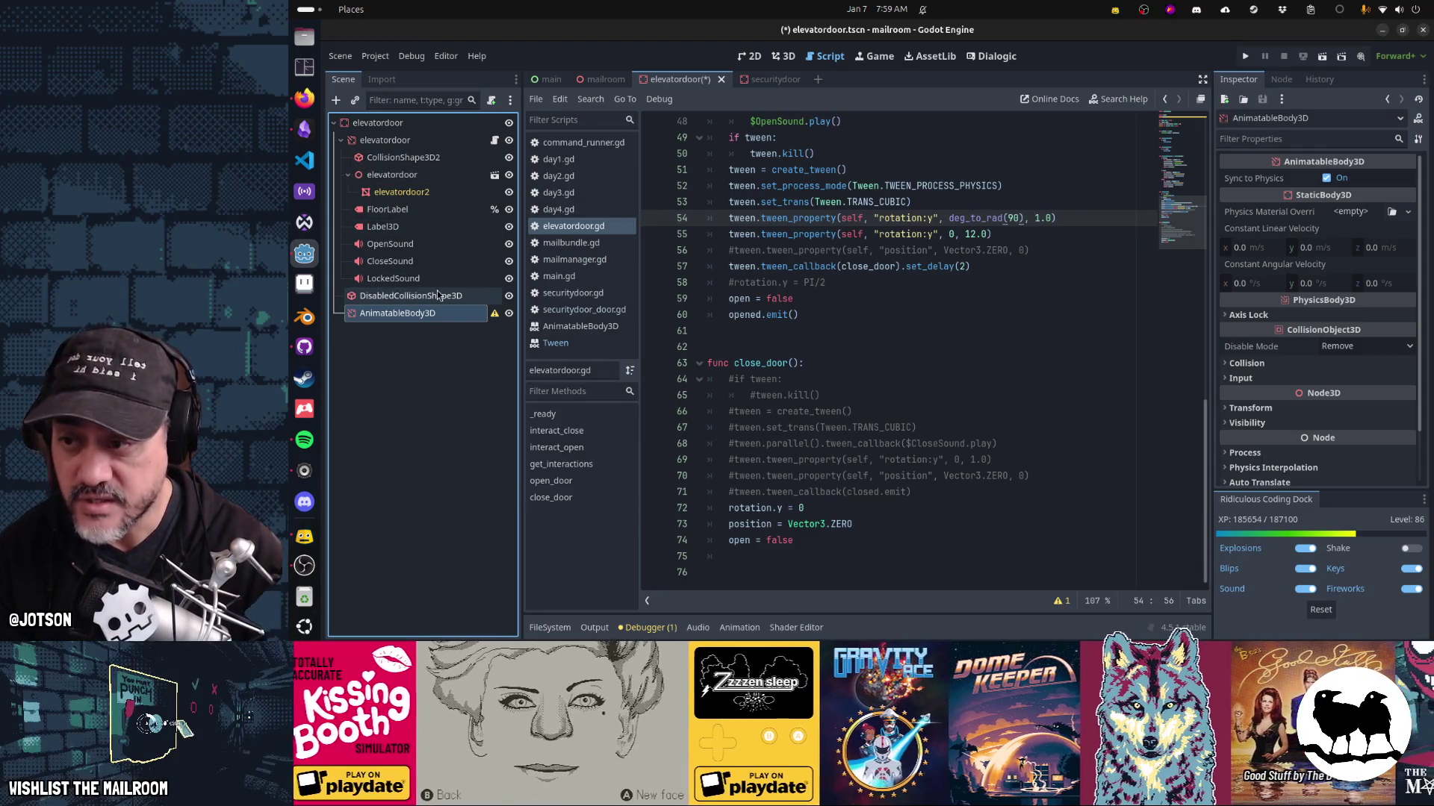
{"action": "double_click", "coordinate": [438, 315]}
{"action": "key", "text": "Escape"}
{"action": "key", "text": "ctrl+z"}
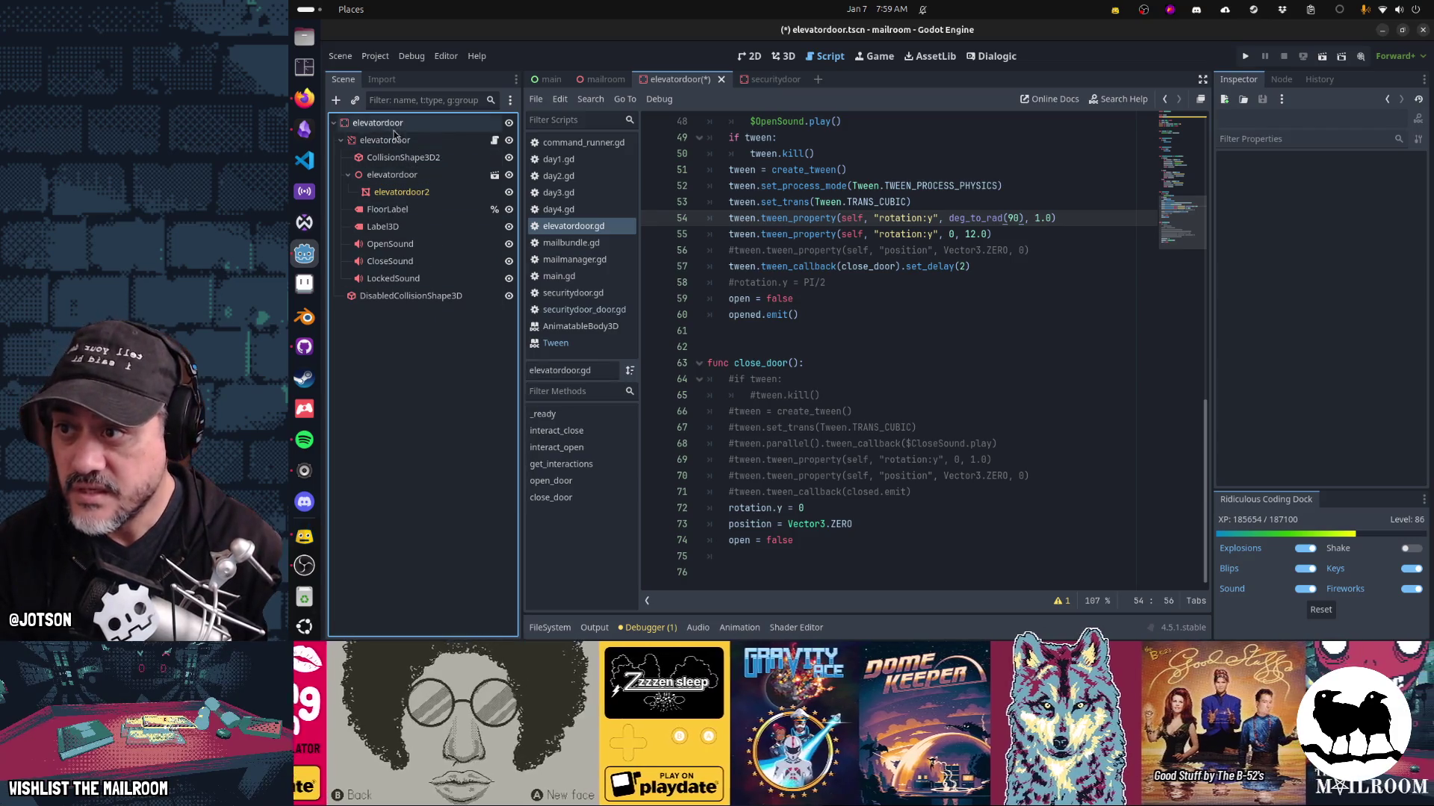
{"action": "left_click", "coordinate": [385, 124]}
Cancel the Create New Node dialog, save elevatordoor.tscn and run the game.
{"action": "left_click", "coordinate": [336, 100]}
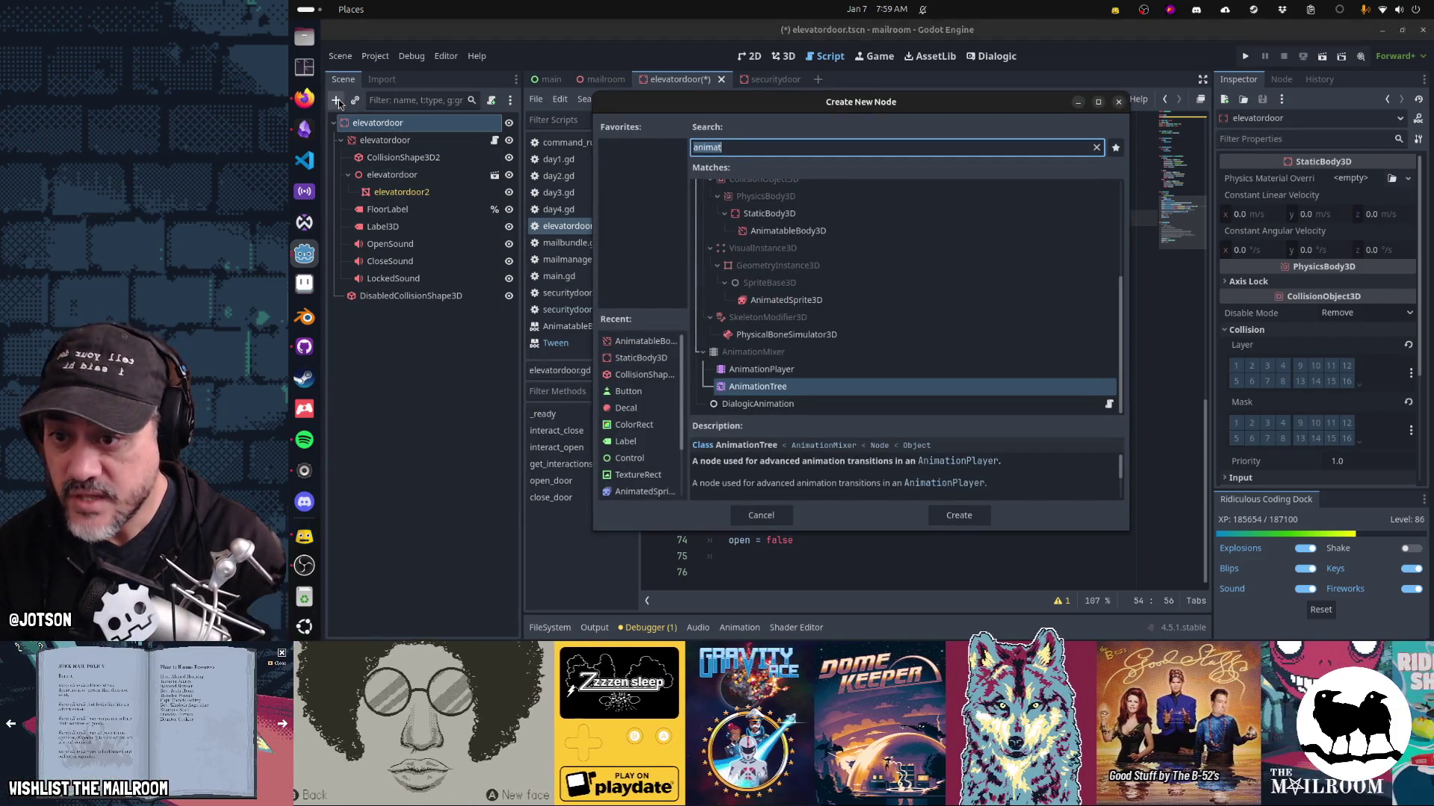
{"action": "key", "text": "Escape"}
{"action": "key", "text": "ctrl+s"}
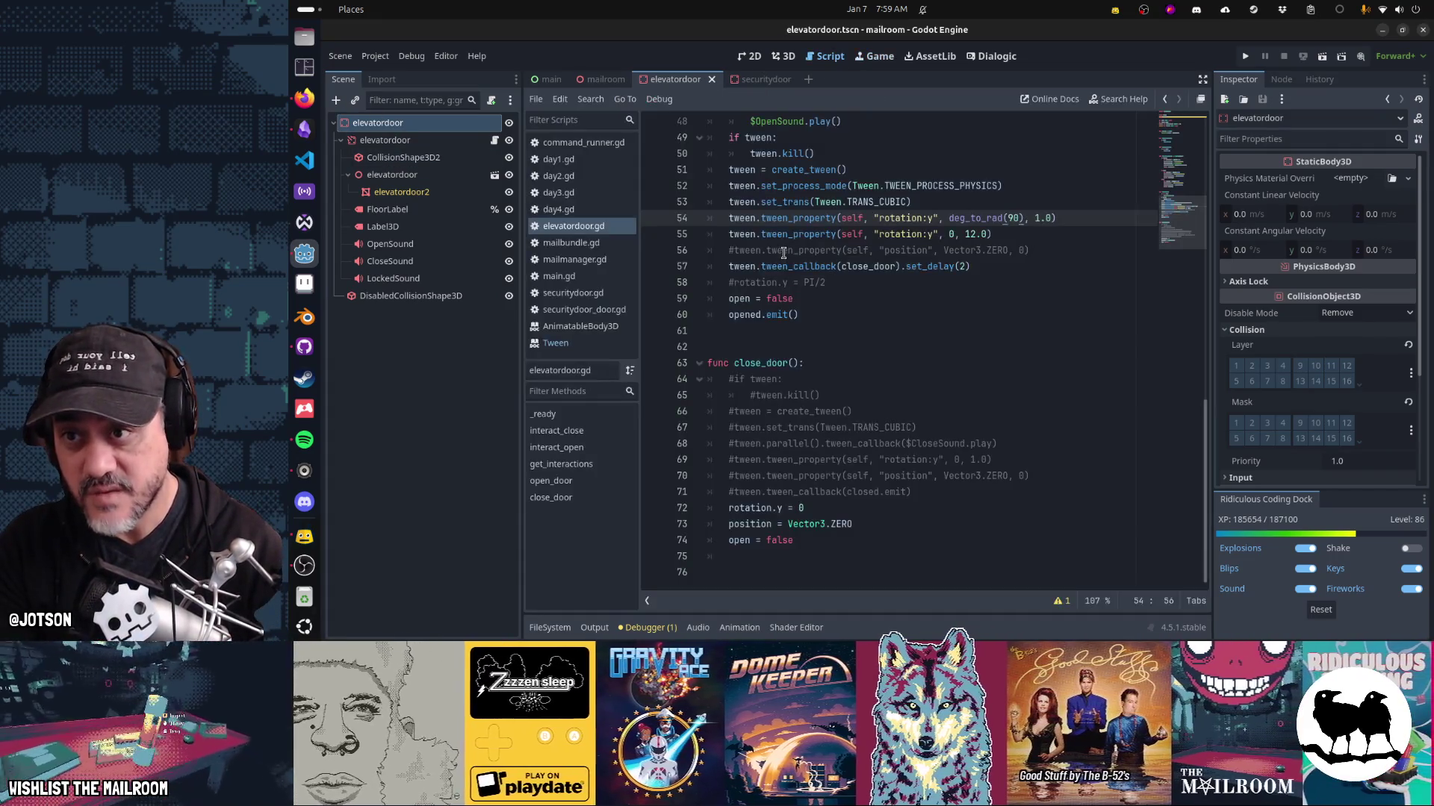
{"action": "key", "text": "F5"}
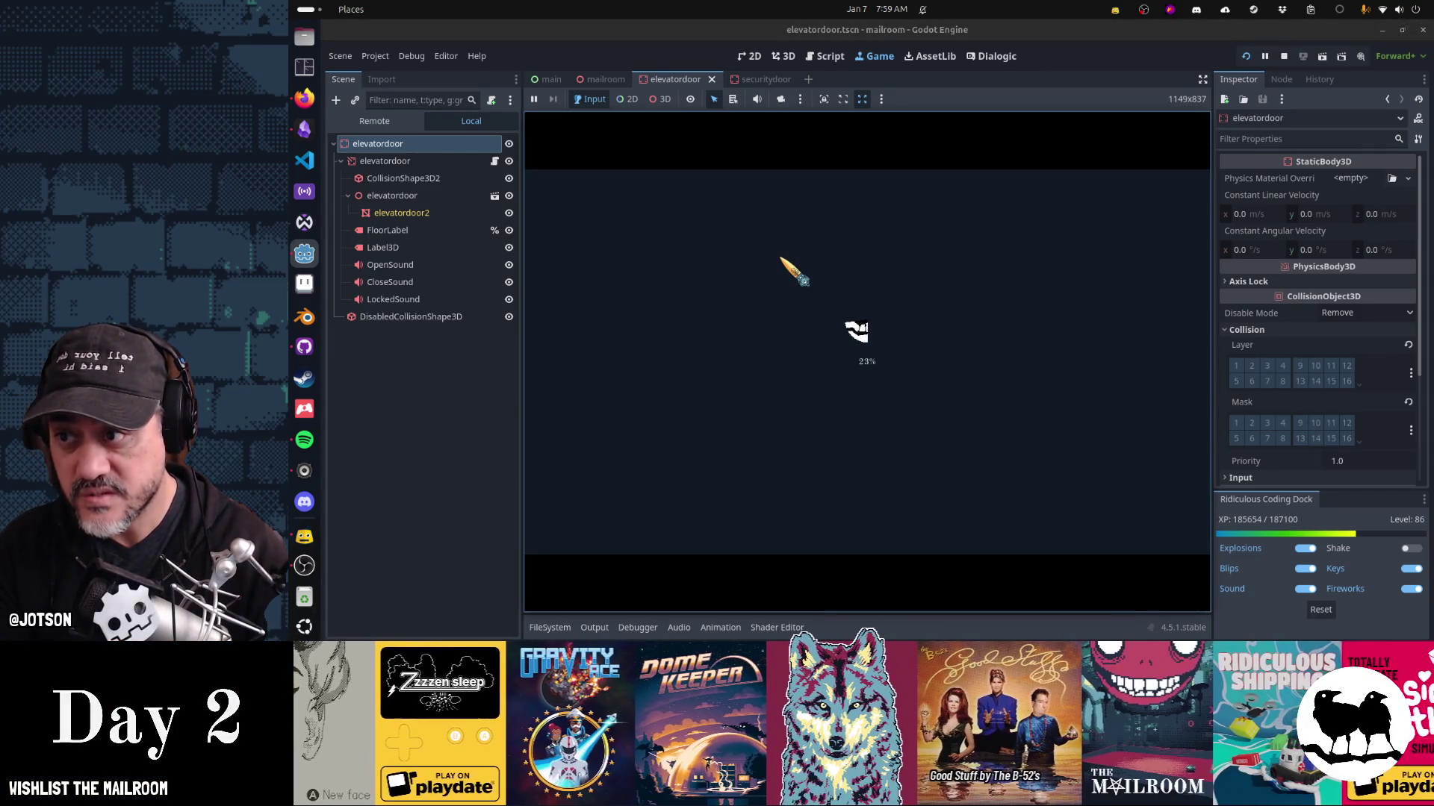
Change the elevatordoor node's type to StaticBody3D.
{"action": "right_click", "coordinate": [430, 162]}
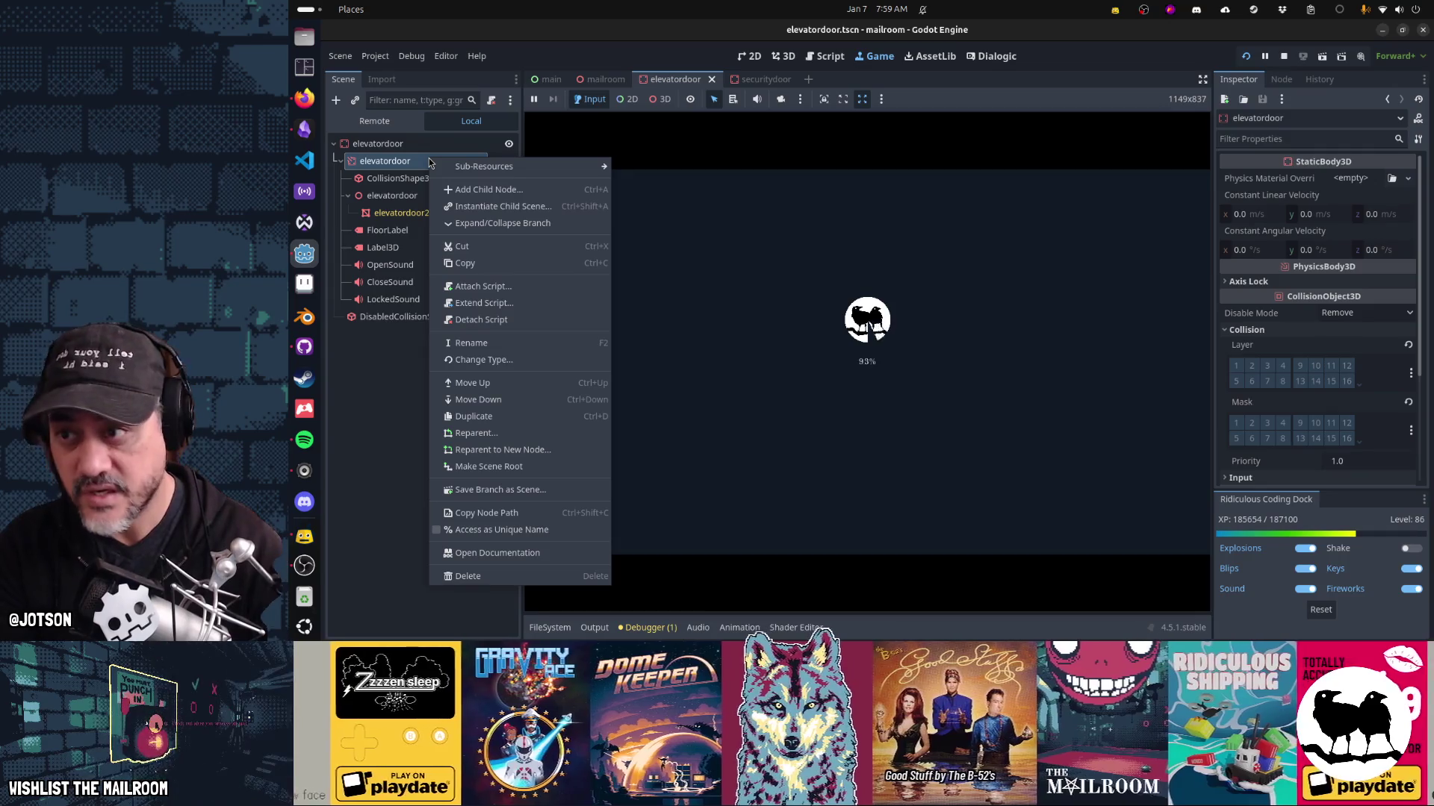
{"action": "left_click", "coordinate": [504, 360]}
{"action": "type", "text": "stat"}
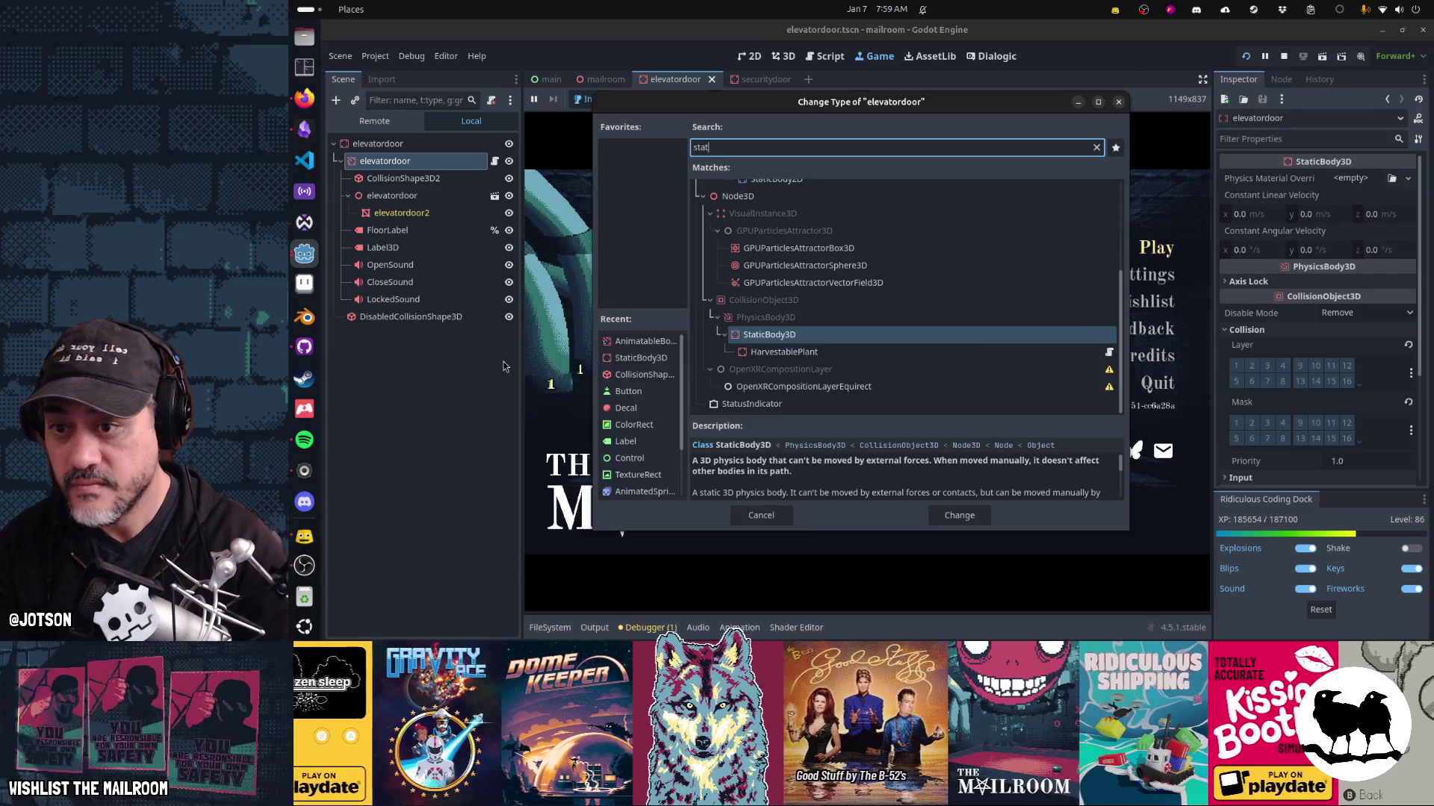
{"action": "key", "text": "Return"}
Stop the game, check the script's extends StaticBody3D line, then save and rerun.
{"action": "key", "text": "F8"}
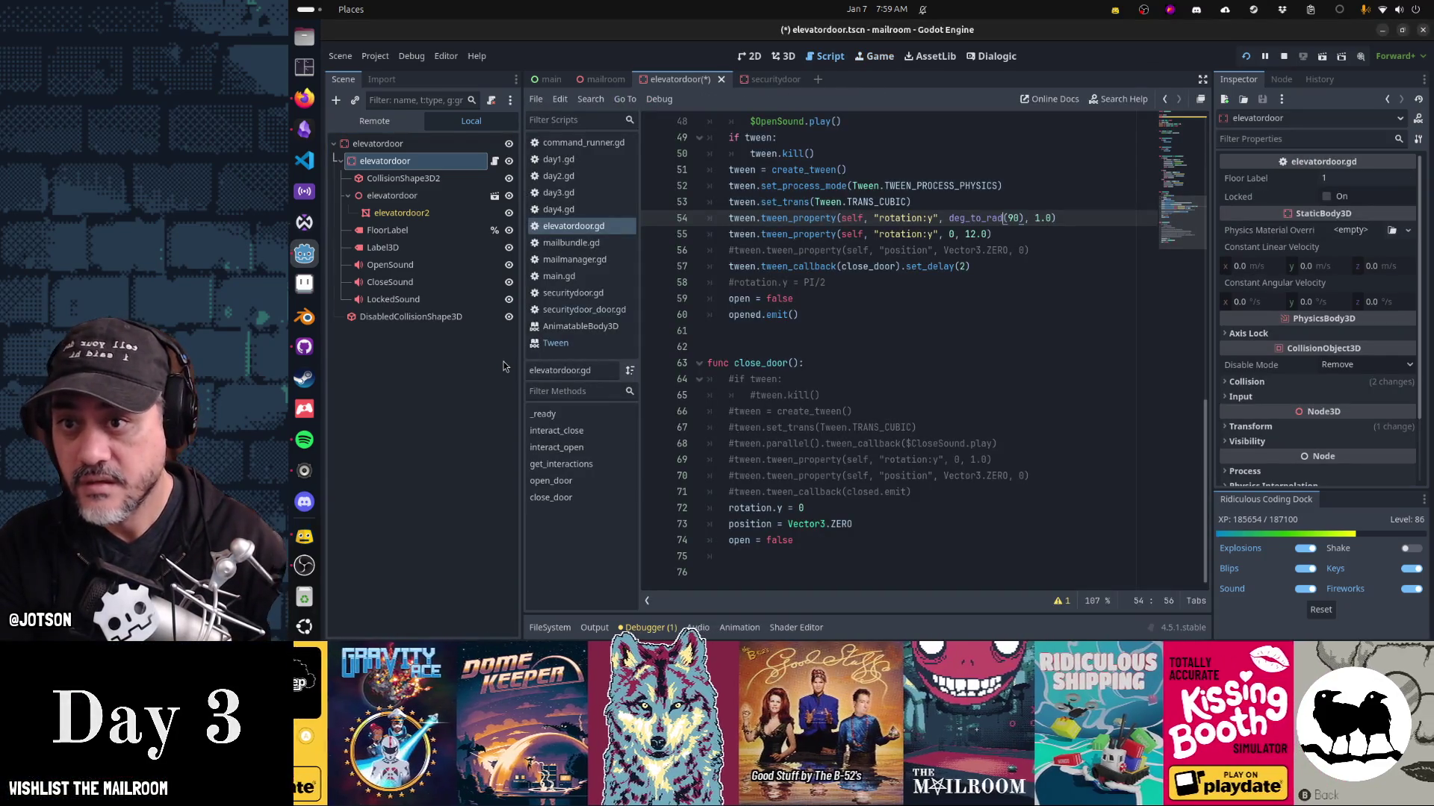
{"action": "left_click", "coordinate": [805, 433]}
{"action": "key", "text": "ctrl+Home"}
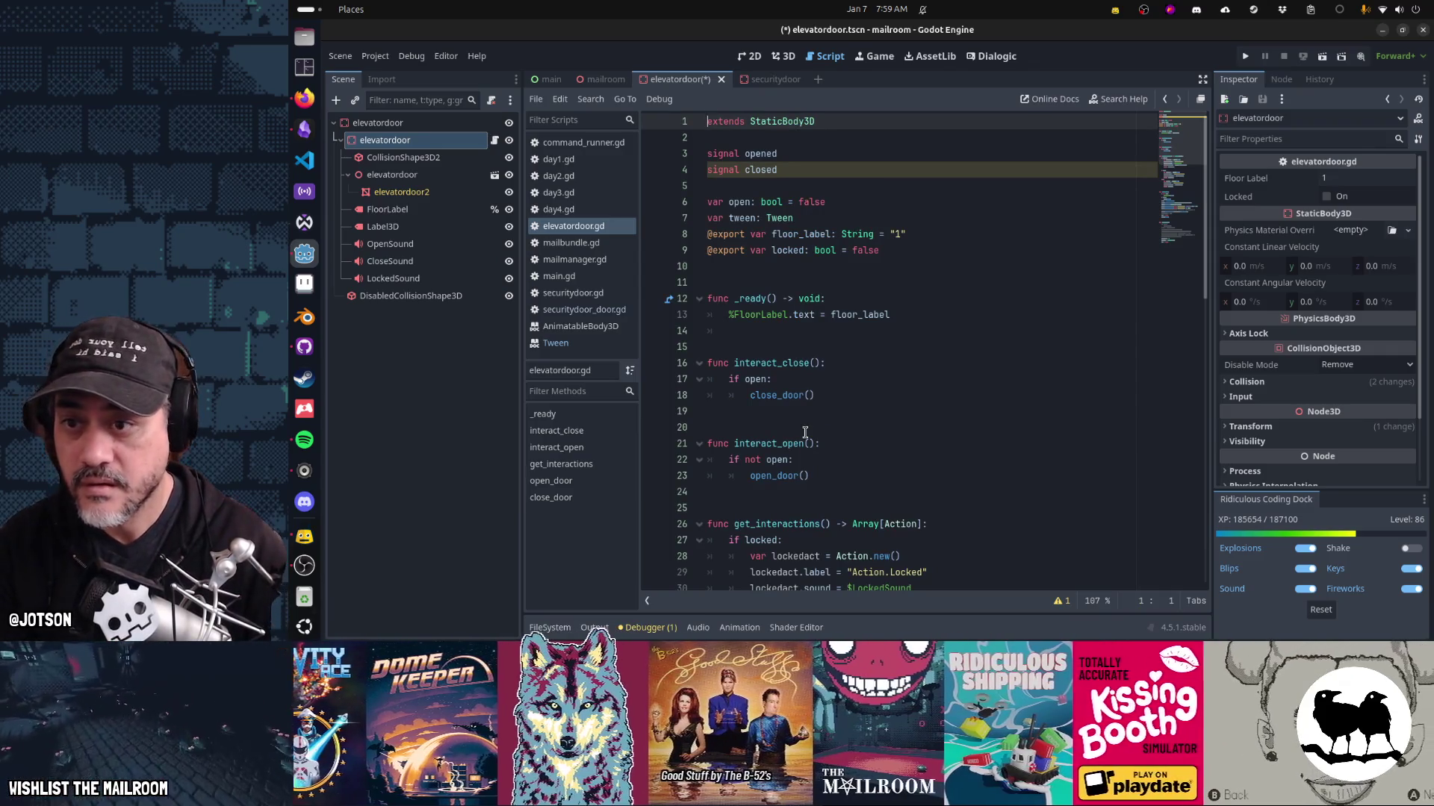
{"action": "key", "text": "F5"}
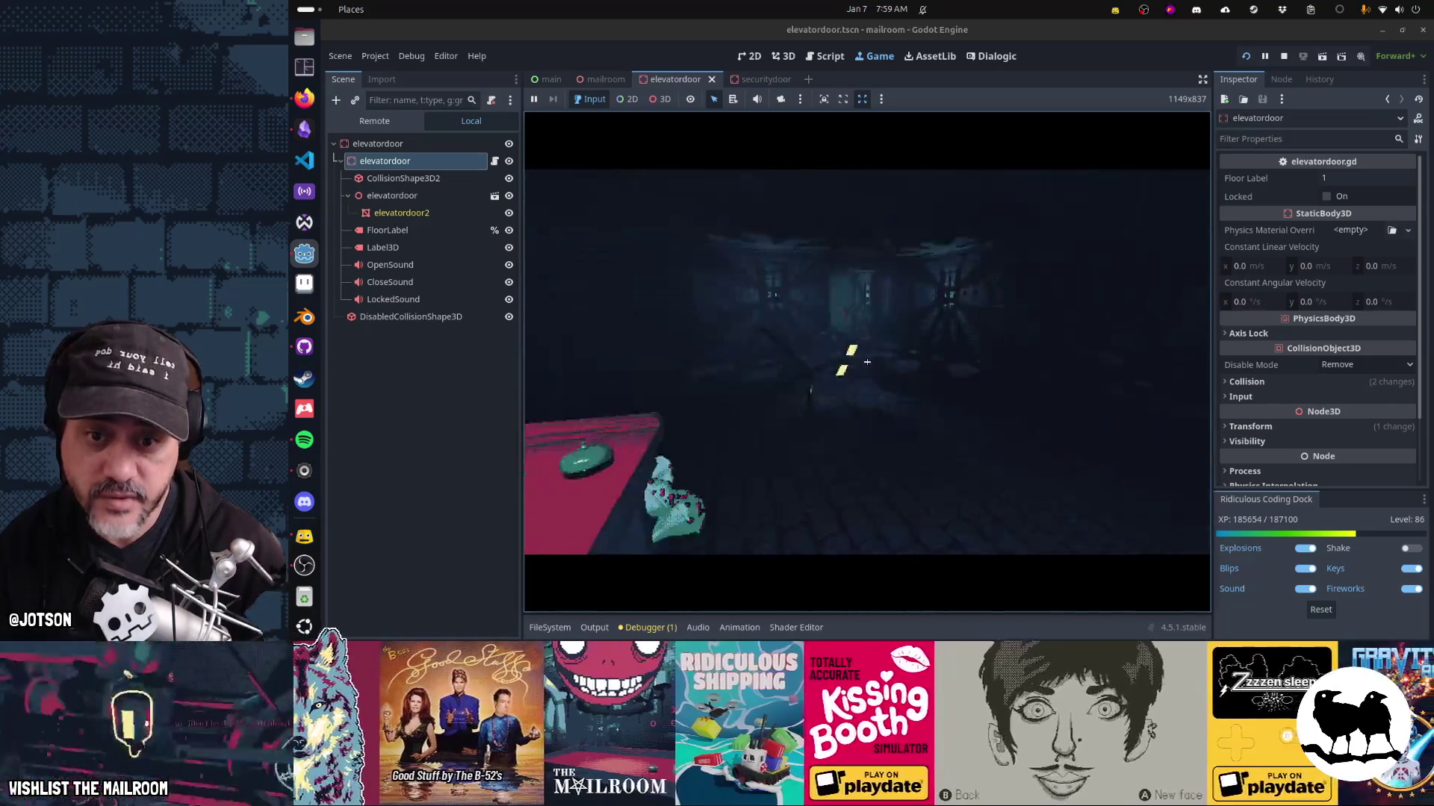
In the running game, pick up the pink ball, then open the elevator door and lattice gate.
{"action": "left_click", "coordinate": [867, 362]}
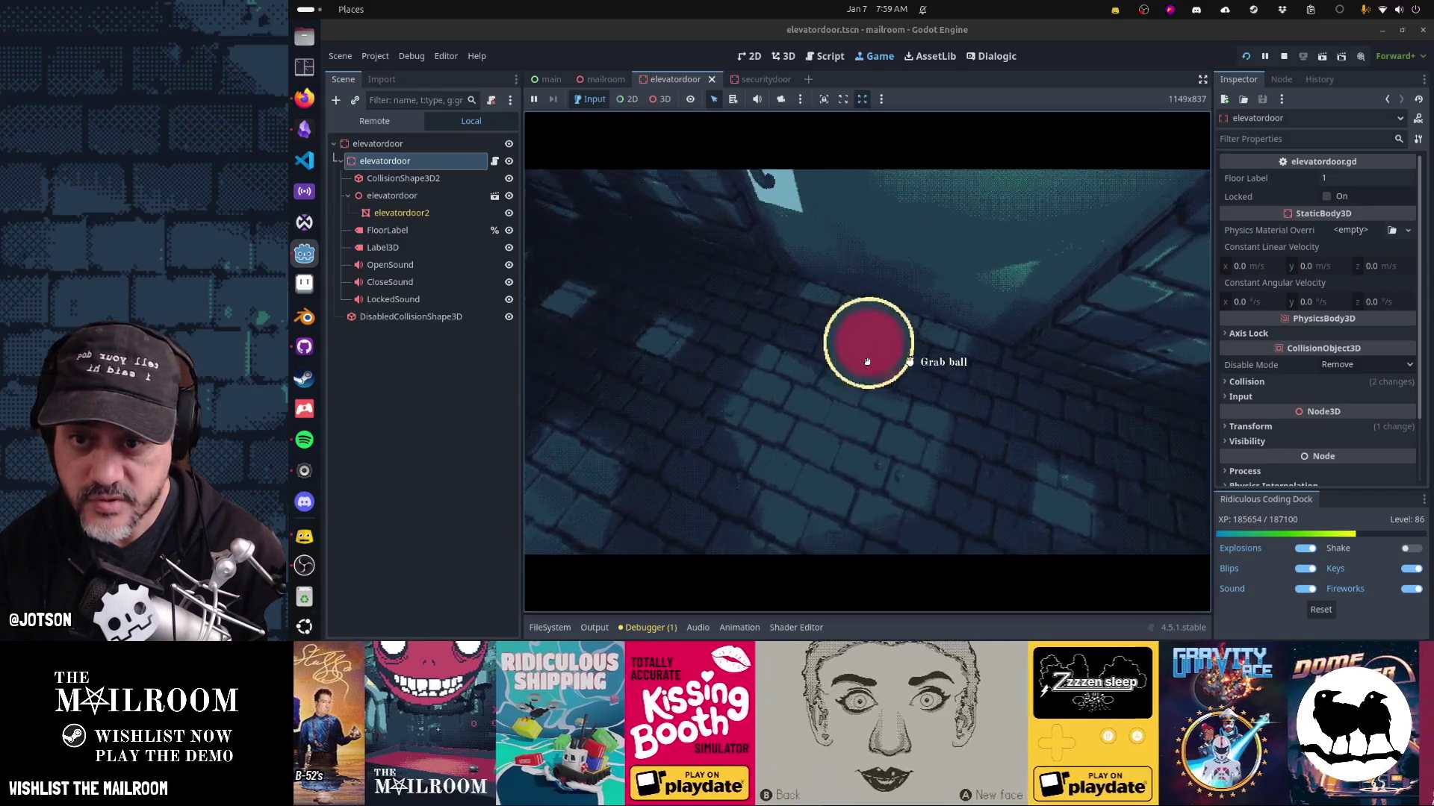
{"action": "left_click", "coordinate": [866, 361]}
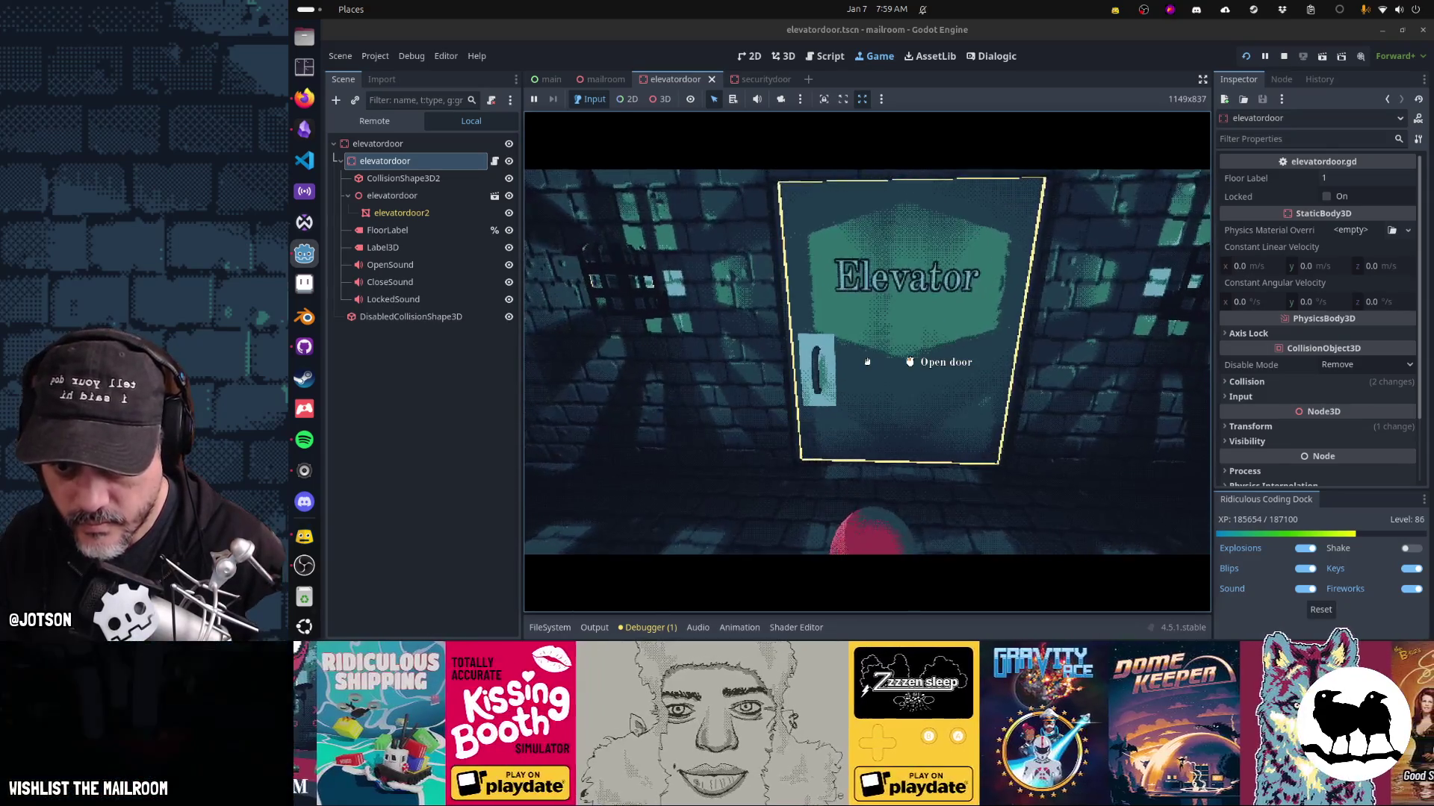
{"action": "left_click", "coordinate": [867, 361]}
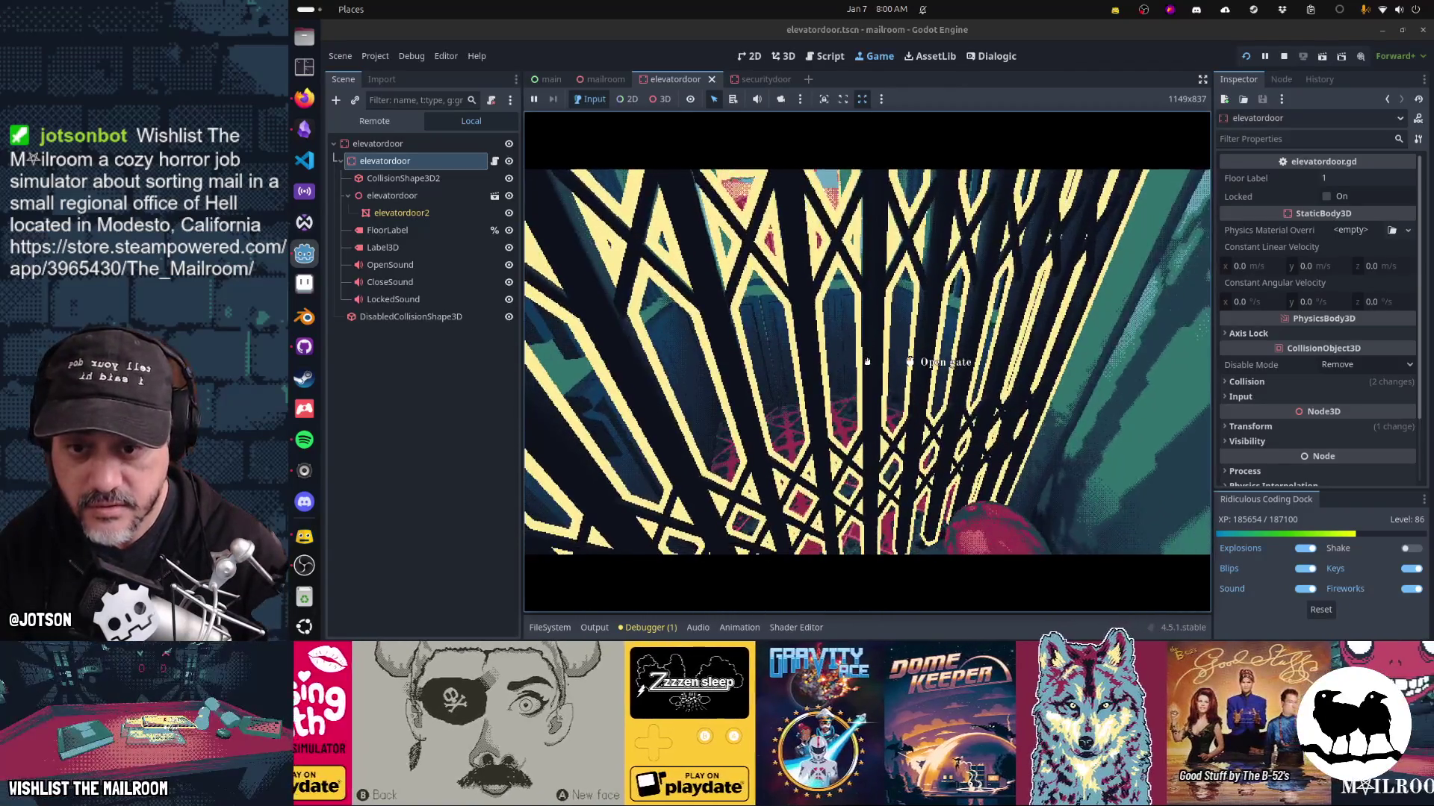
{"action": "left_click", "coordinate": [867, 361]}
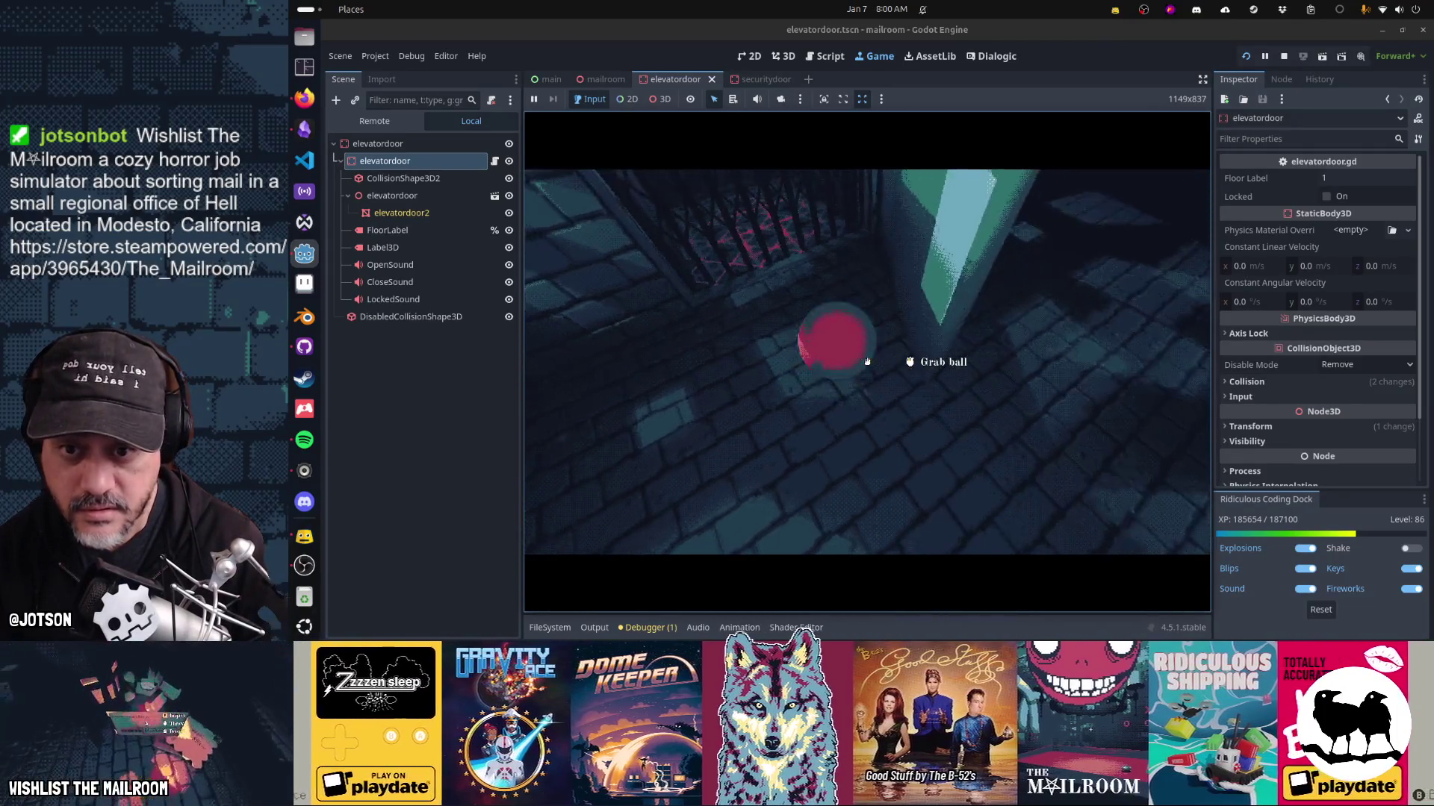
Cross the corridor, reopen the elevator door, throw the red ball, walk to the door, then stop.
{"action": "key", "text": "a"}
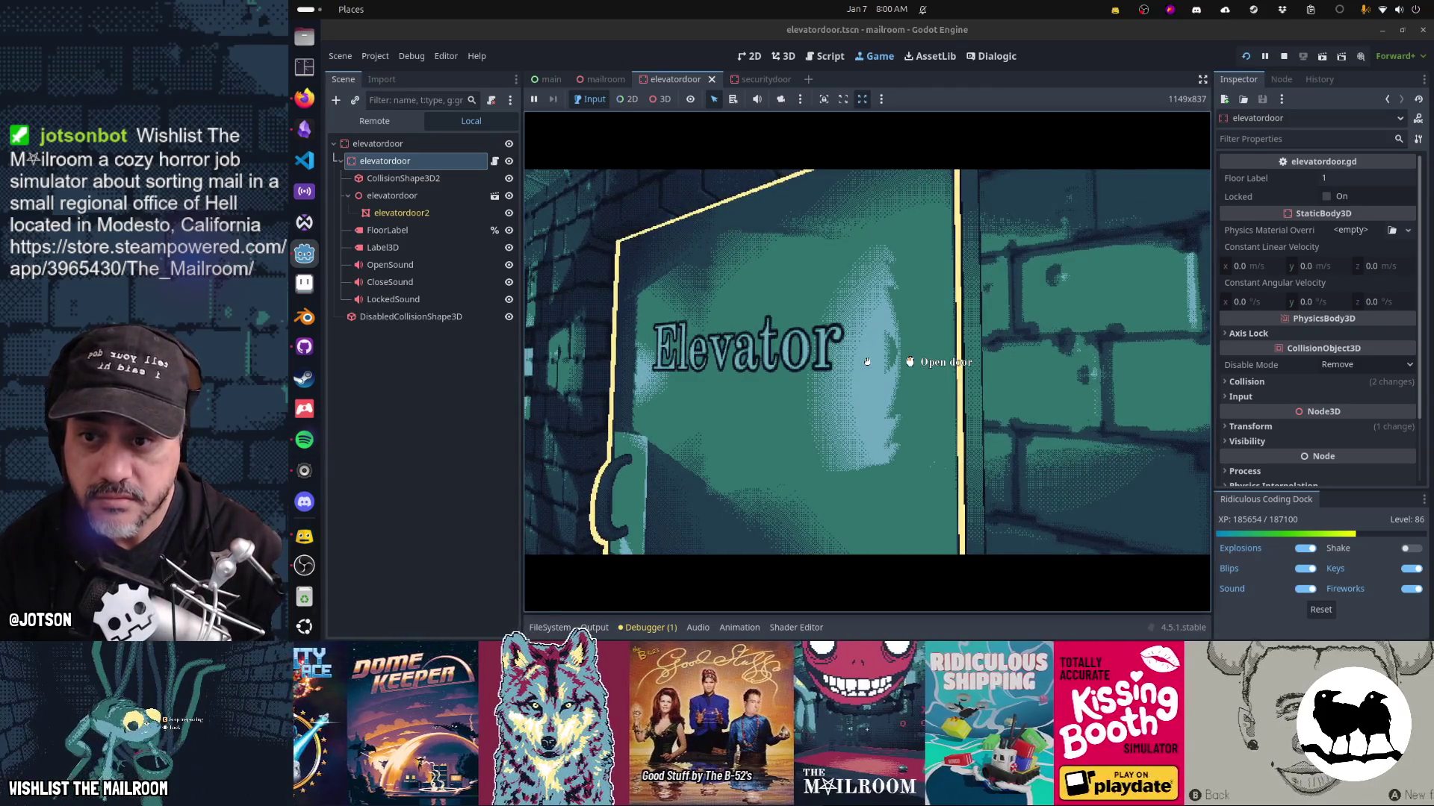
{"action": "mouse_move", "coordinate": [867, 362]}
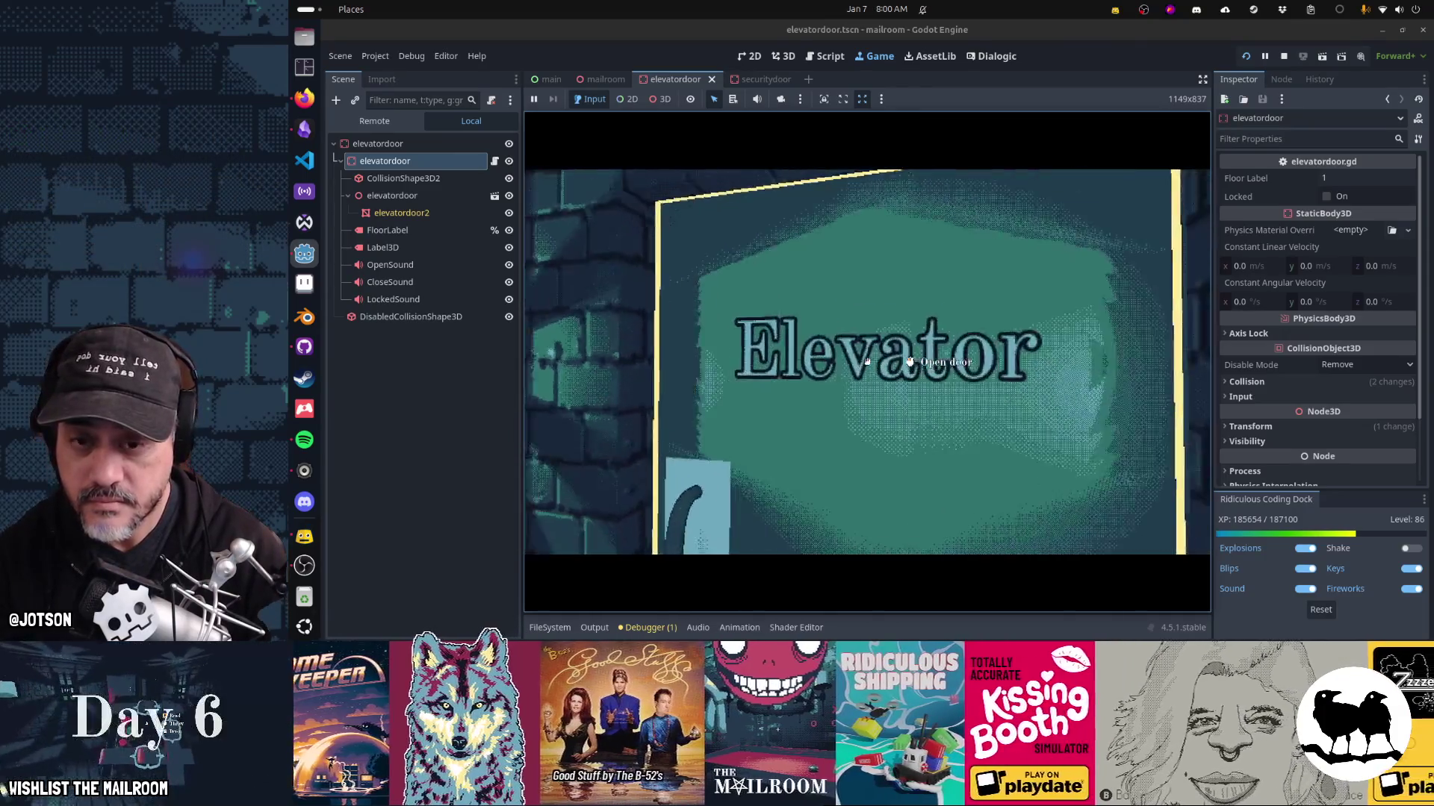
{"action": "left_click", "coordinate": [867, 361]}
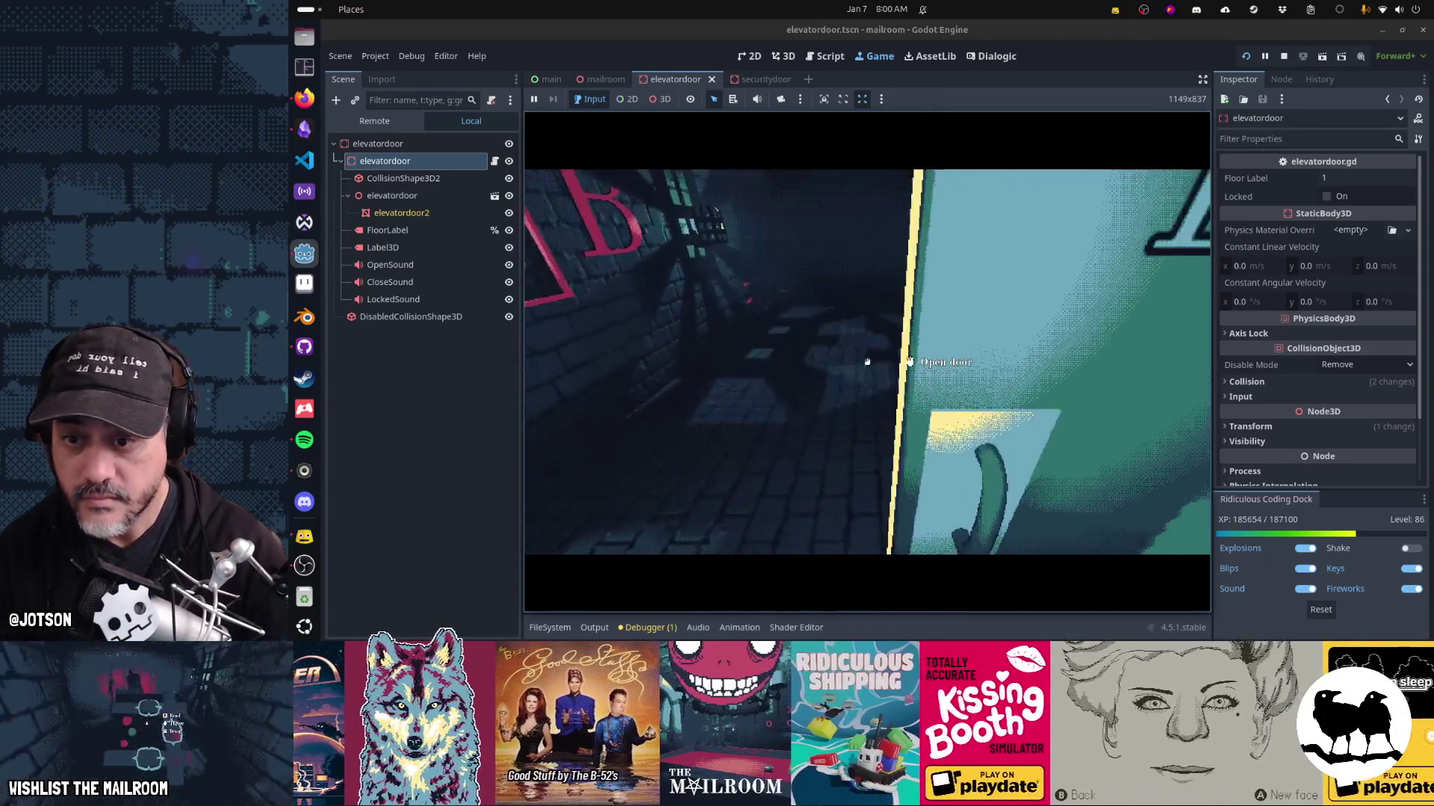
{"action": "left_click", "coordinate": [867, 361]}
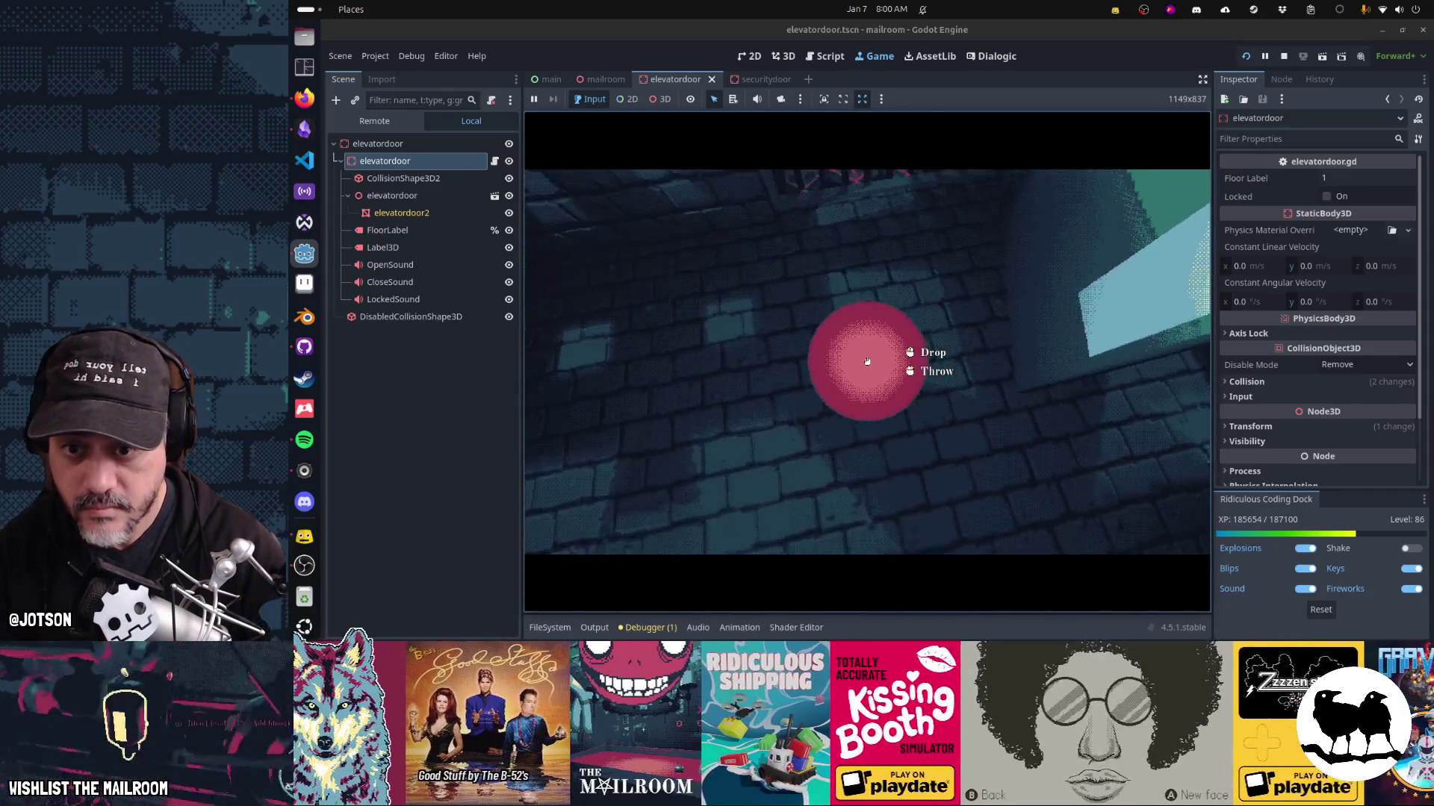
{"action": "left_click", "coordinate": [867, 361]}
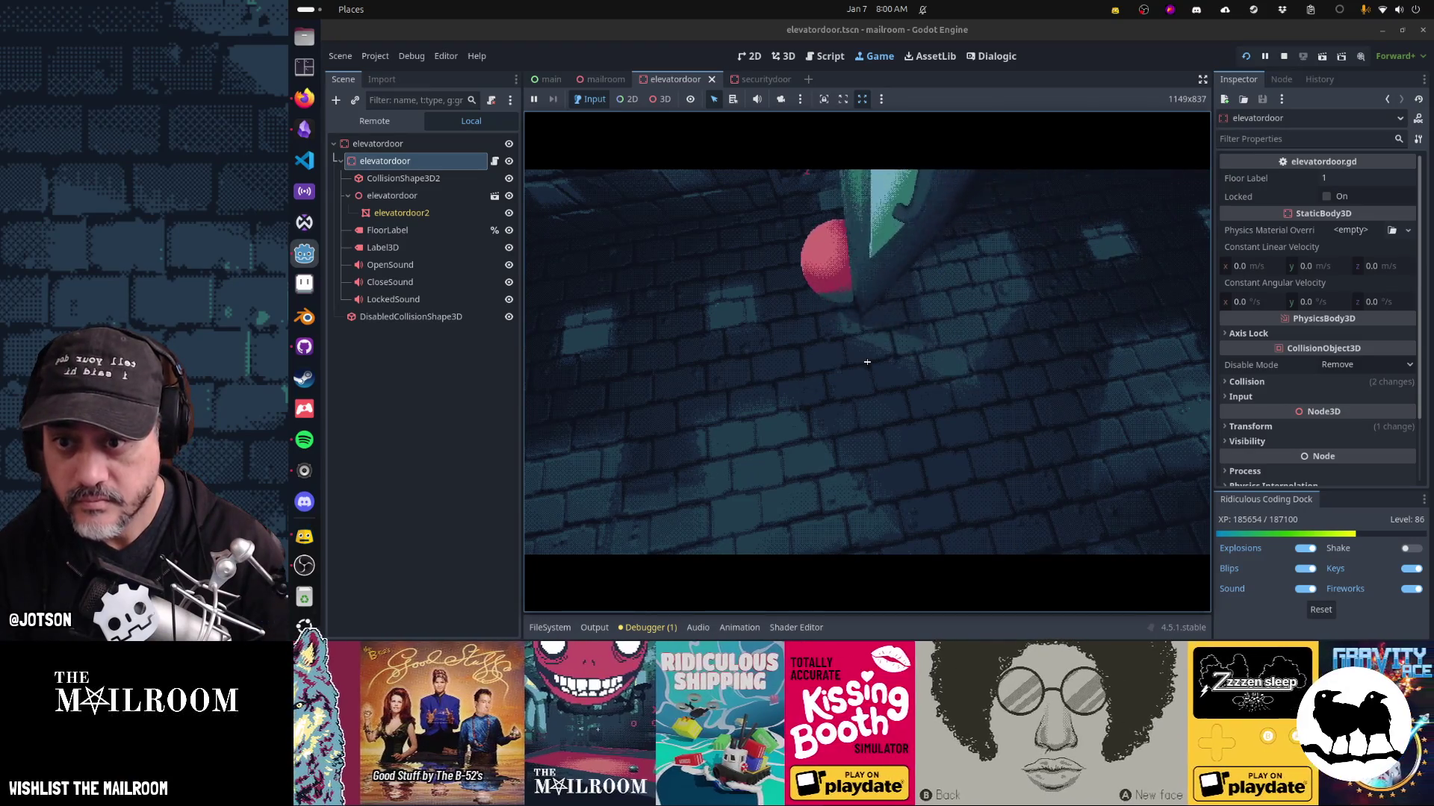
{"action": "left_click", "coordinate": [867, 361]}
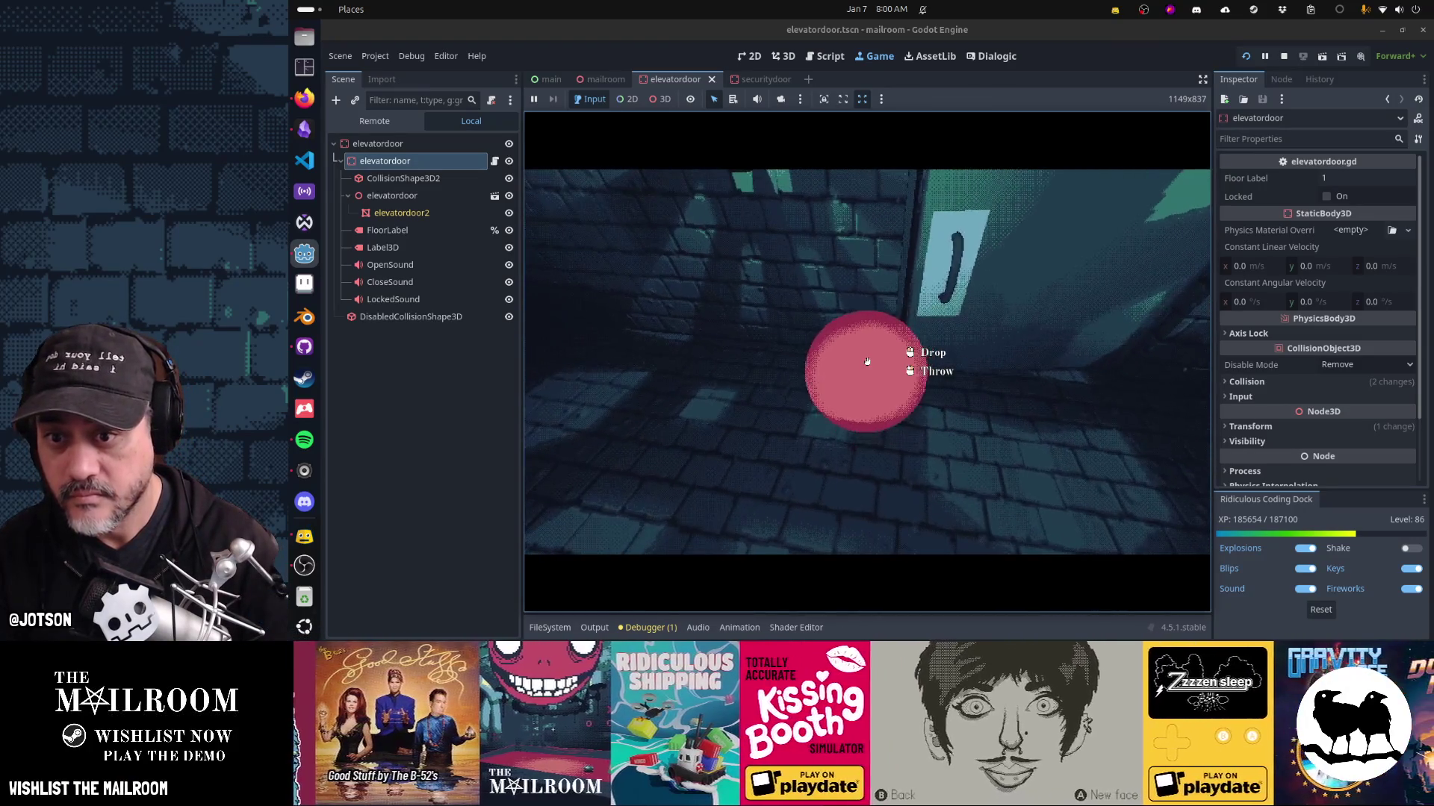
{"action": "left_click", "coordinate": [867, 362]}
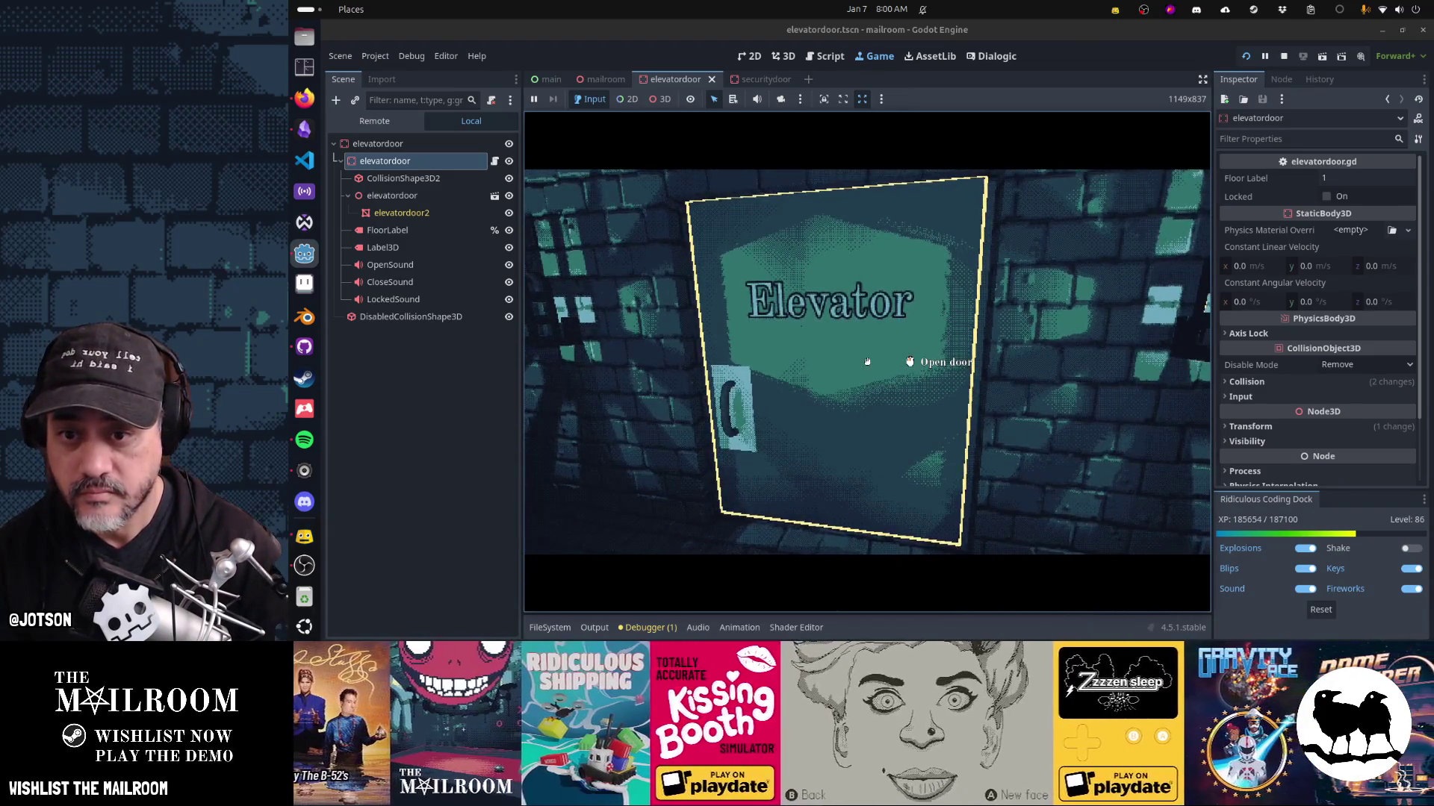
{"action": "key", "text": "w"}
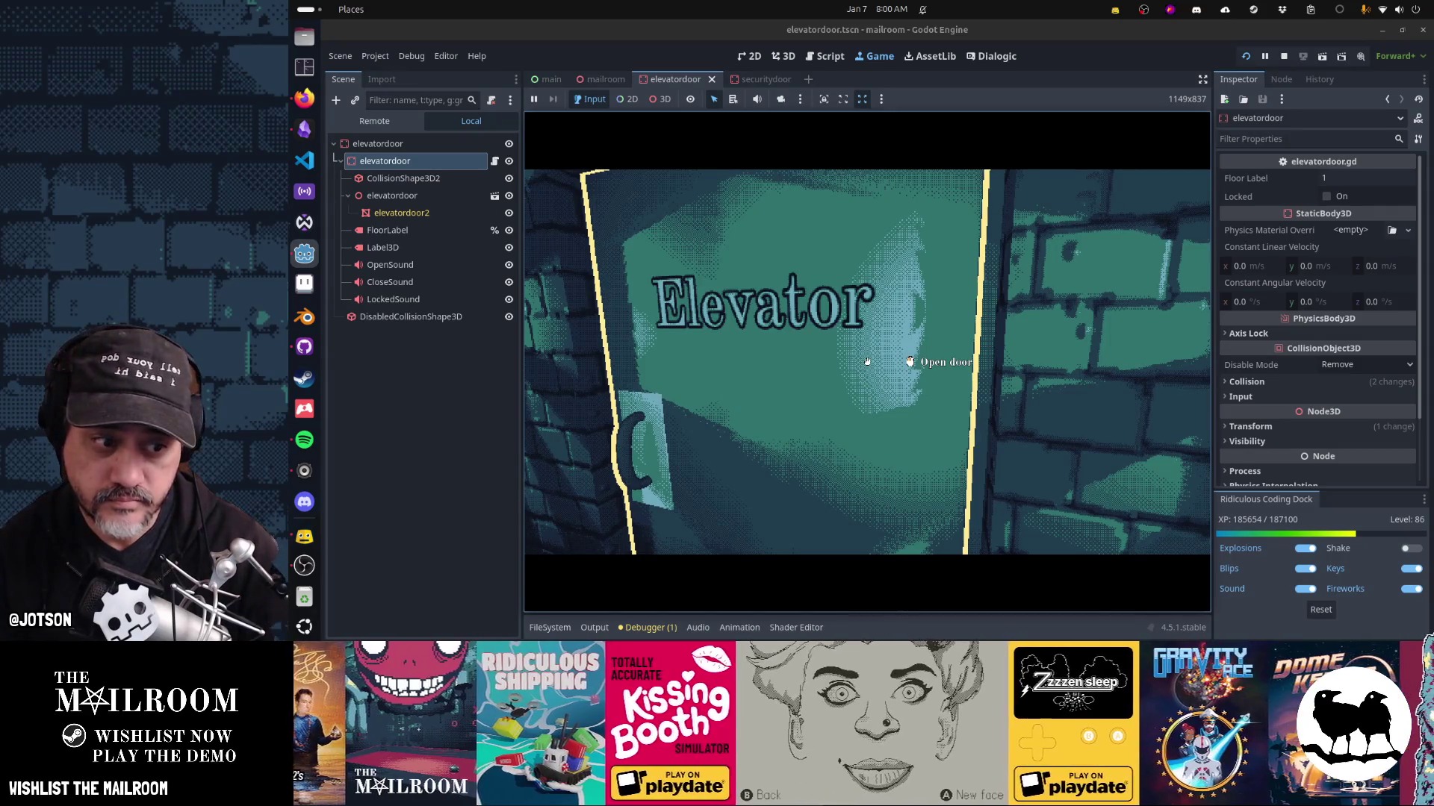
{"action": "key", "text": "F8"}
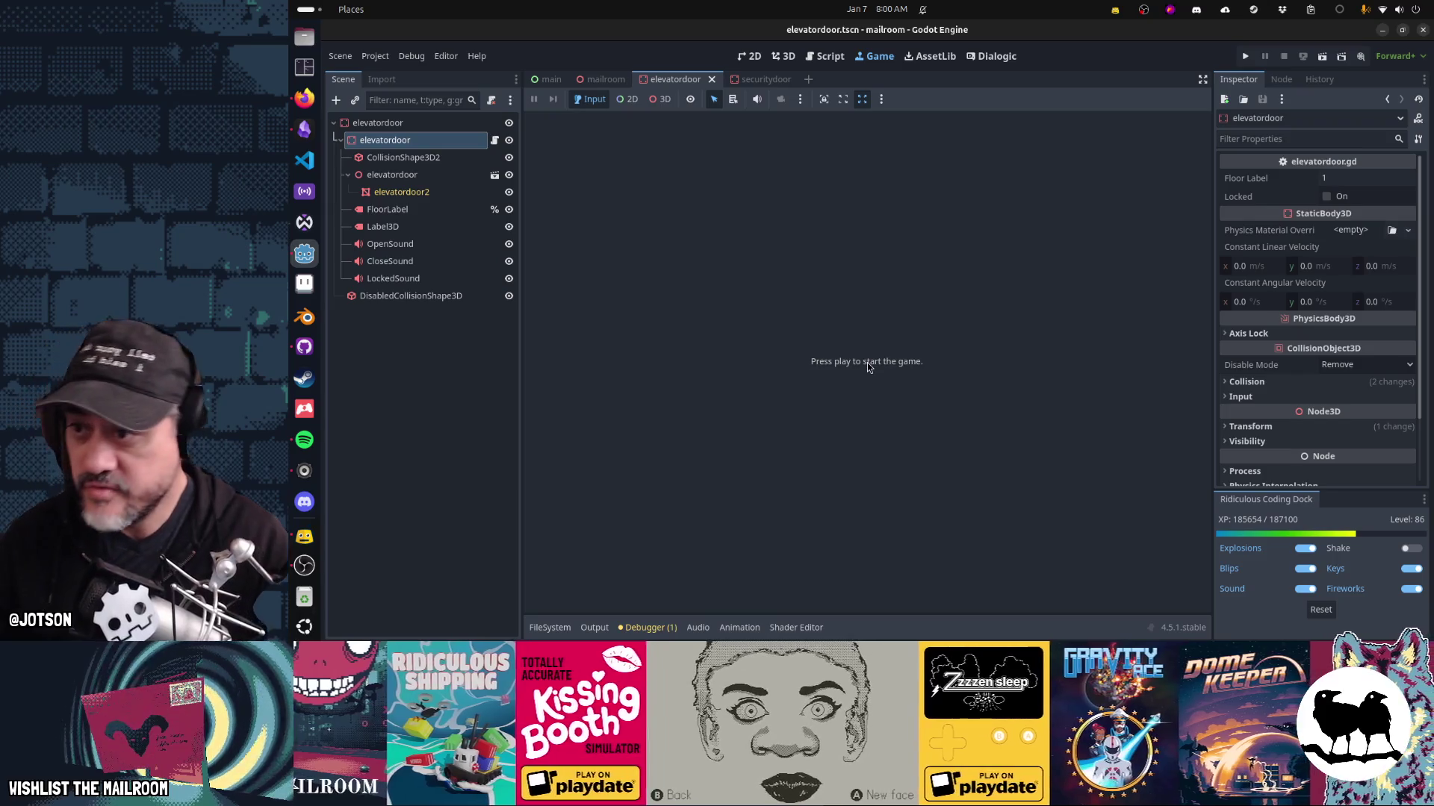
Turn off Editable Children on the instanced elevatordoor model and confirm reverting its properties.
{"action": "right_click", "coordinate": [377, 178]}
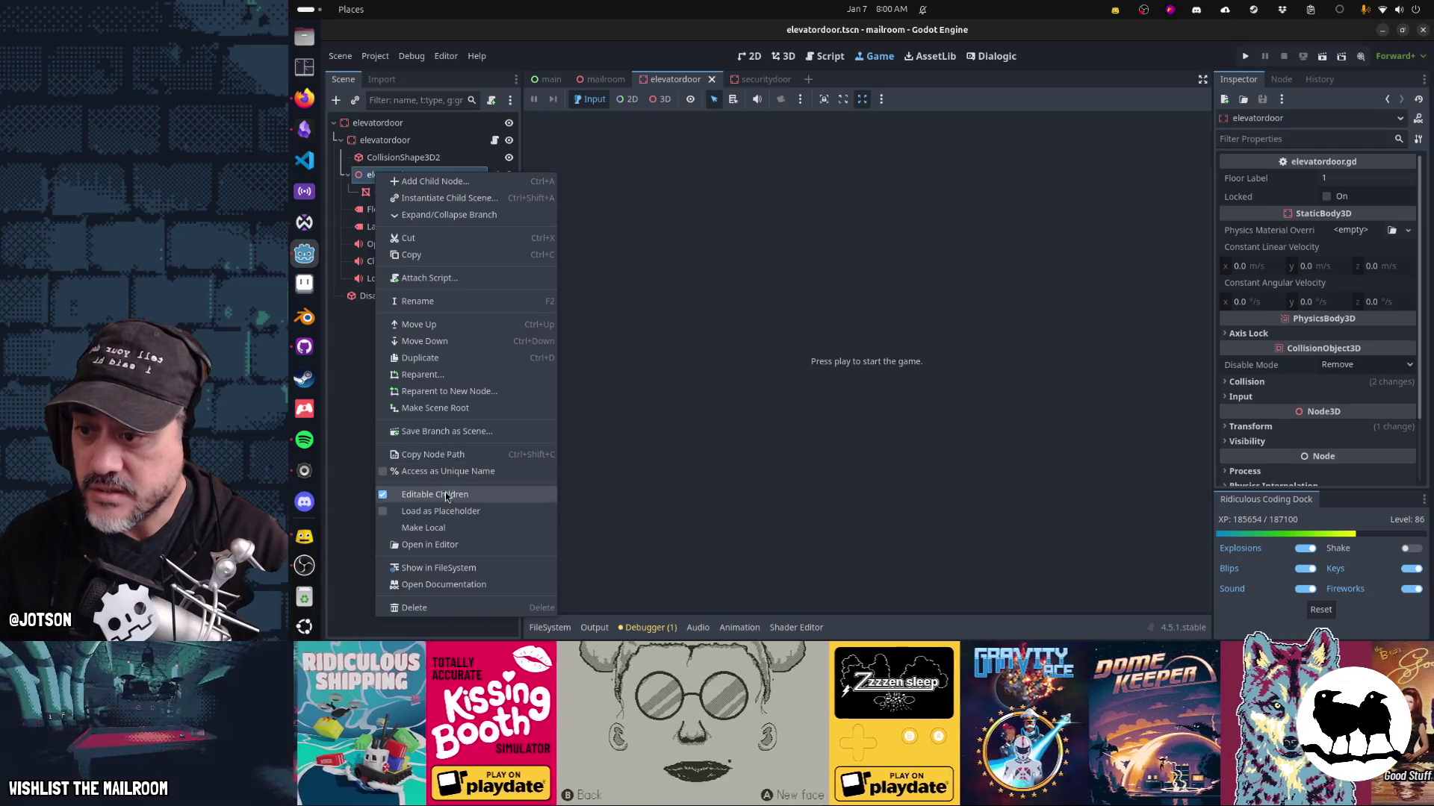
{"action": "left_click", "coordinate": [447, 495]}
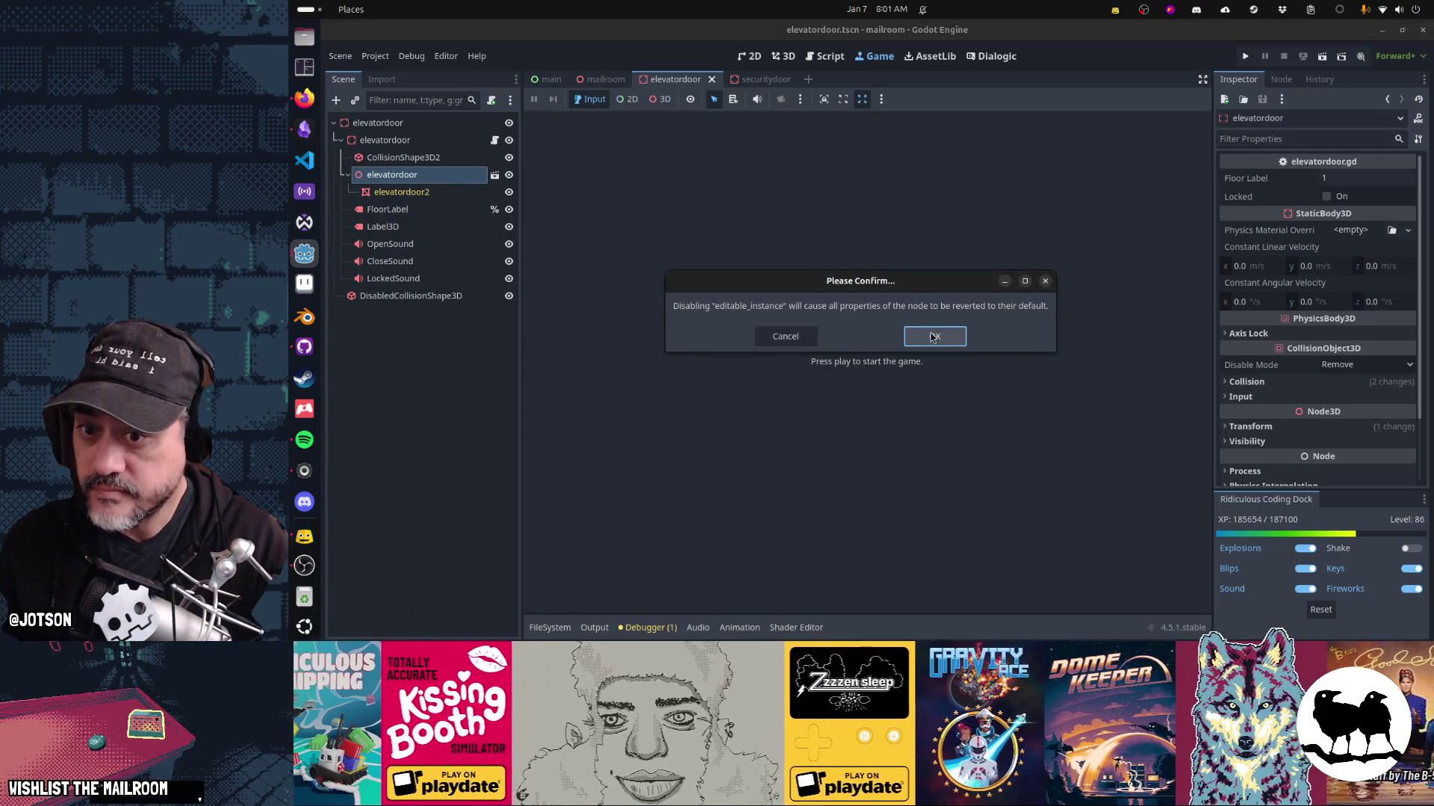
{"action": "left_click", "coordinate": [933, 336]}
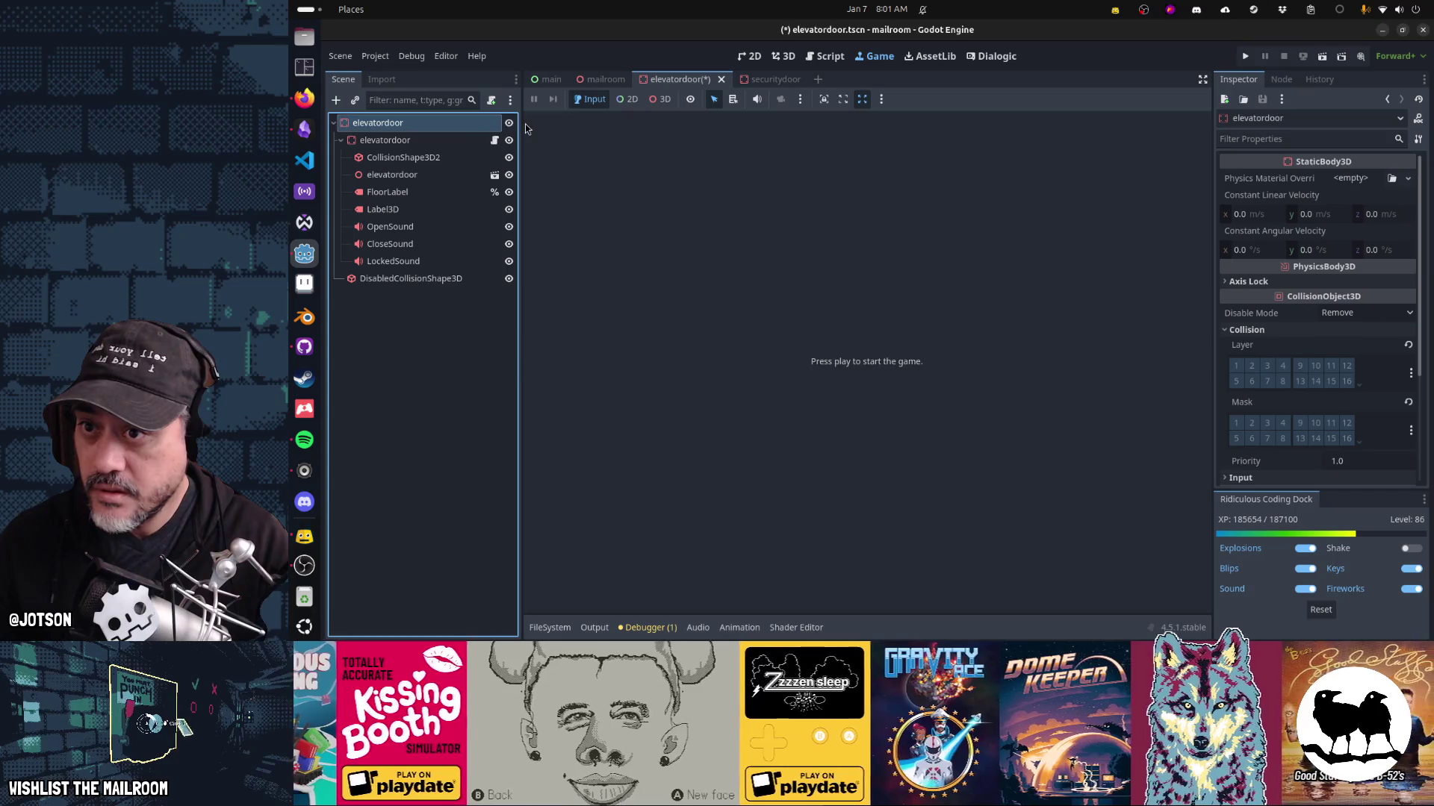
Review the close_door function in elevatordoor.gd and save the script and scene.
{"action": "left_click", "coordinate": [823, 60]}
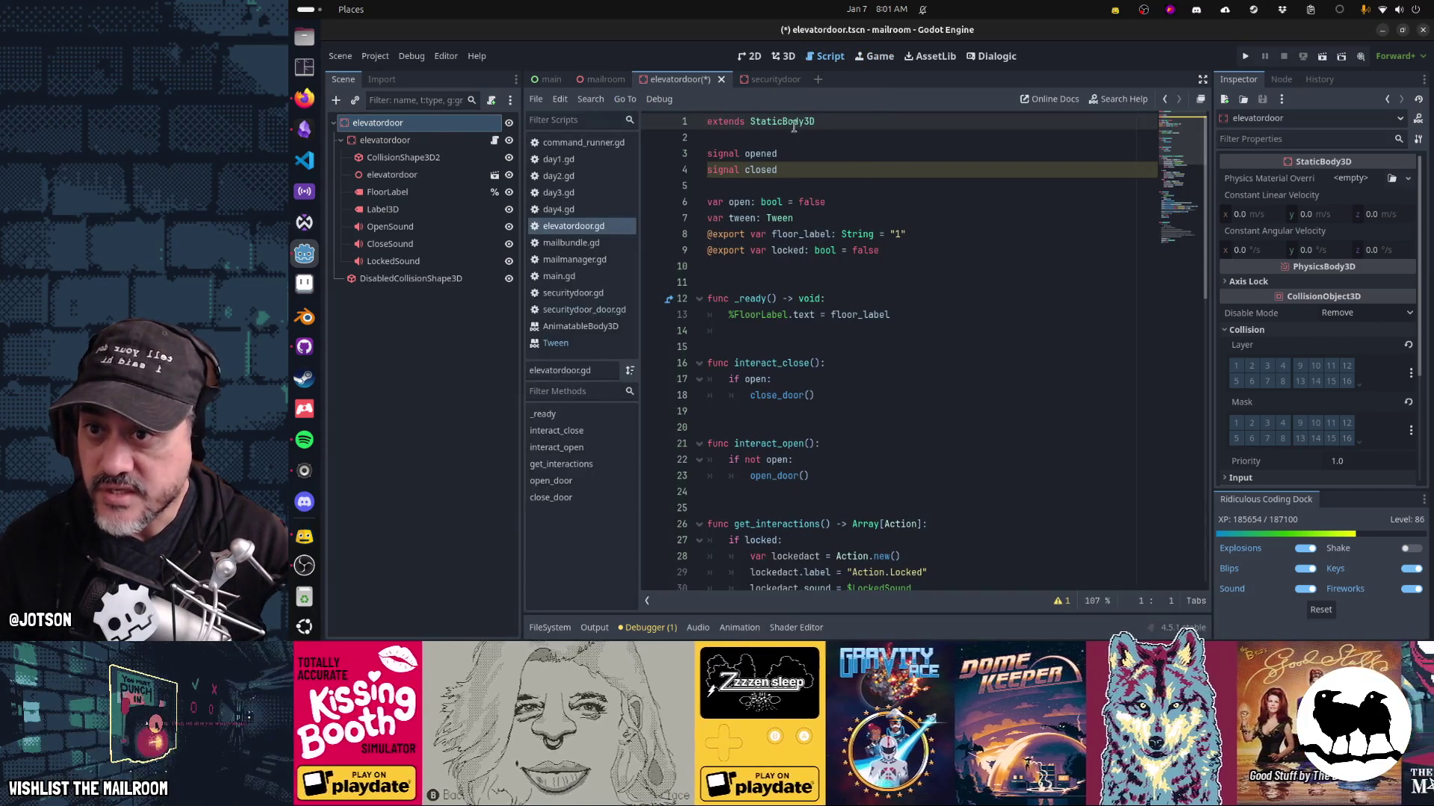
{"action": "left_click", "coordinate": [917, 377]}
{"action": "scroll", "coordinate": [917, 376], "scroll_direction": "down", "scroll_amount": 6}
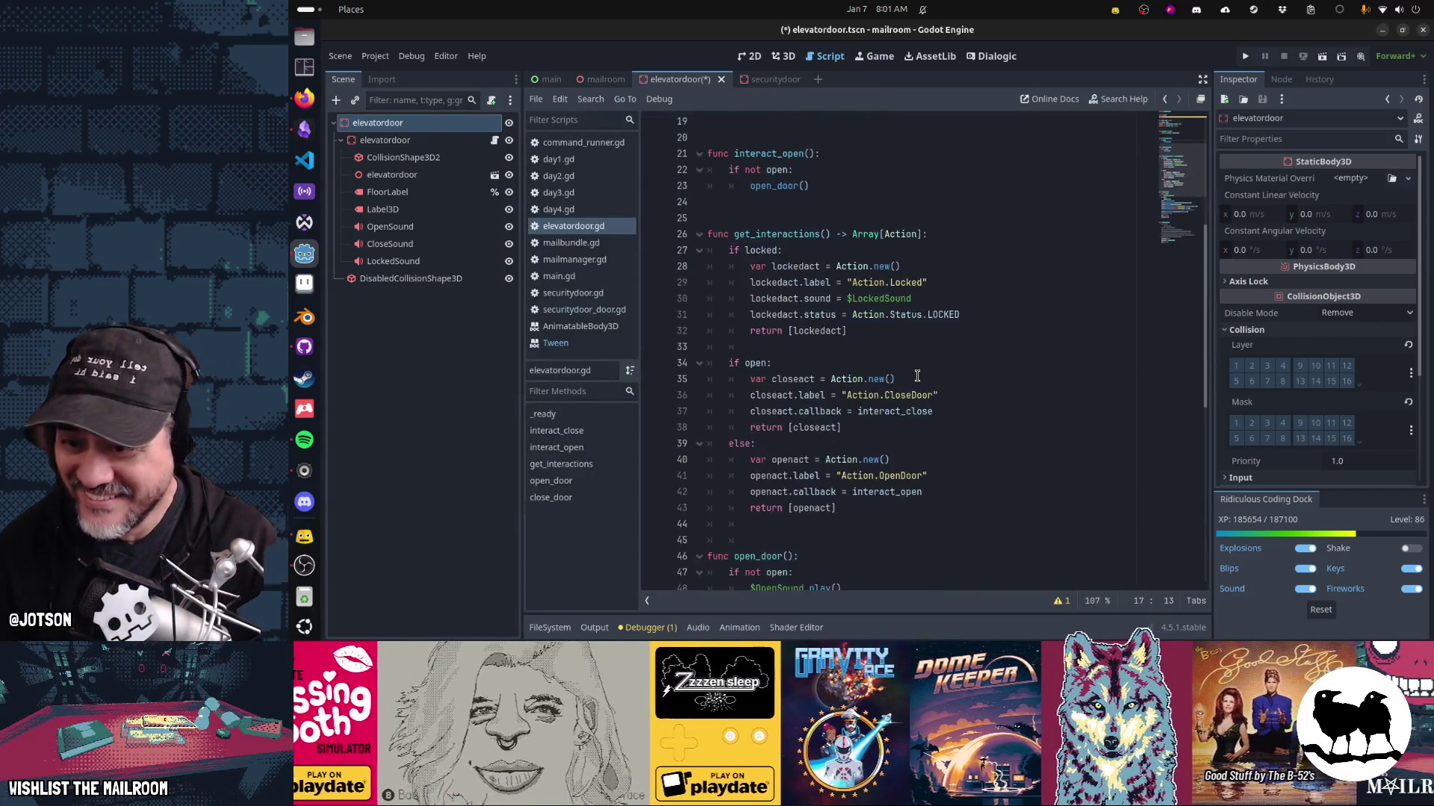
{"action": "scroll", "coordinate": [917, 375], "scroll_direction": "down", "scroll_amount": 10}
{"action": "left_click", "coordinate": [922, 400]}
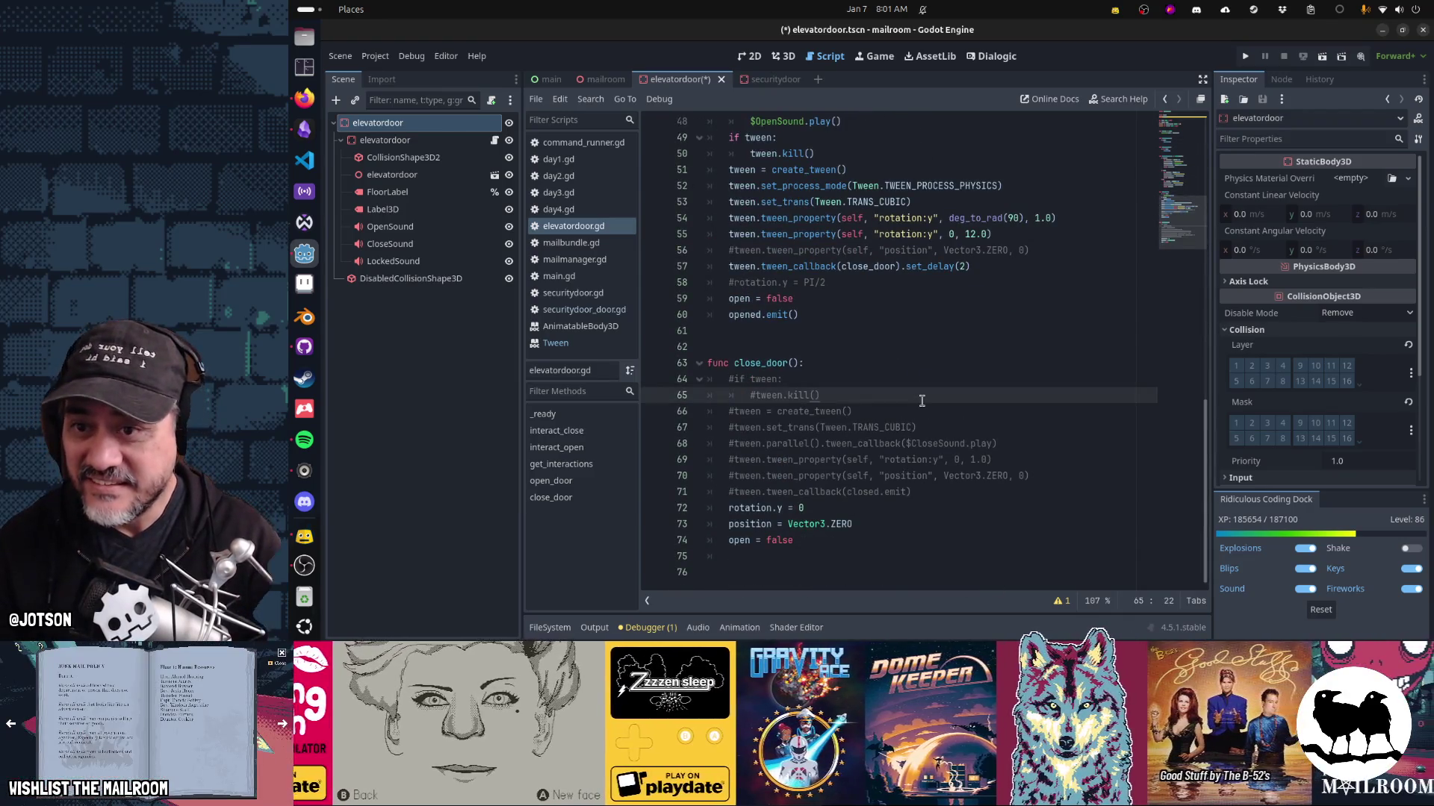
{"action": "key", "text": "ctrl+s"}
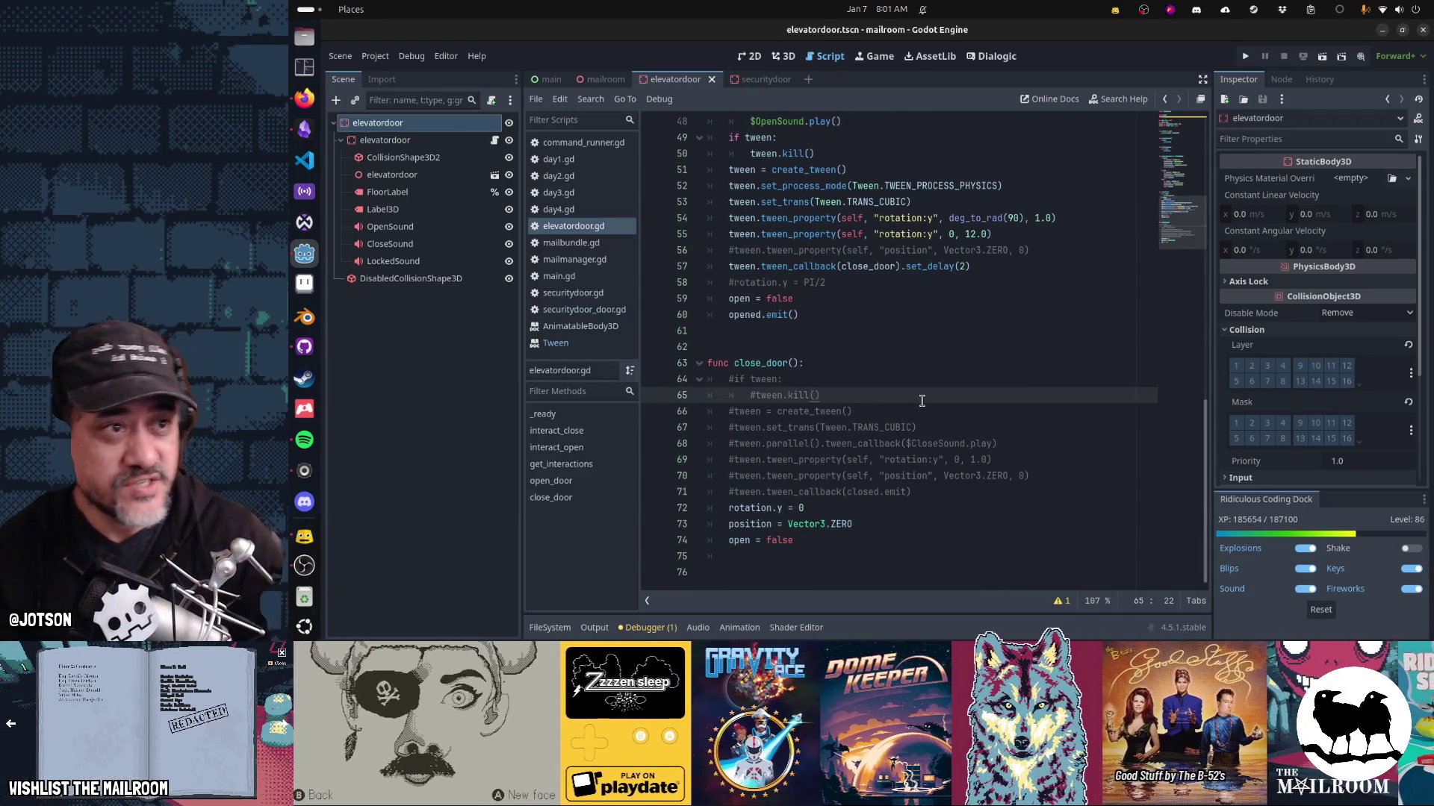
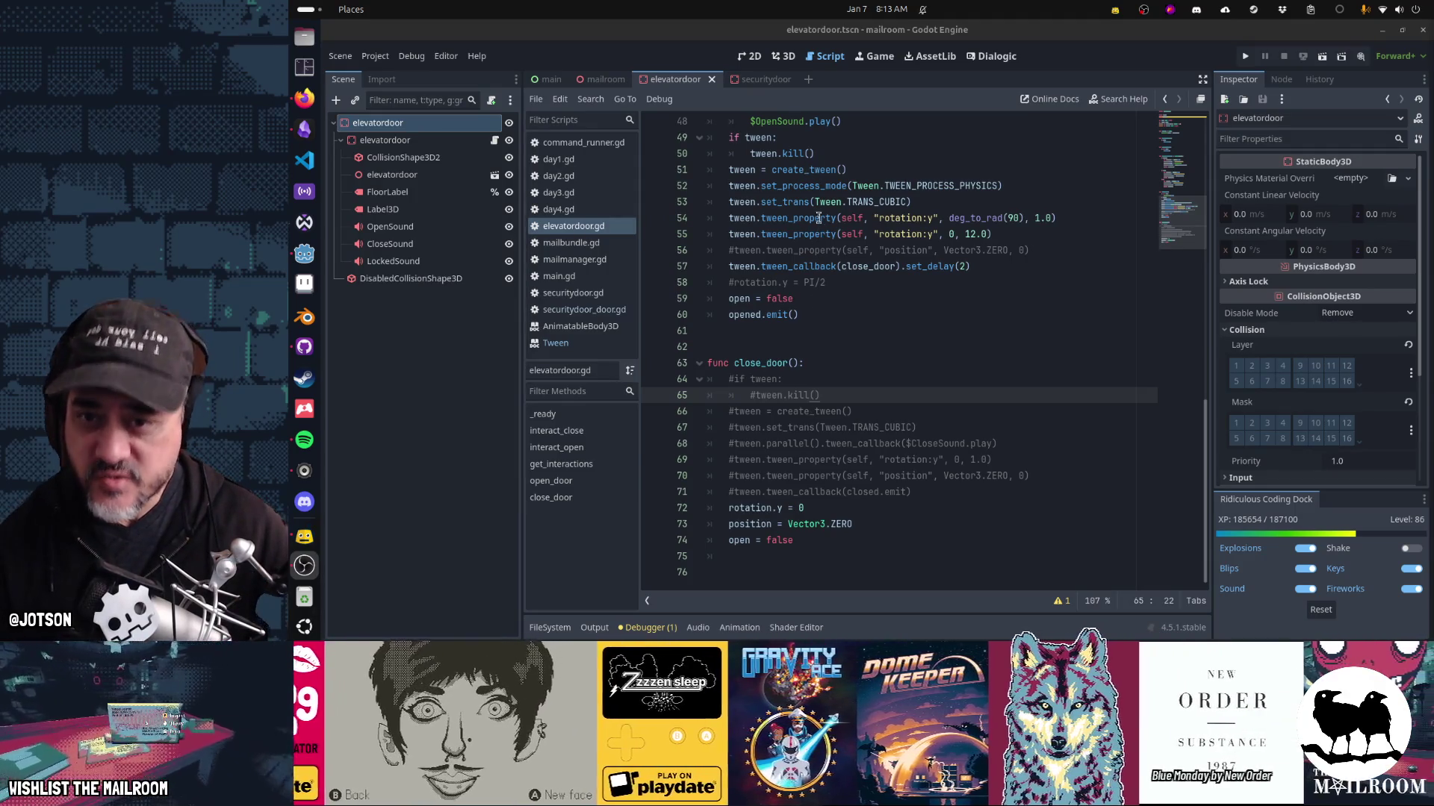
Create an AnimationPlayer child node via the Add Child Node search, then switch to the browser.
{"action": "left_click", "coordinate": [337, 100]}
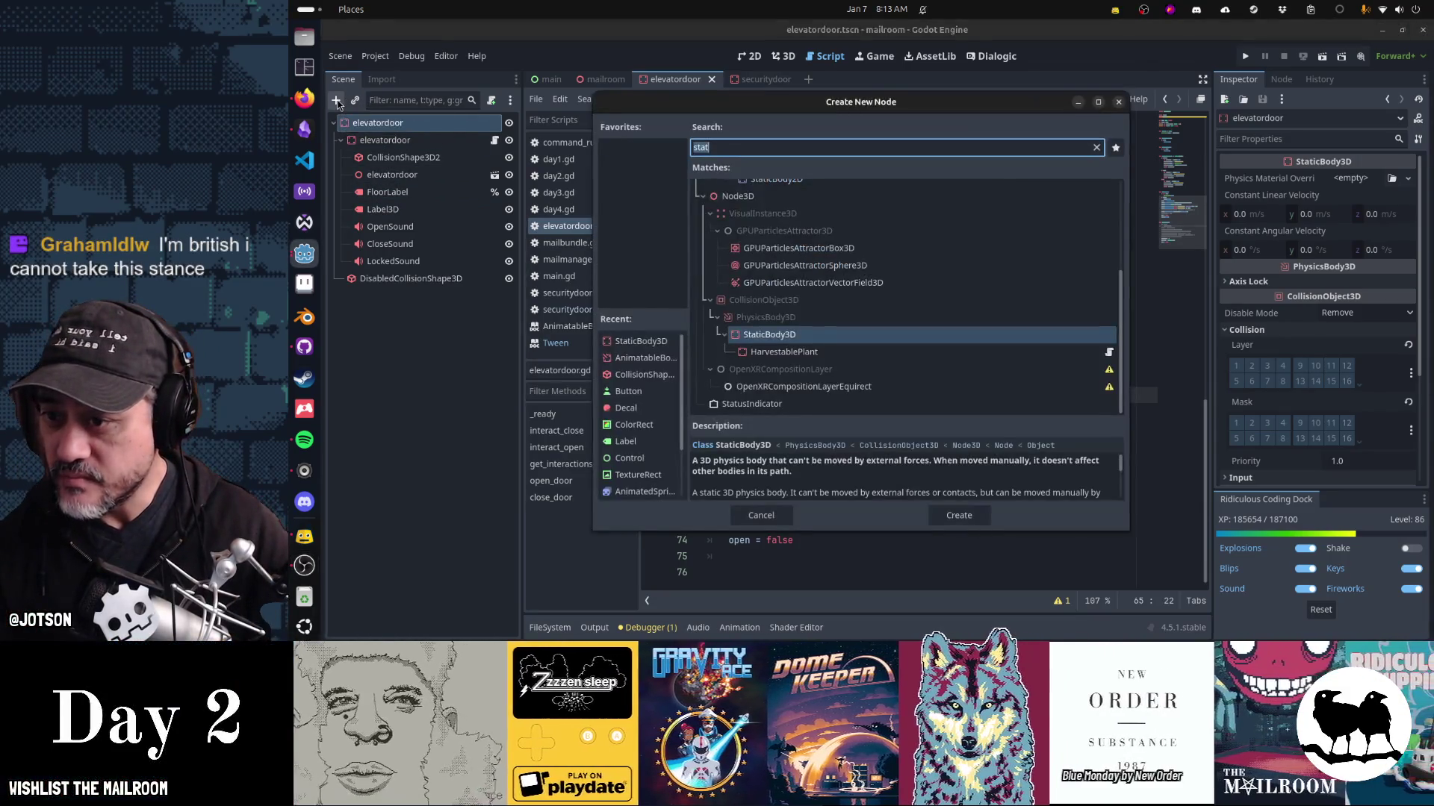
{"action": "type", "text": "animationplayer"}
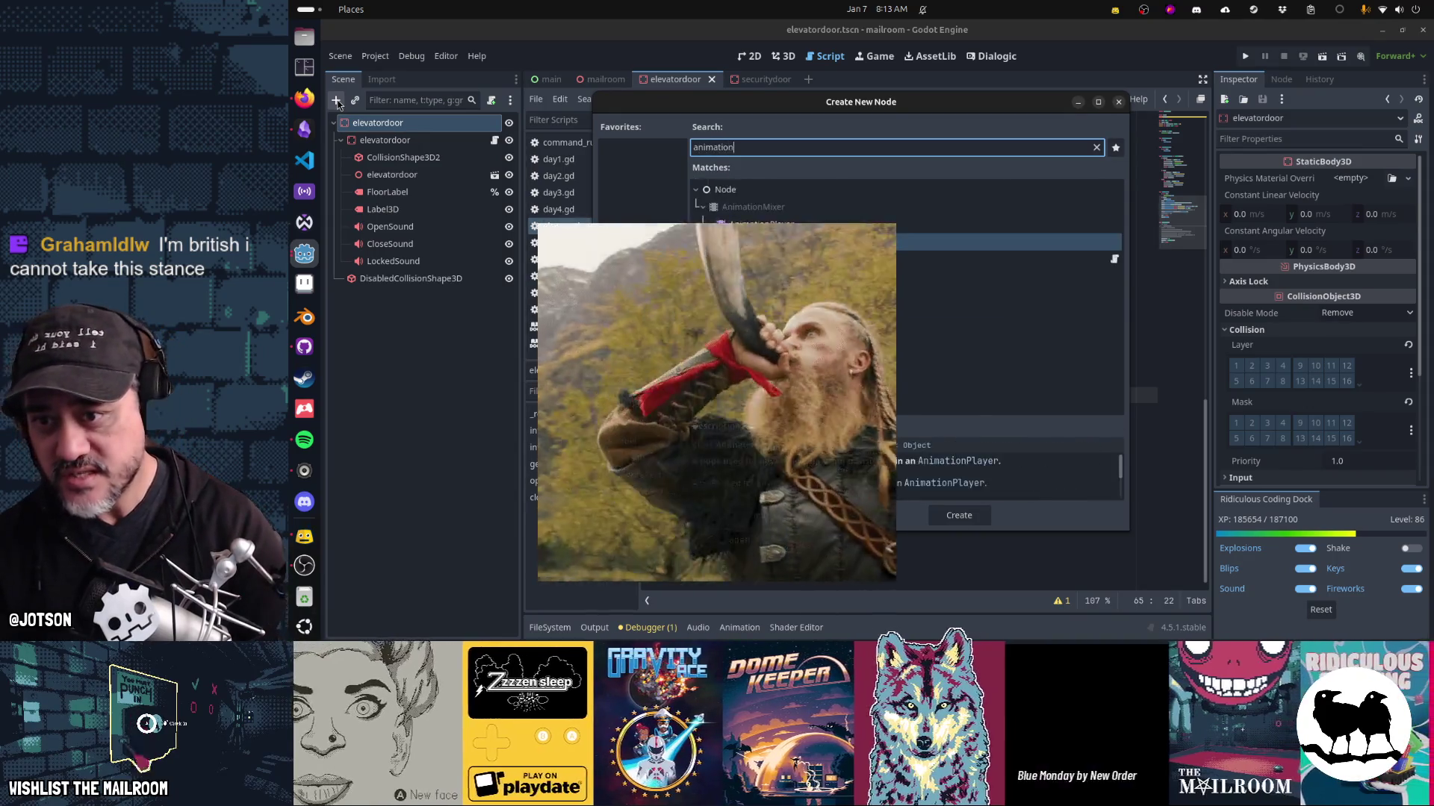
{"action": "key", "text": "Return"}
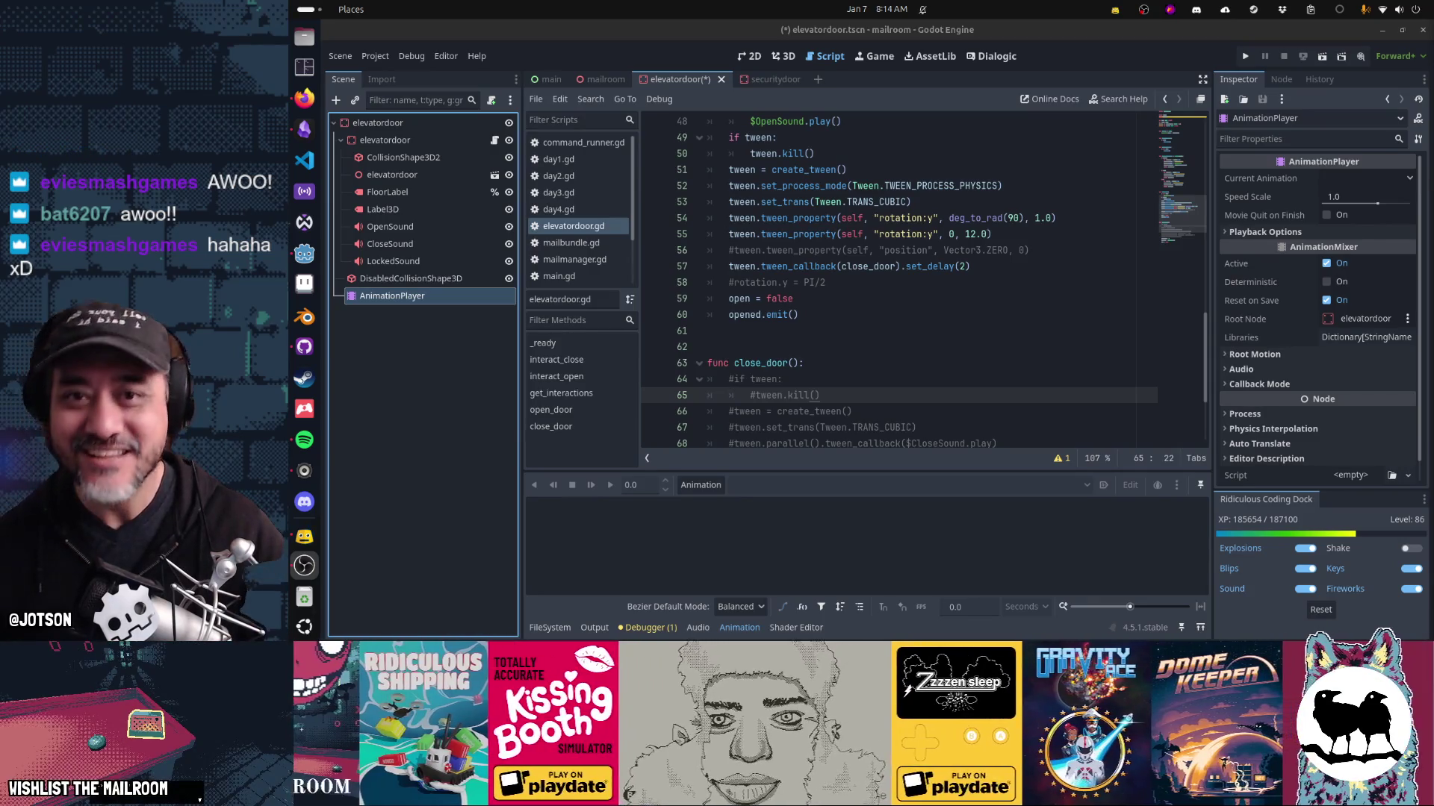
{"action": "left_click", "coordinate": [303, 101]}
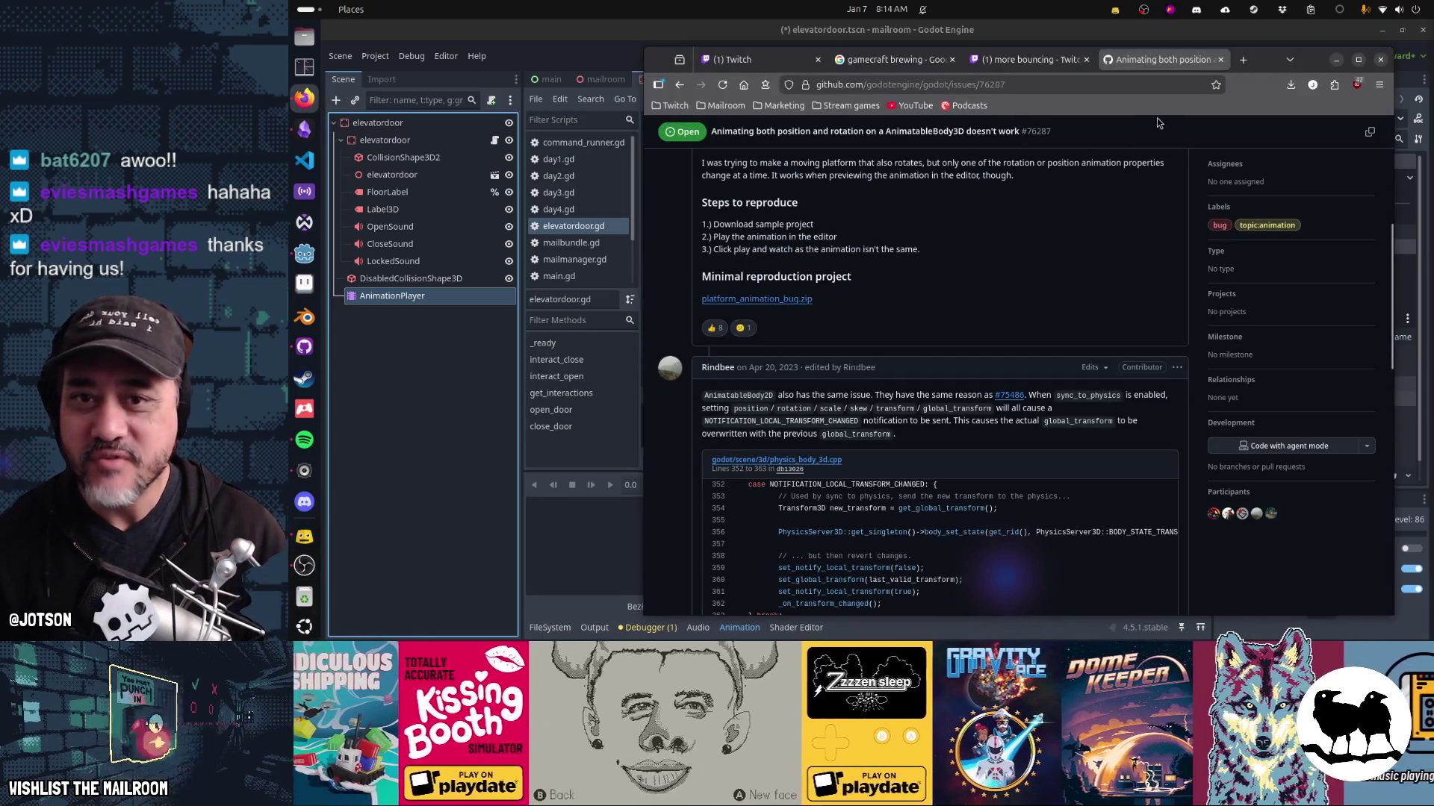
{"action": "key", "text": "ctrl+t"}
{"action": "type", "text": "jotson."}
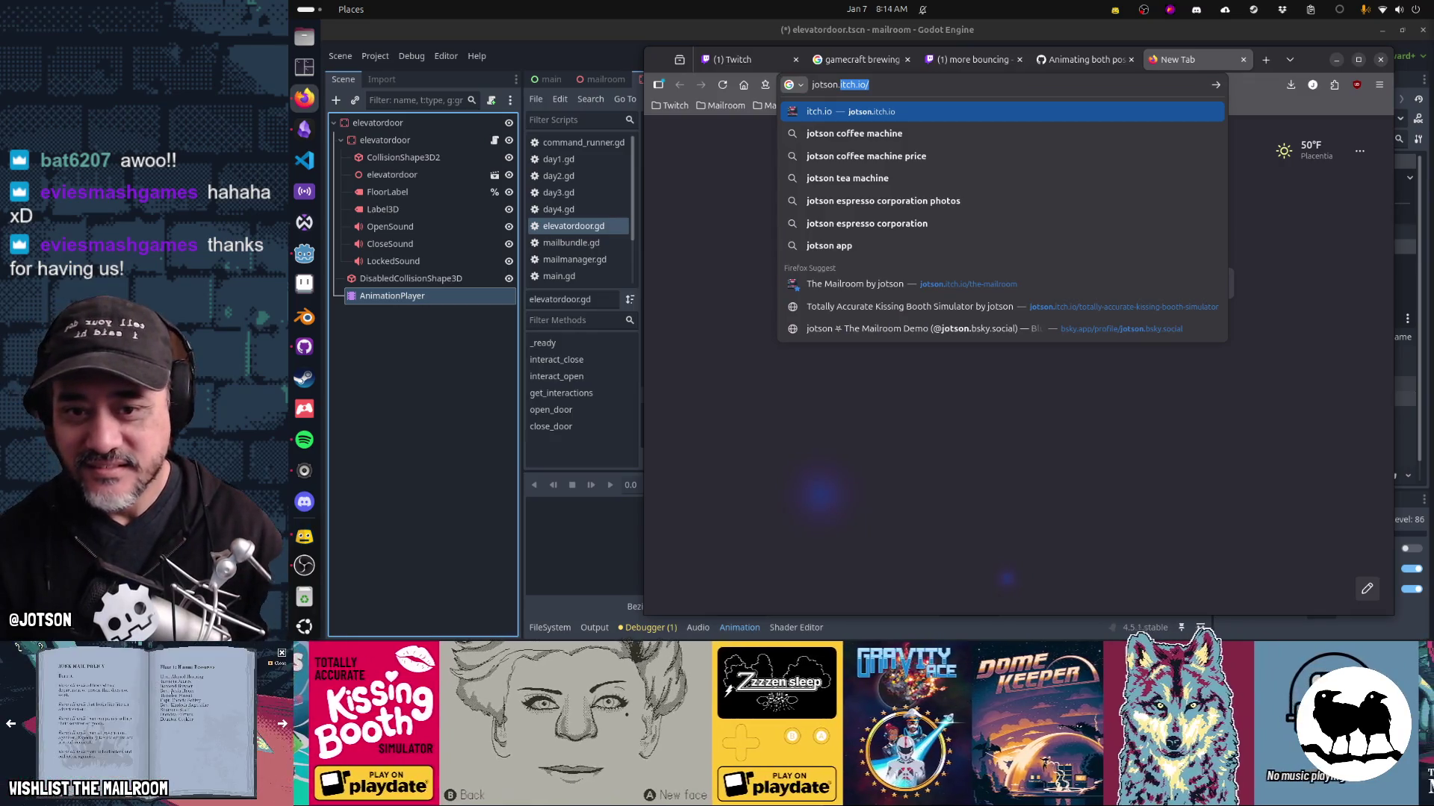
{"action": "key", "text": "Return"}
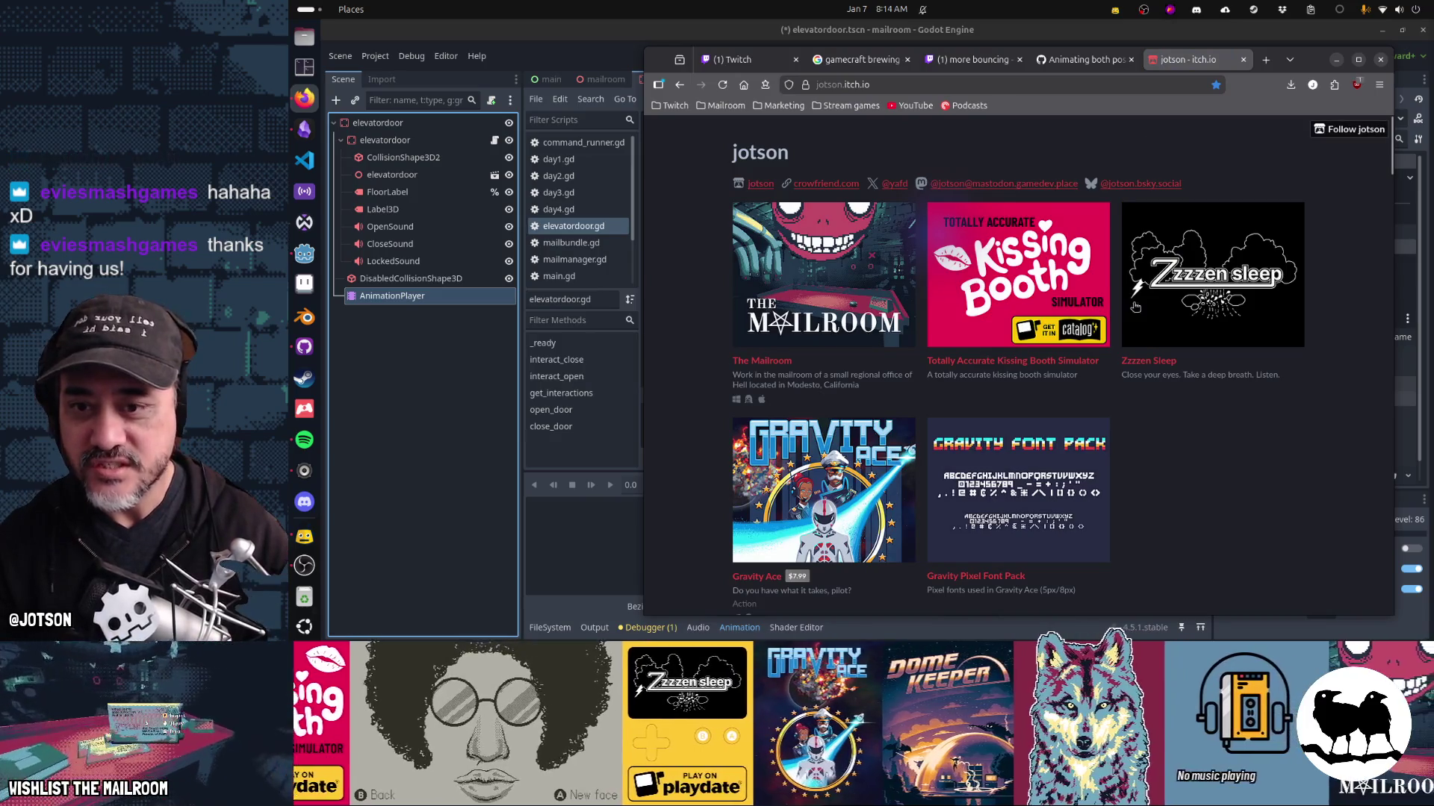
{"action": "scroll", "coordinate": [1150, 314], "scroll_direction": "down", "scroll_amount": 4}
{"action": "left_click", "coordinate": [782, 447]}
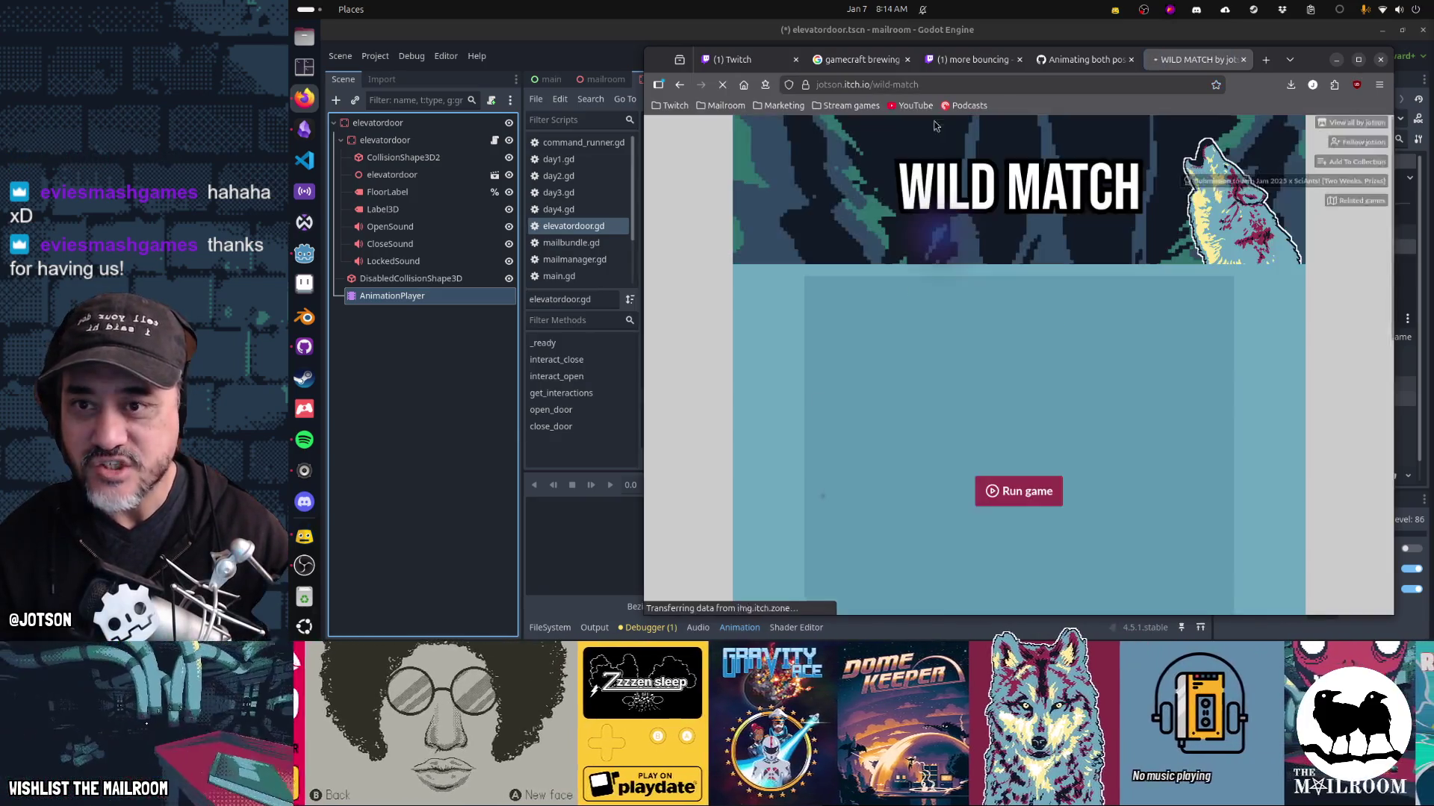
{"action": "left_click", "coordinate": [1020, 78]}
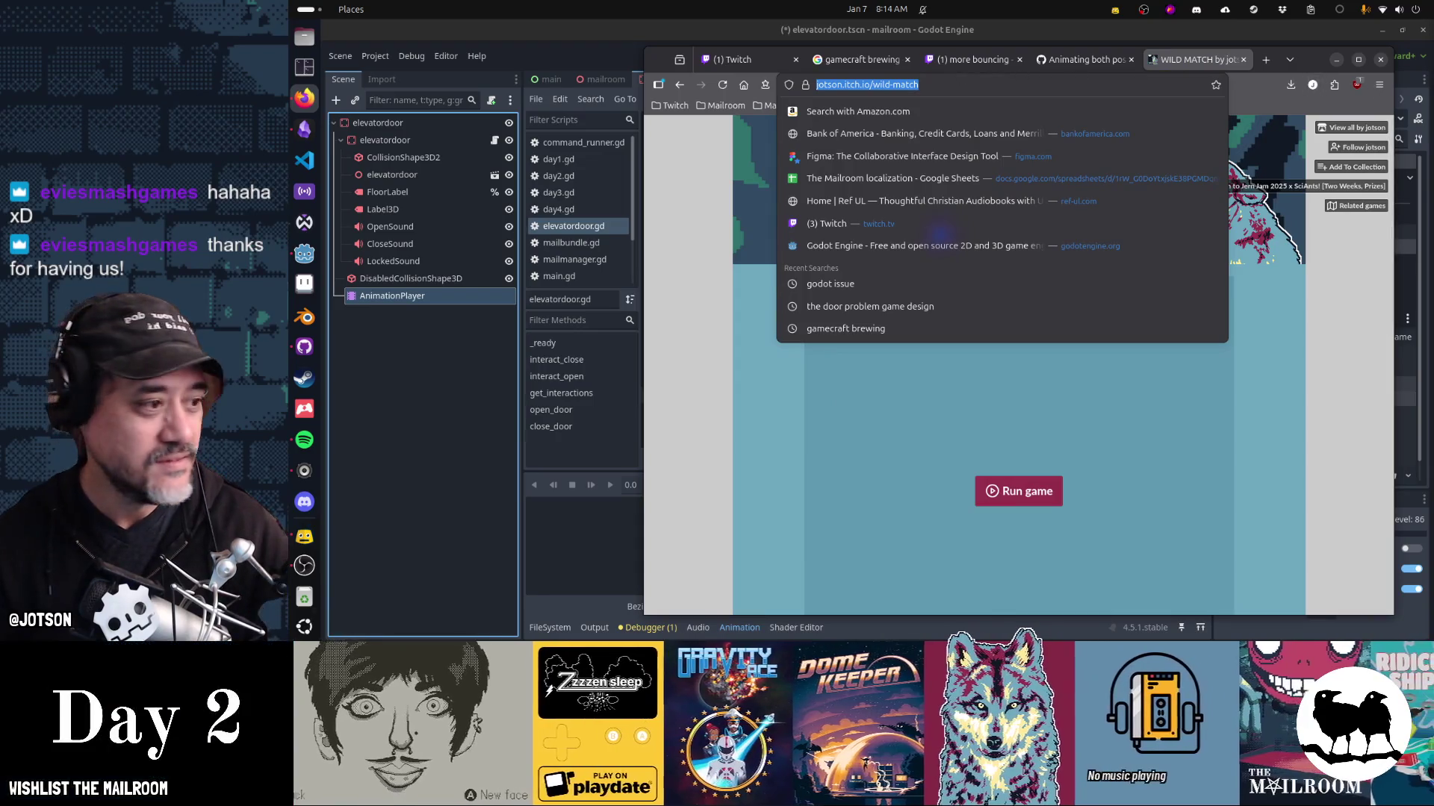
{"action": "key", "text": "alt+Tab"}
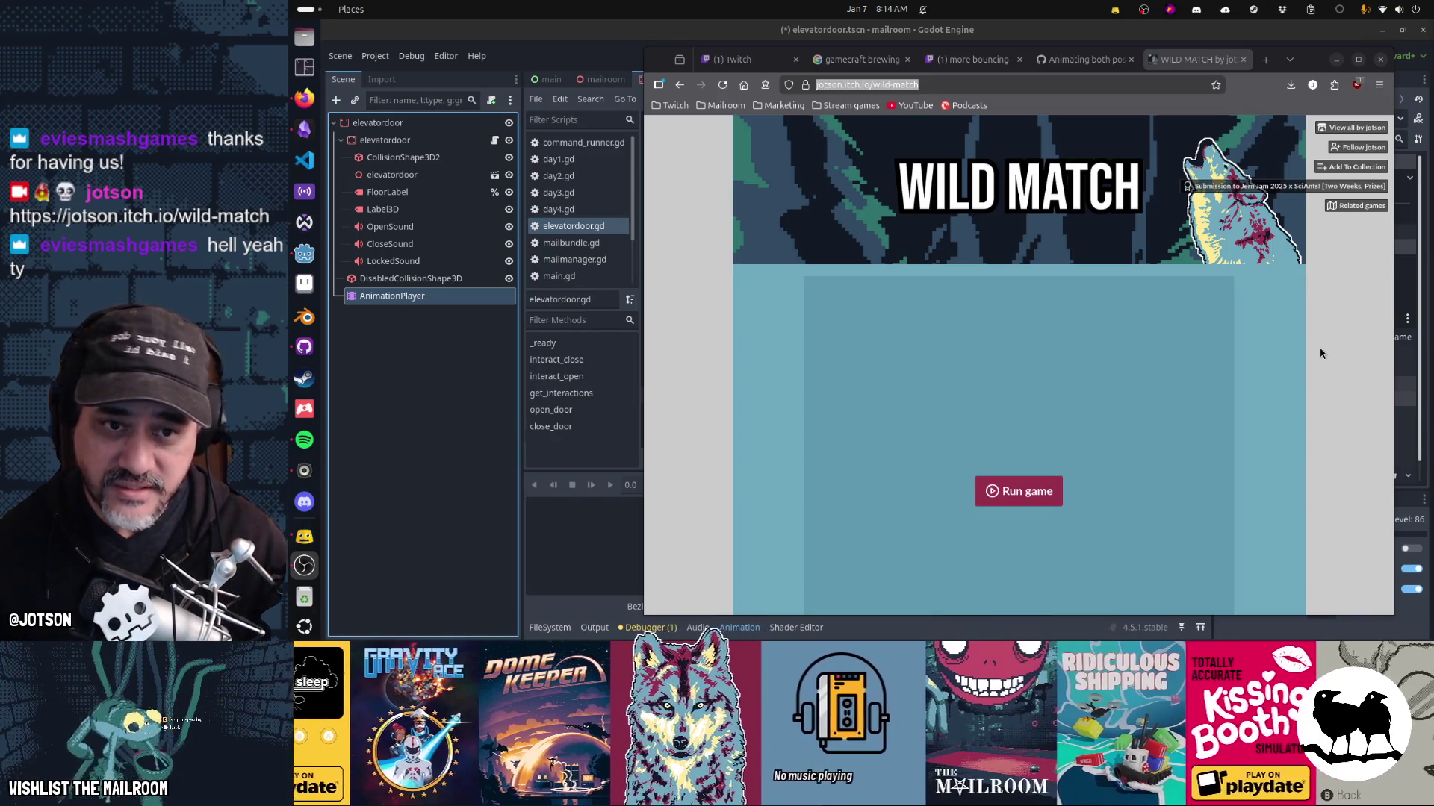
{"action": "scroll", "coordinate": [1319, 347], "scroll_direction": "down", "scroll_amount": 5}
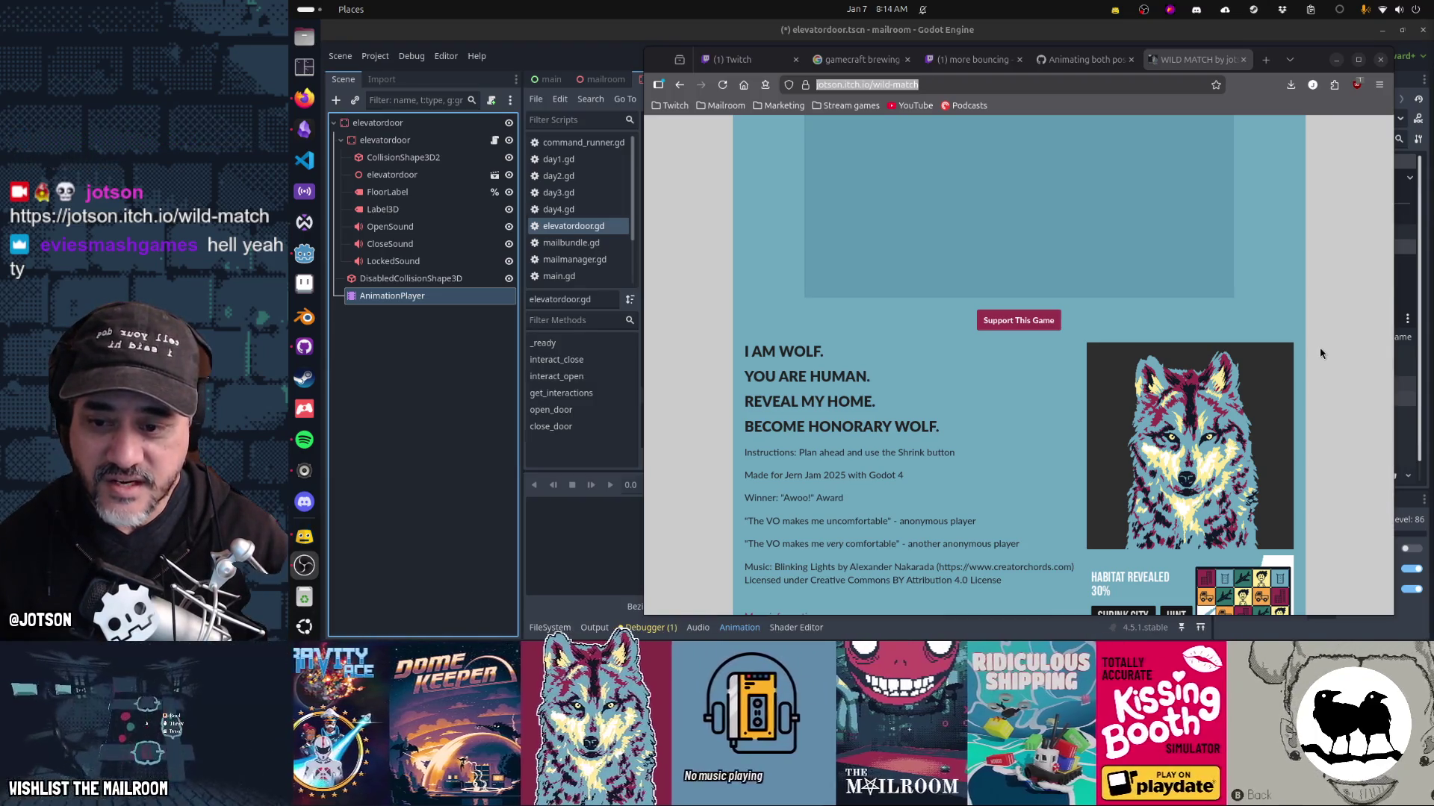
{"action": "scroll", "coordinate": [1319, 347], "scroll_direction": "down", "scroll_amount": 3}
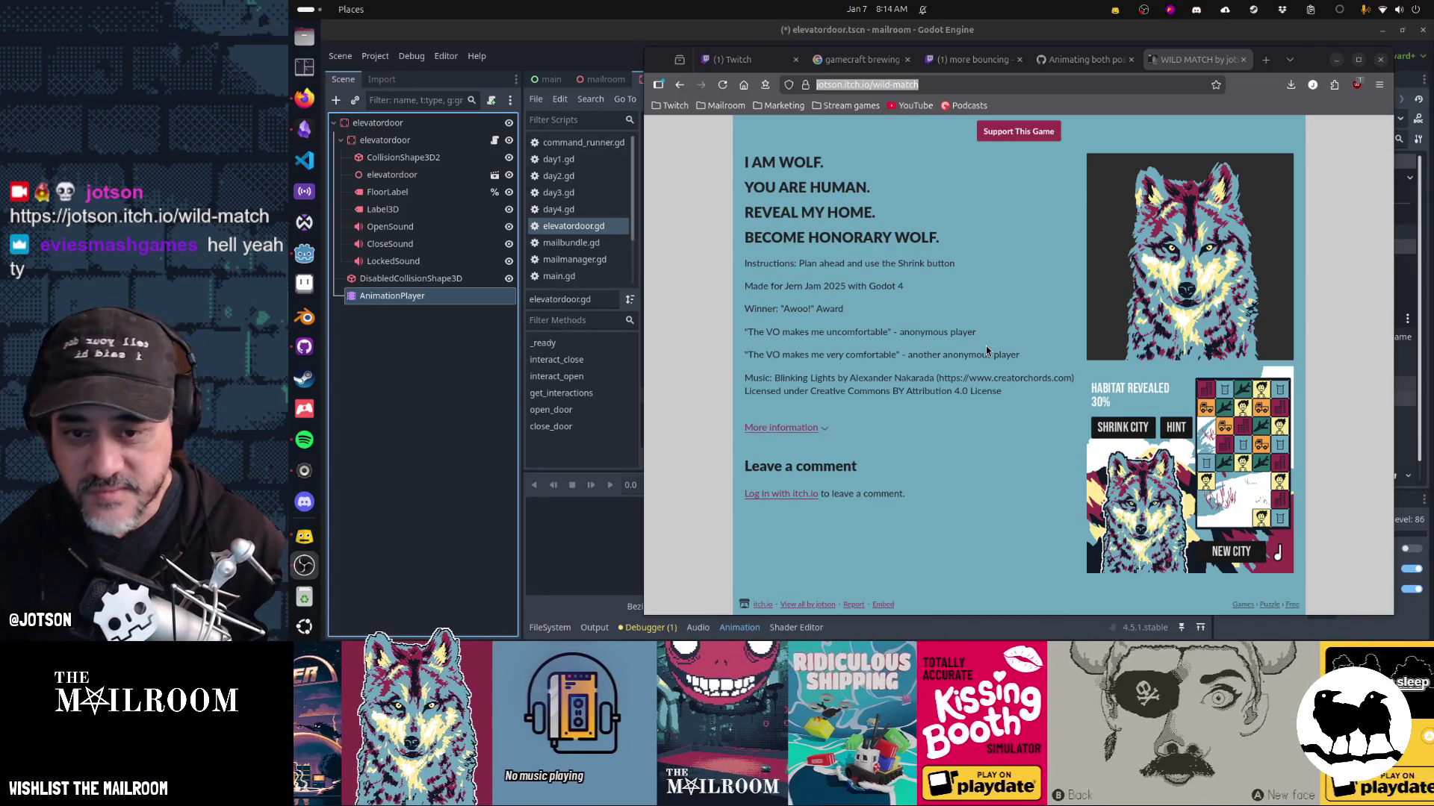
{"action": "scroll", "coordinate": [986, 351], "scroll_direction": "up", "scroll_amount": 10}
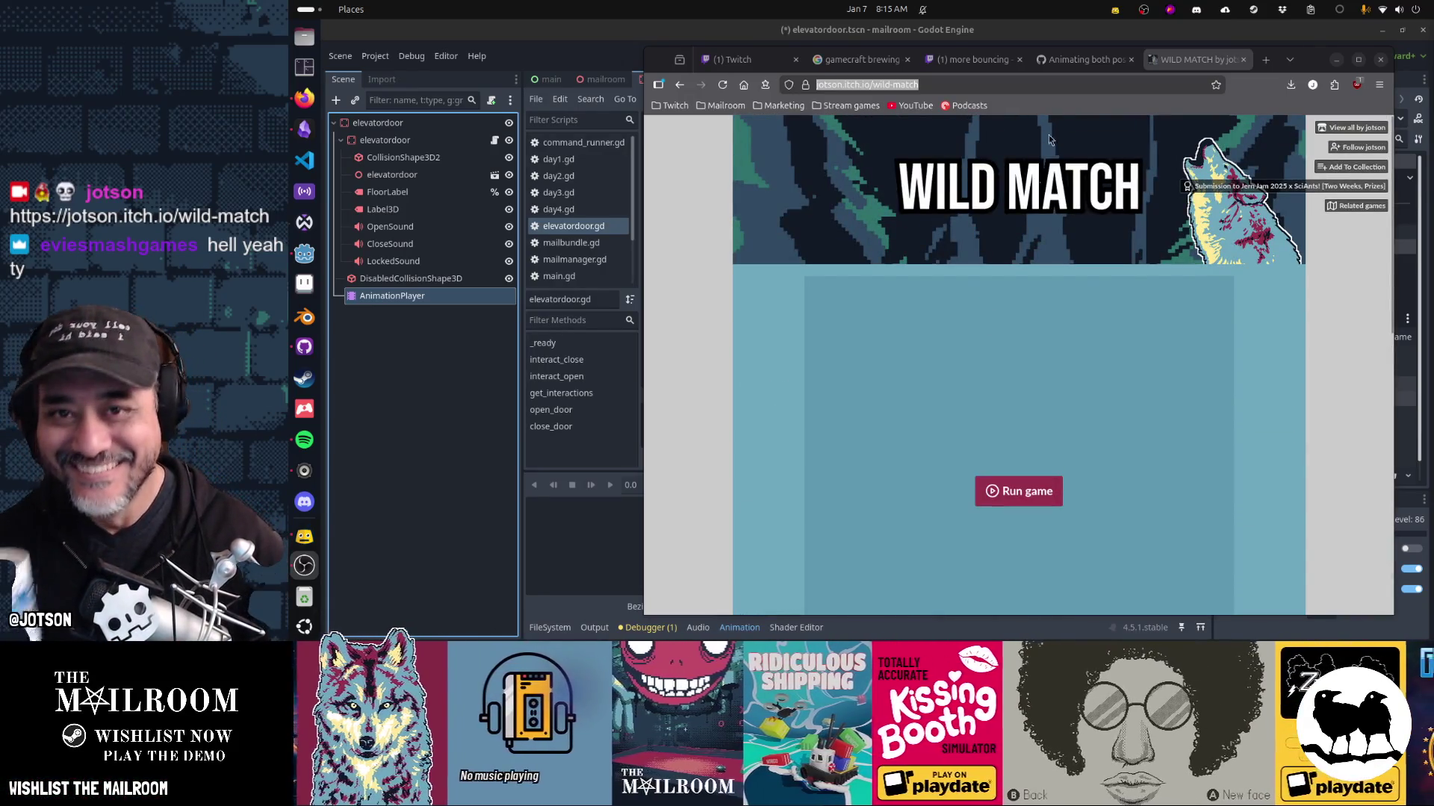
{"action": "left_click", "coordinate": [556, 51]}
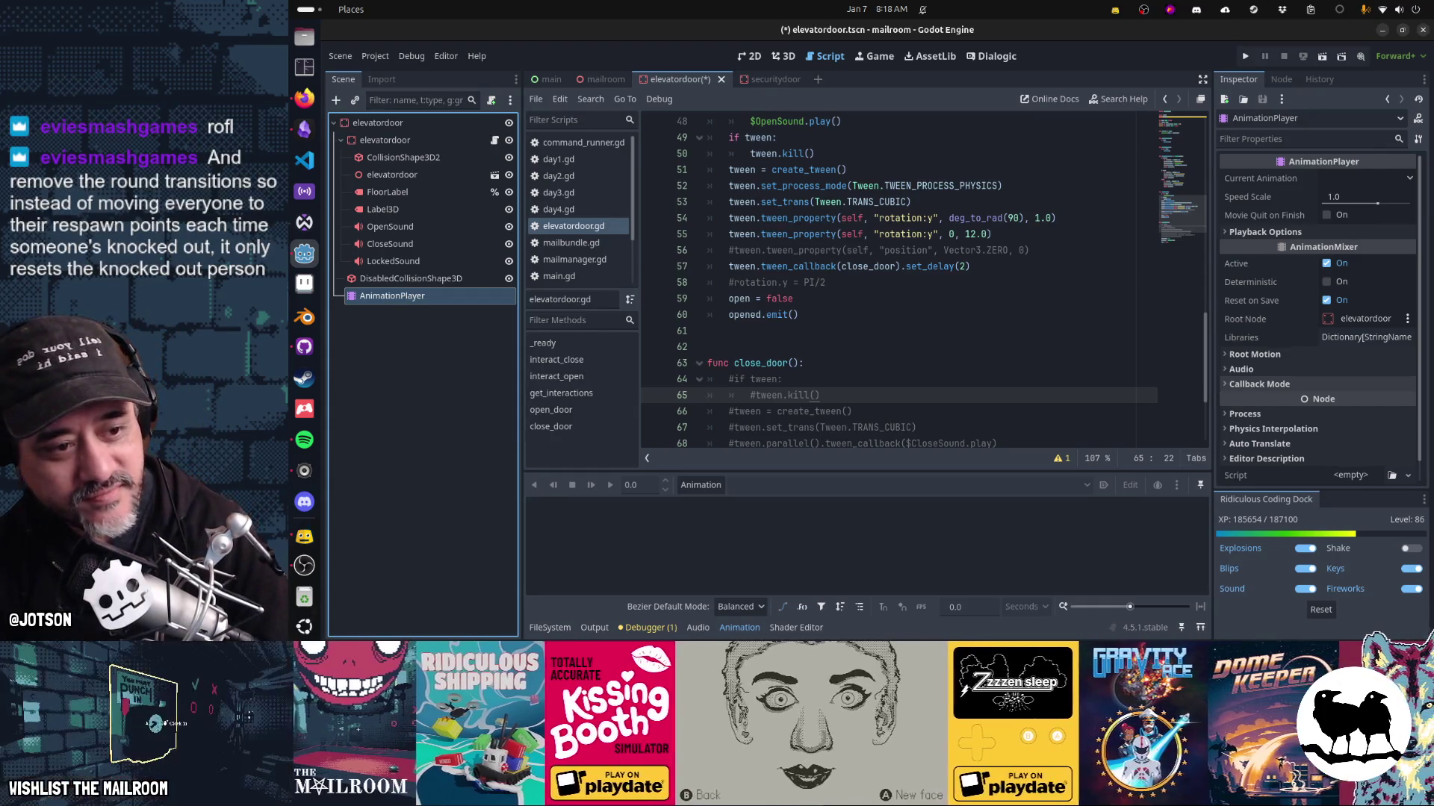
{"action": "key", "text": "alt+Tab"}
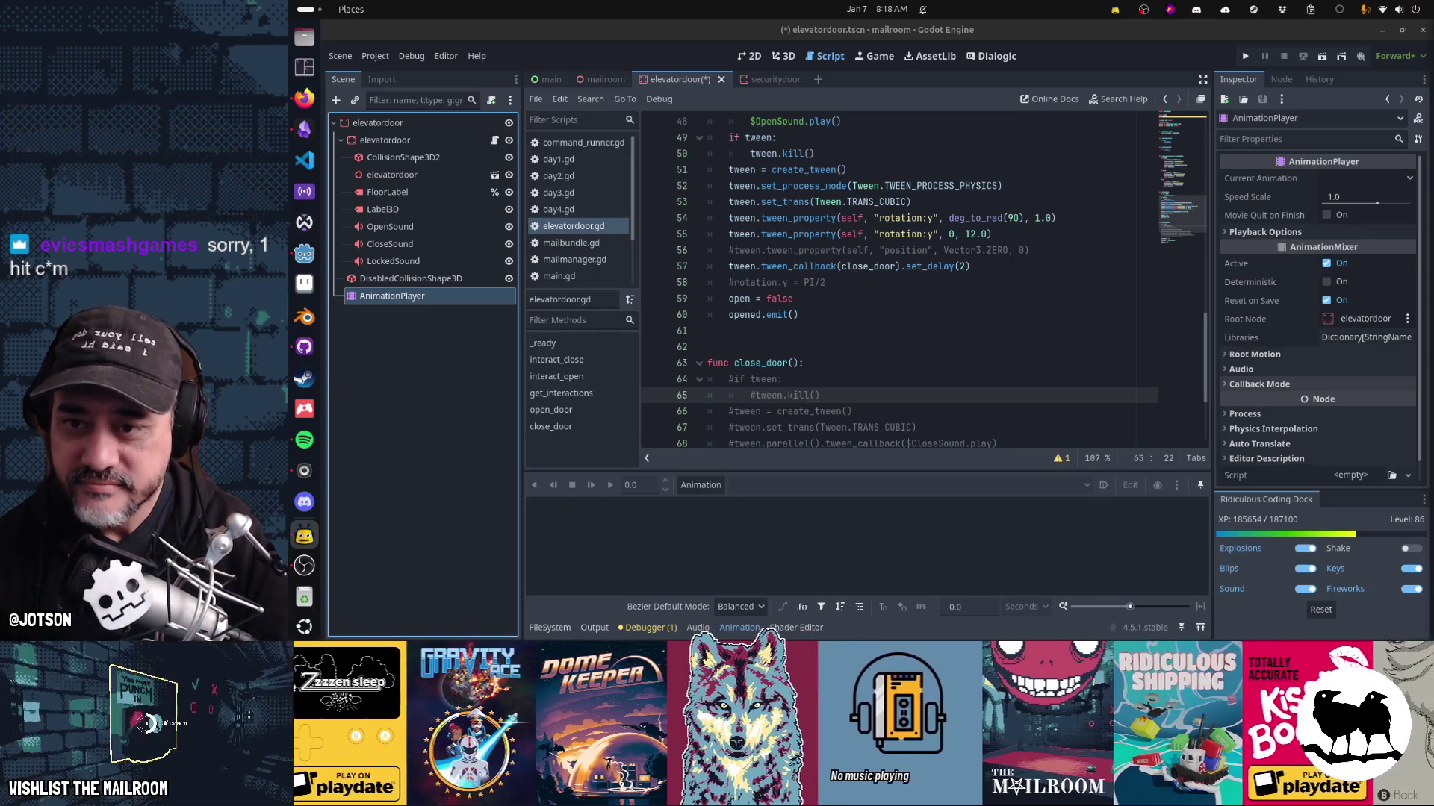
Create a new animation named 'open'.
{"action": "left_click", "coordinate": [692, 486]}
{"action": "left_click", "coordinate": [705, 506]}
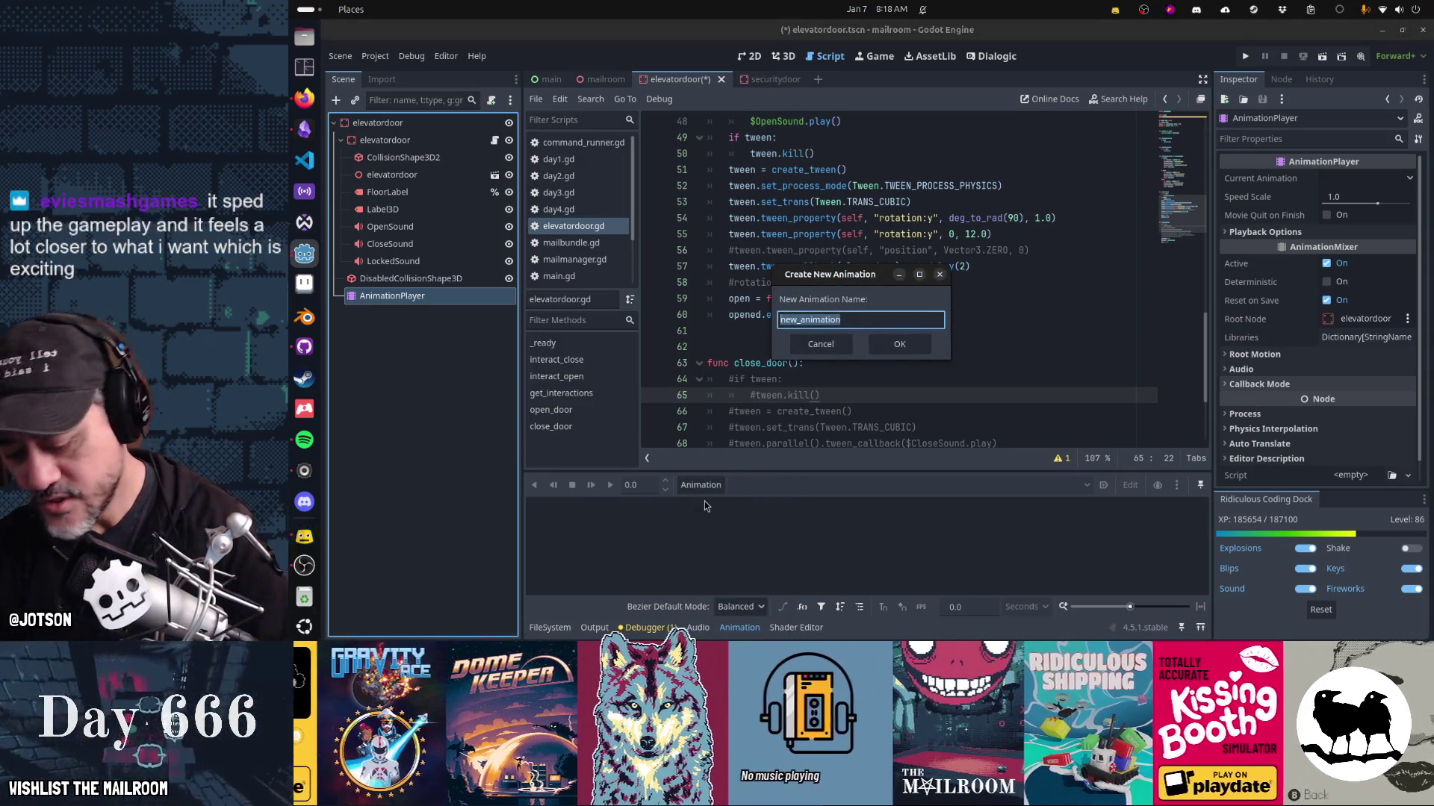
{"action": "type", "text": "open"}
{"action": "key", "text": "Return"}
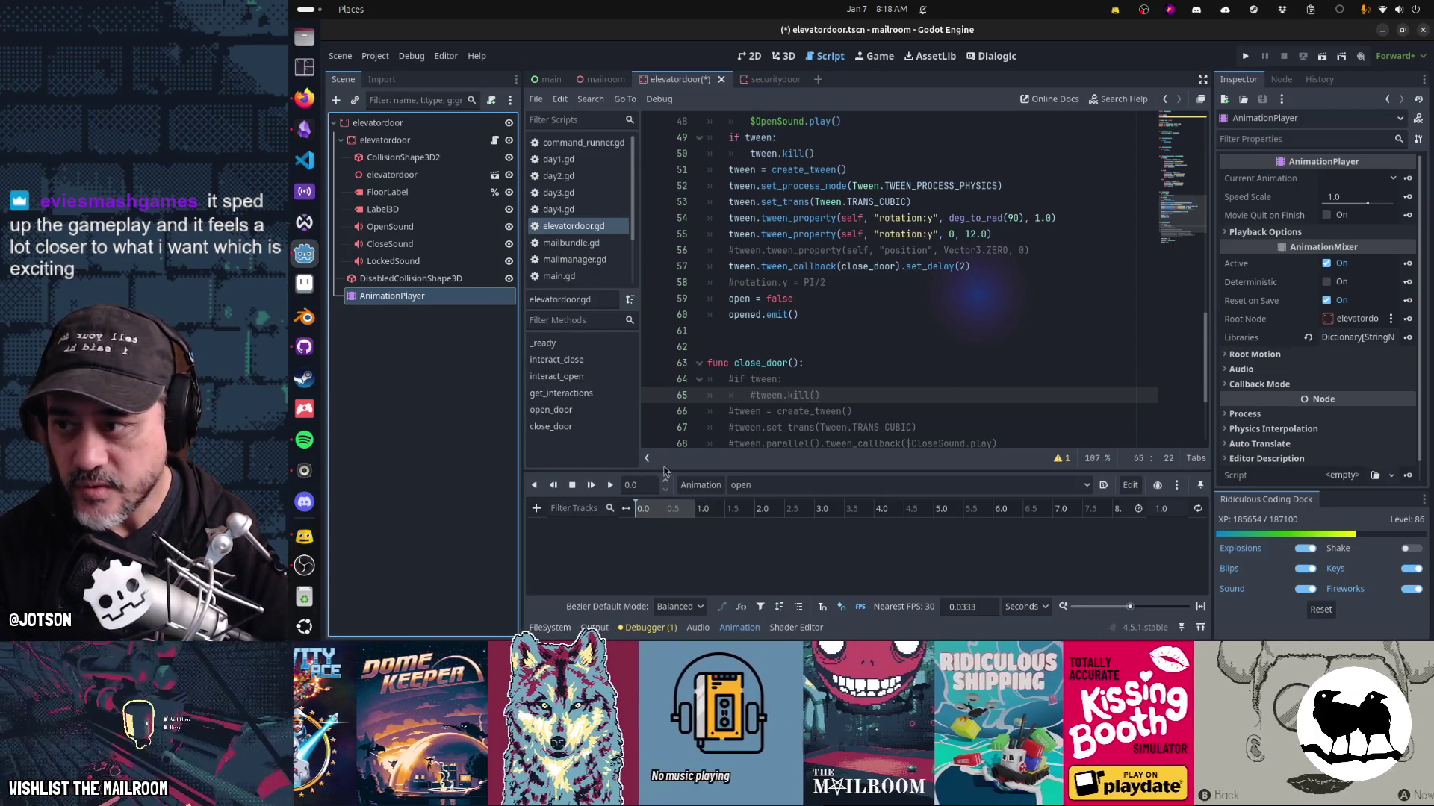
Key the elevatordoor rotation at 0 s and at about 95.1° Y at 1.0 s, then play it.
{"action": "left_click", "coordinate": [388, 140]}
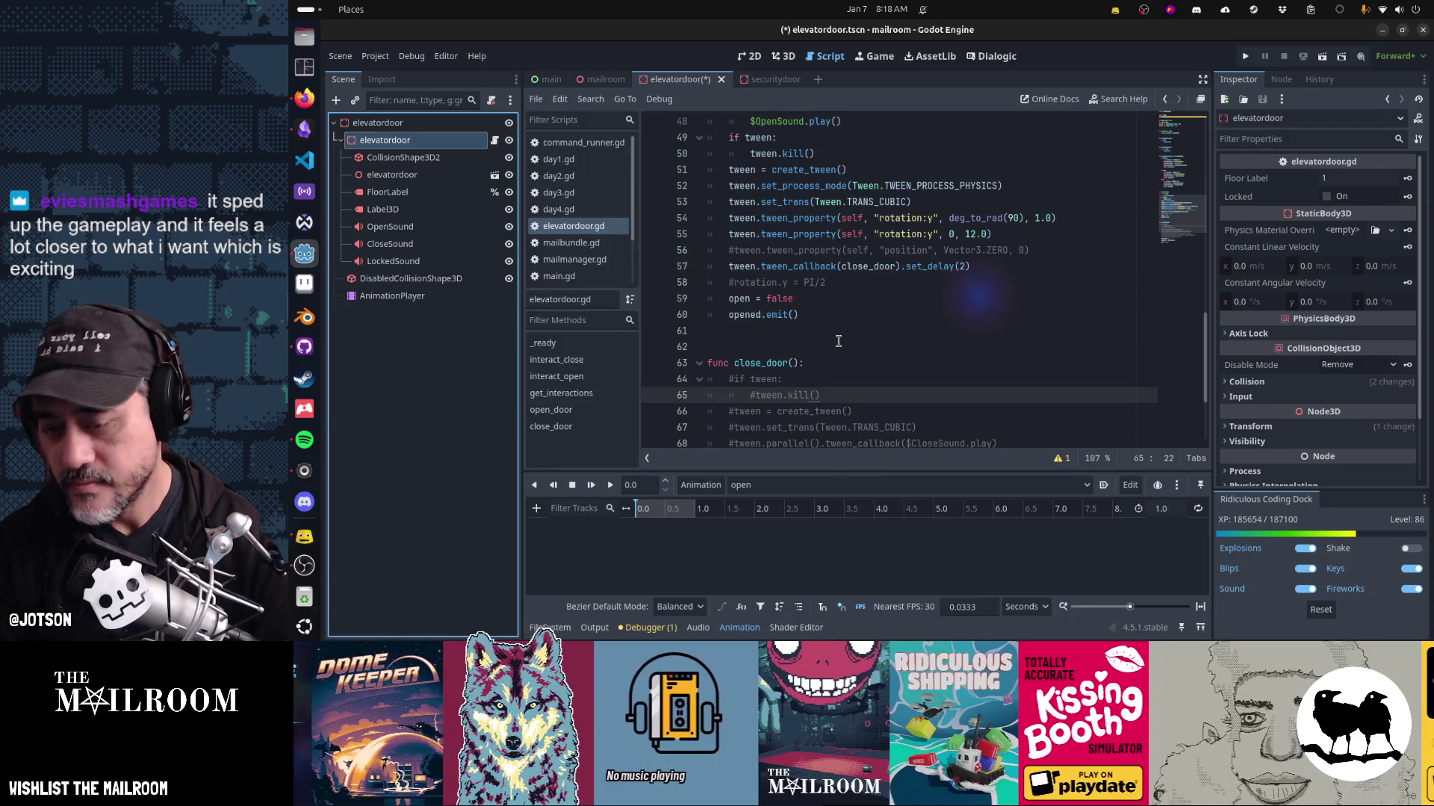
{"action": "key", "text": "ctrl+F2"}
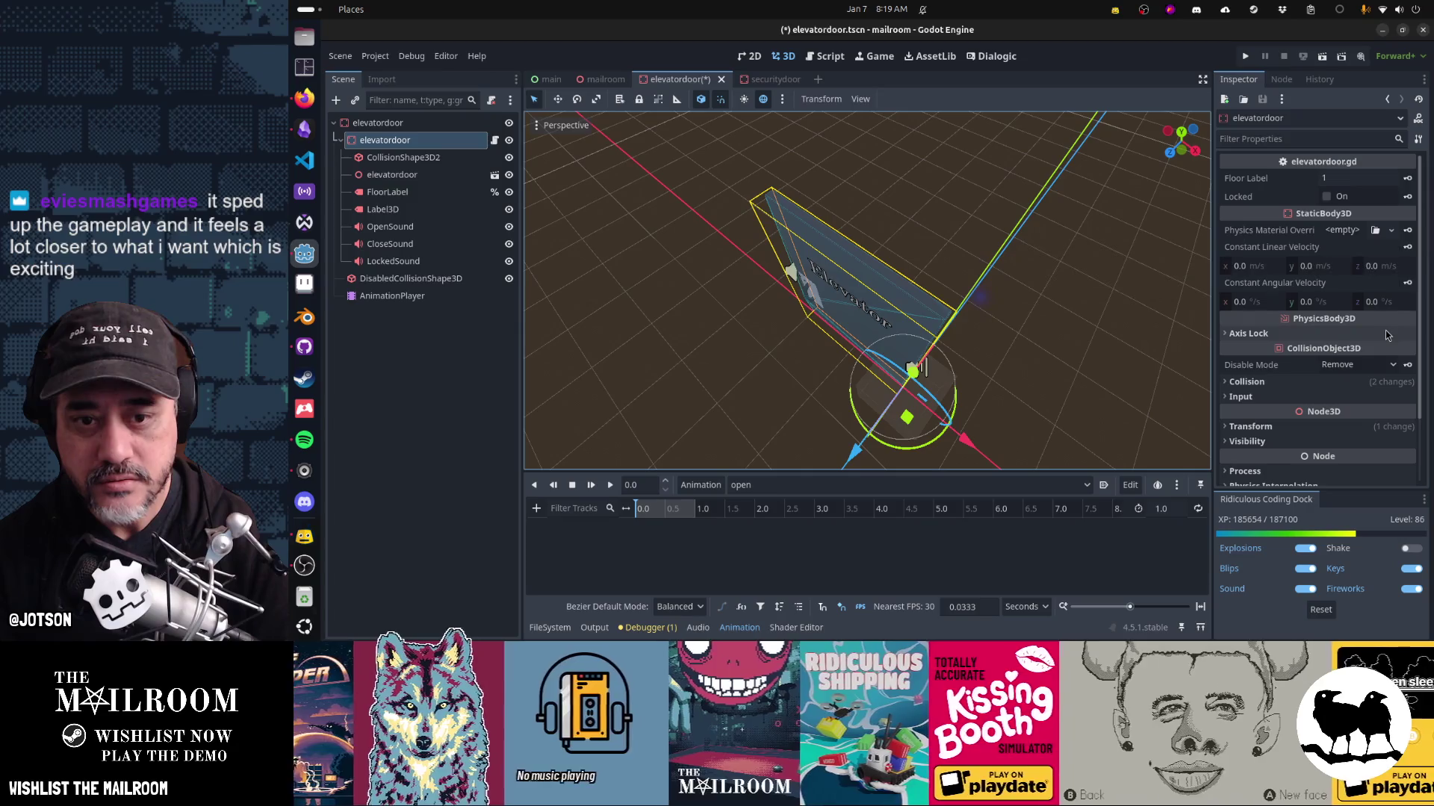
{"action": "left_click", "coordinate": [1315, 427]}
{"action": "scroll", "coordinate": [1314, 434], "scroll_direction": "down", "scroll_amount": 3}
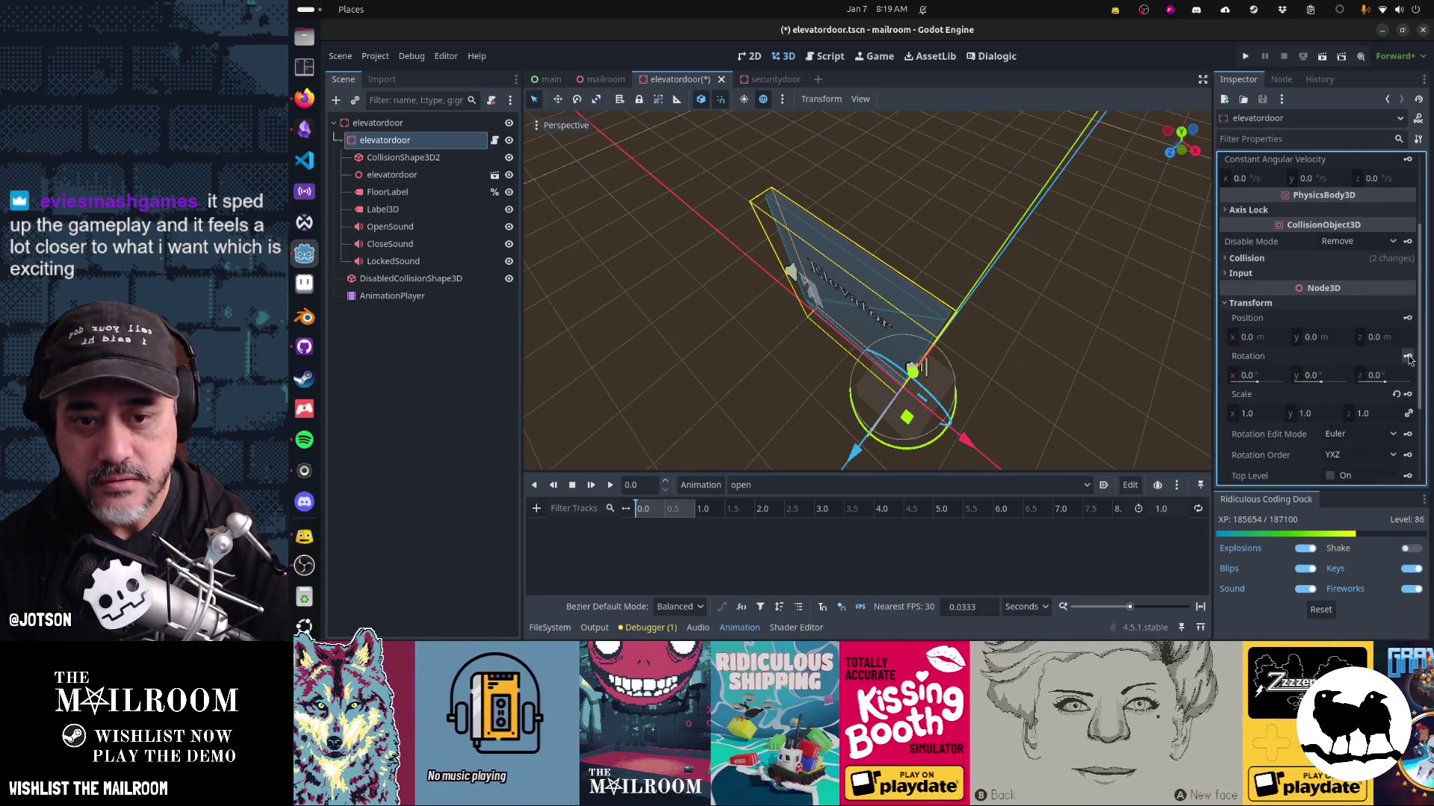
{"action": "left_click", "coordinate": [1407, 357]}
{"action": "left_click", "coordinate": [923, 366]}
{"action": "mouse_move", "coordinate": [923, 450]}
{"action": "left_mouse_down"}
{"action": "mouse_move", "coordinate": [1042, 414]}
{"action": "mouse_move", "coordinate": [1077, 305]}
{"action": "left_mouse_up"}
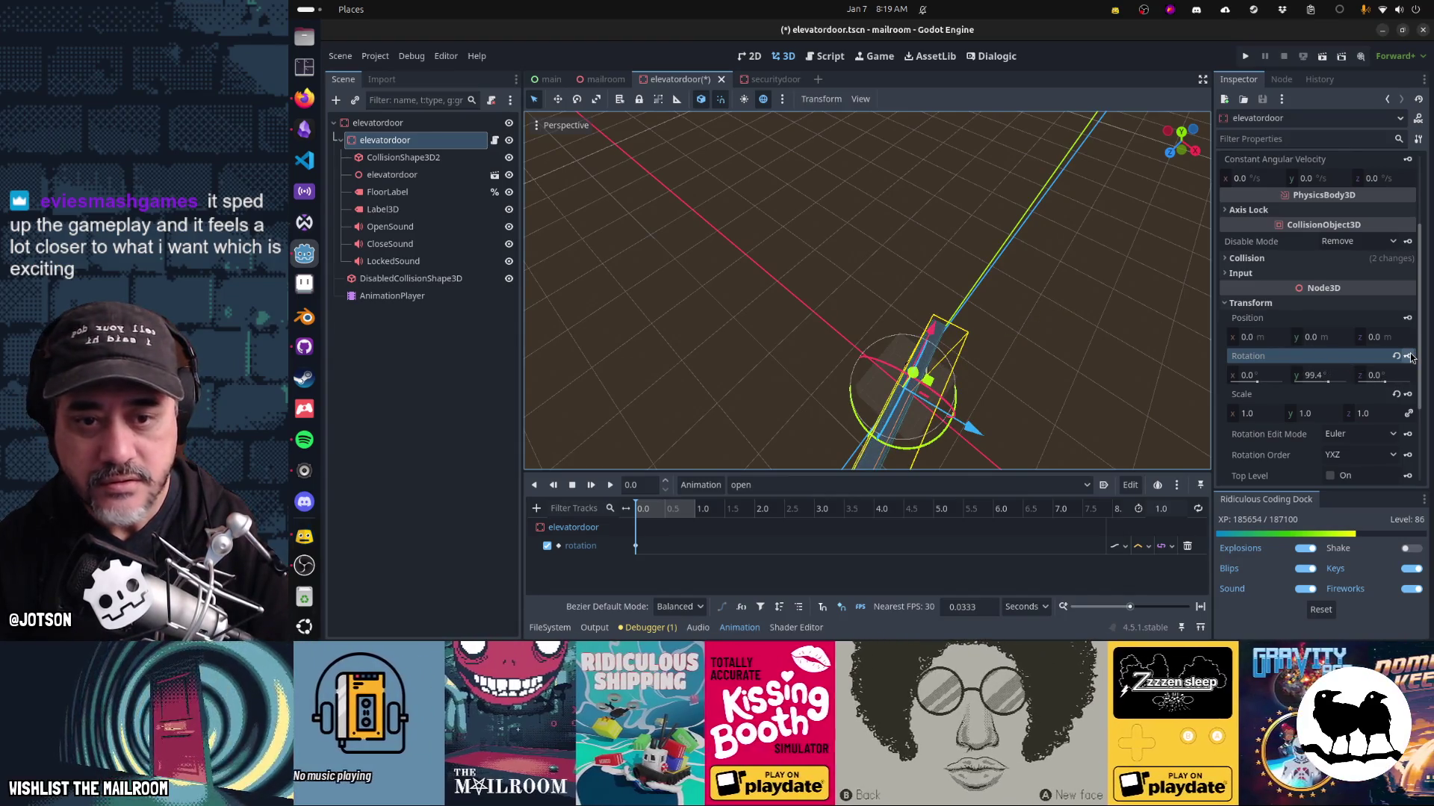
{"action": "key", "text": "shift+d"}
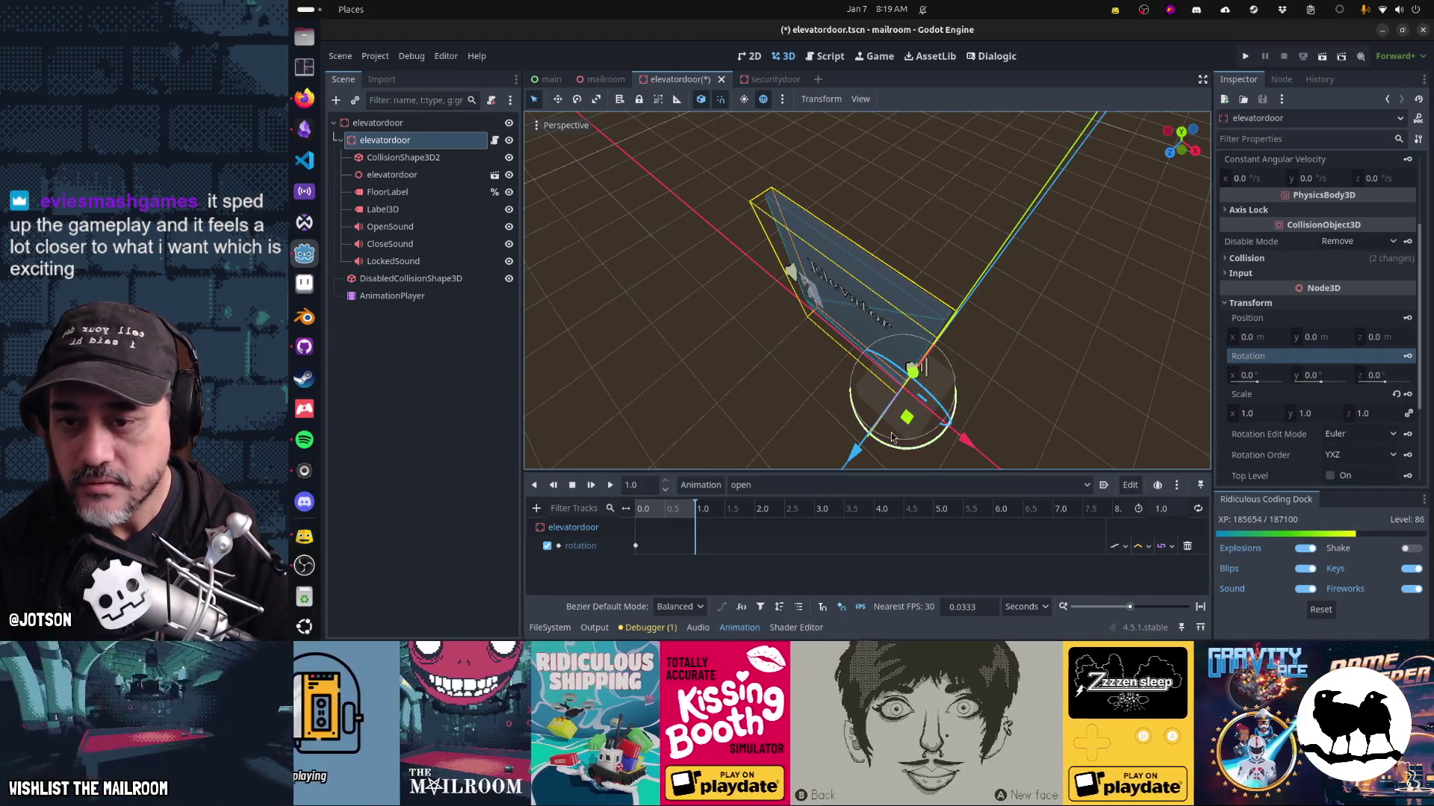
{"action": "left_click_drag", "start_coordinate": [892, 437], "coordinate": [1075, 396]}
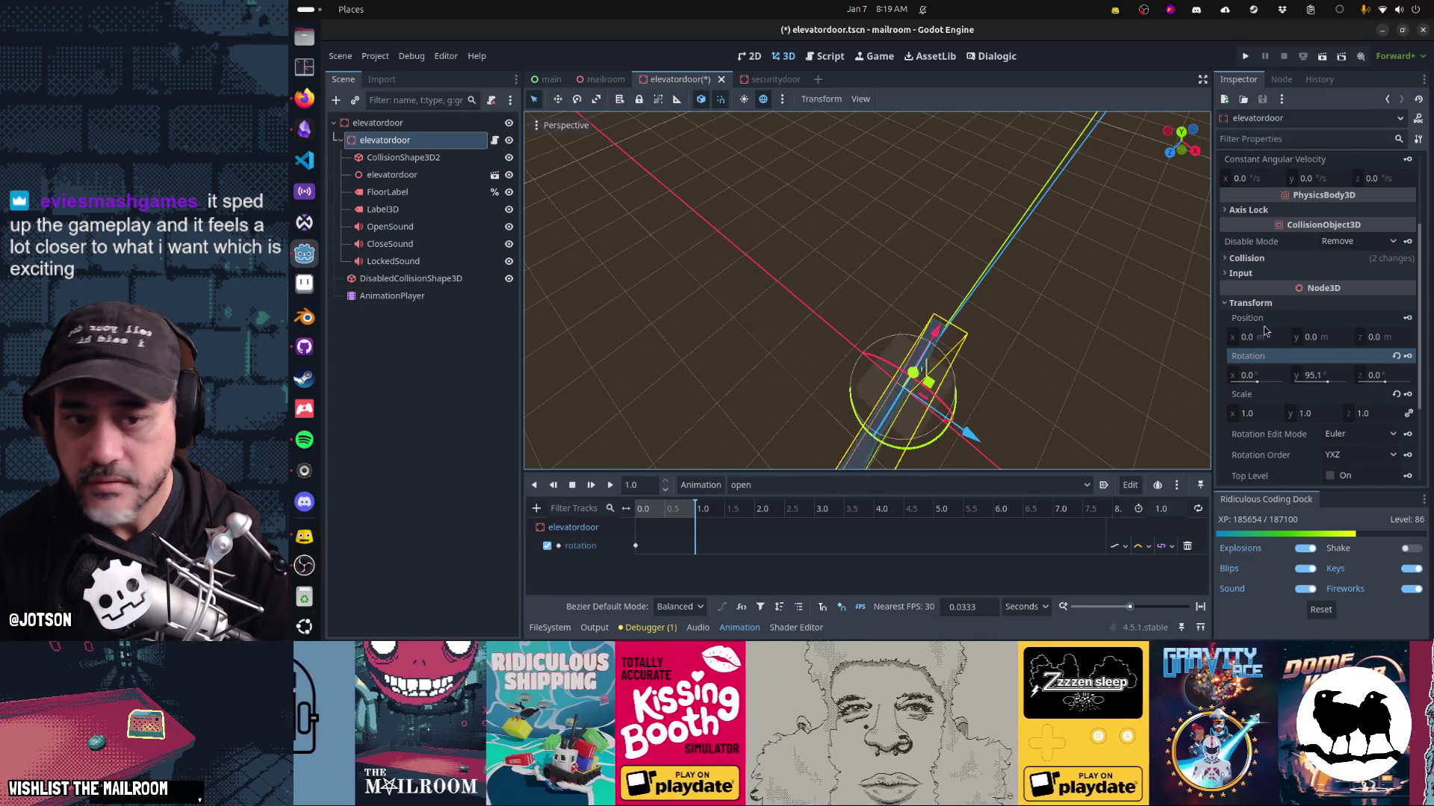
{"action": "left_click", "coordinate": [1408, 355]}
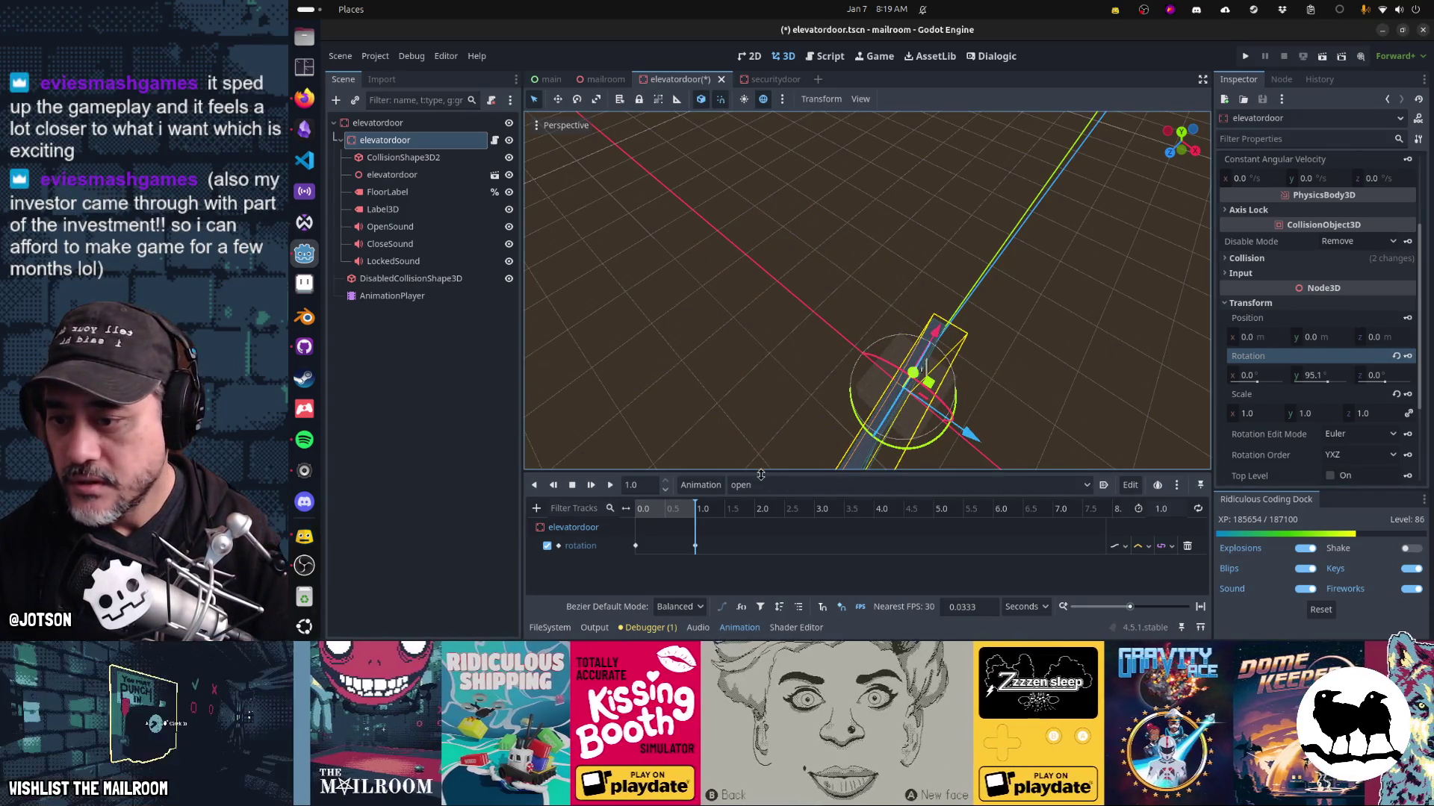
{"action": "left_click", "coordinate": [591, 485]}
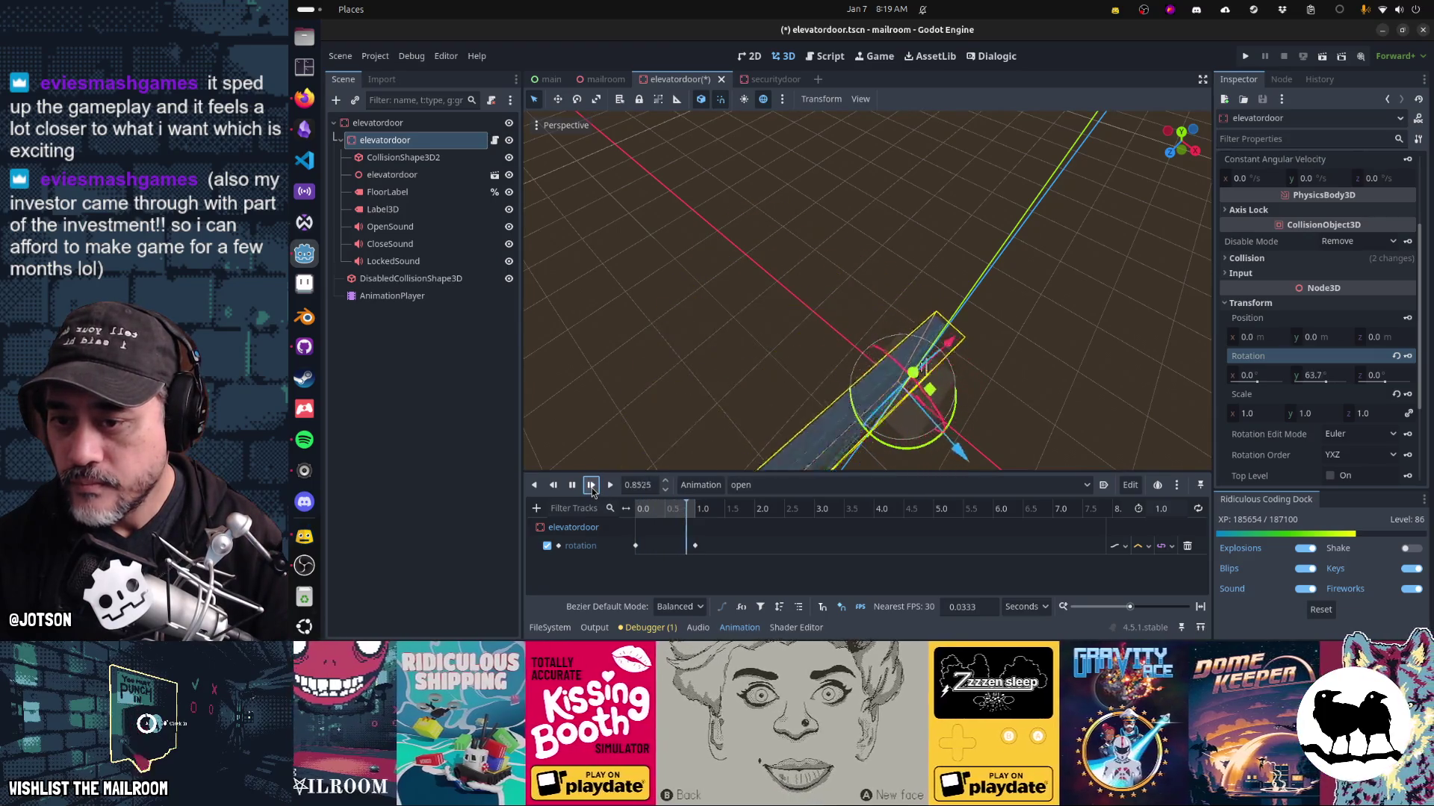
Give the first keyframe Ease In-Out easing and replay the animation.
{"action": "left_click", "coordinate": [636, 545]}
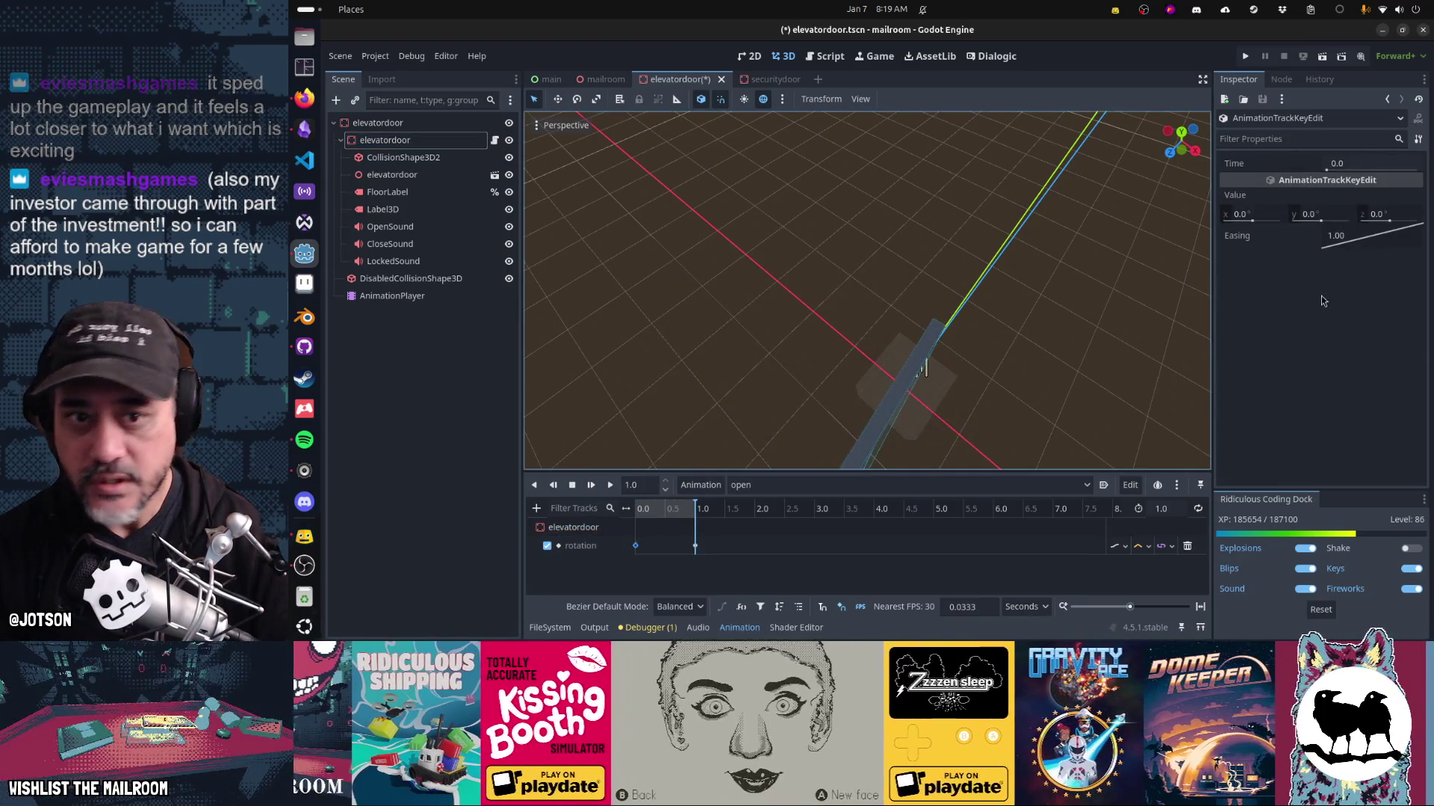
{"action": "right_click", "coordinate": [1344, 249]}
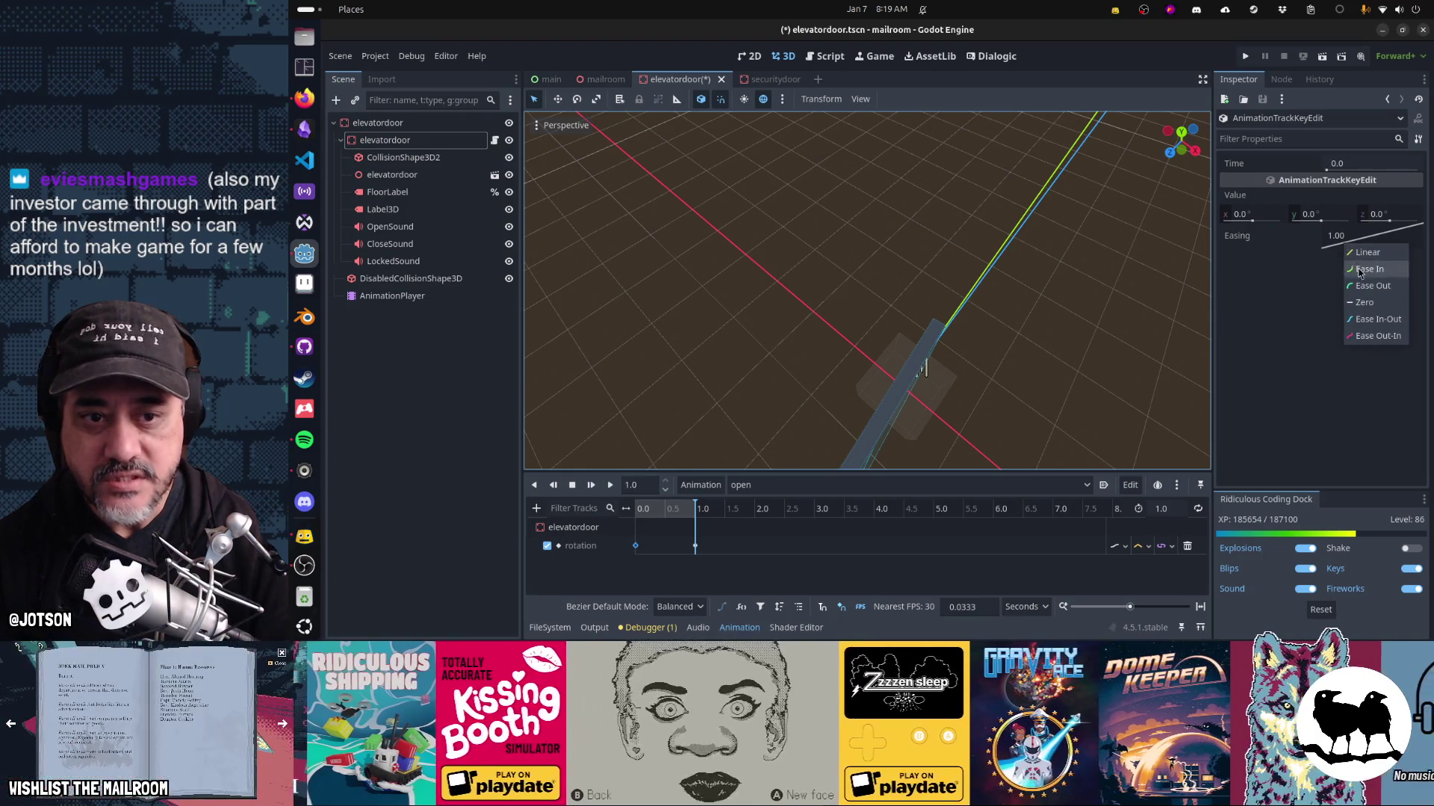
{"action": "left_click", "coordinate": [1369, 320]}
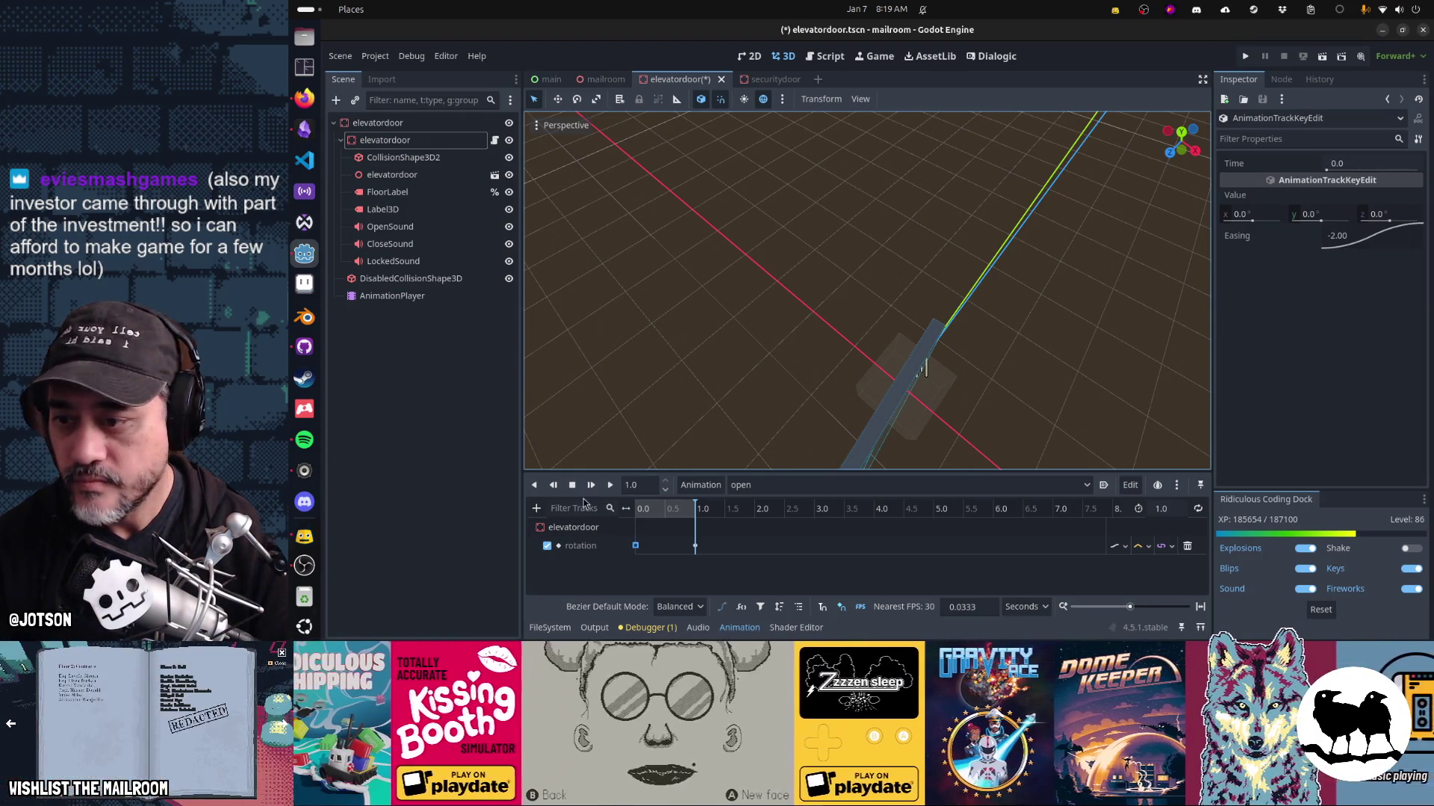
{"action": "left_click", "coordinate": [590, 486]}
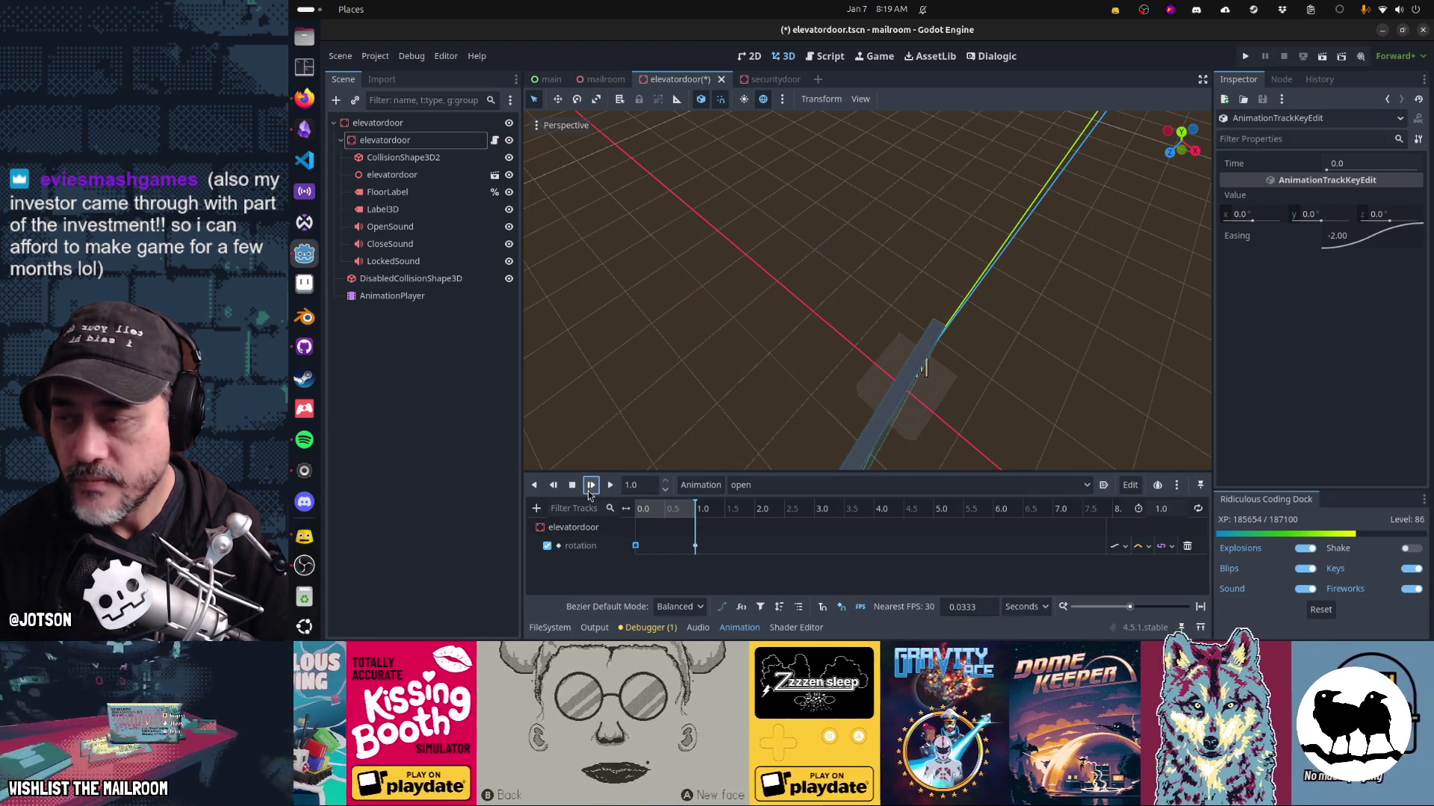
Duplicate the 'open' animation, renaming the copy from open_2 to 'close'.
{"action": "left_click", "coordinate": [754, 489]}
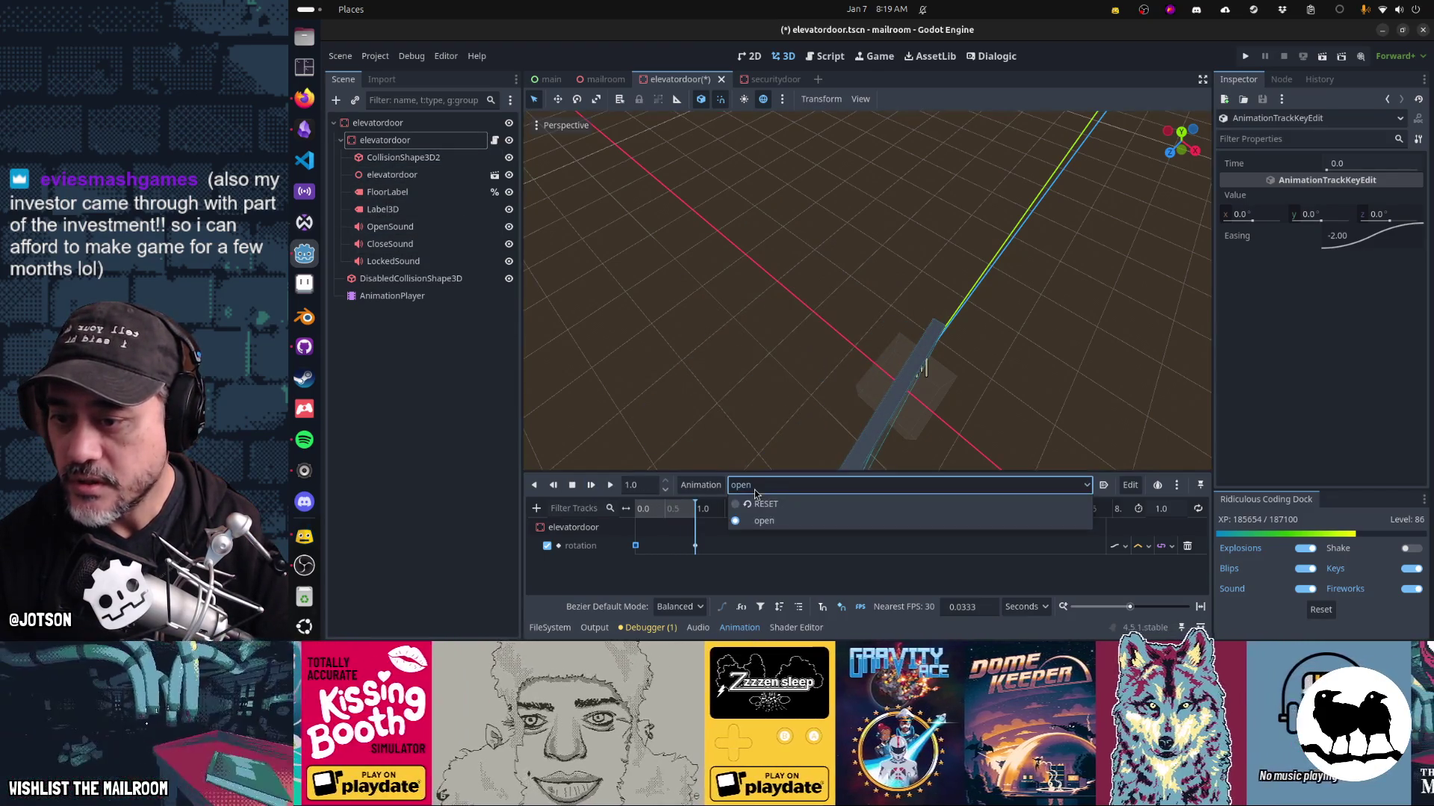
{"action": "left_click", "coordinate": [755, 486]}
{"action": "left_click", "coordinate": [706, 486]}
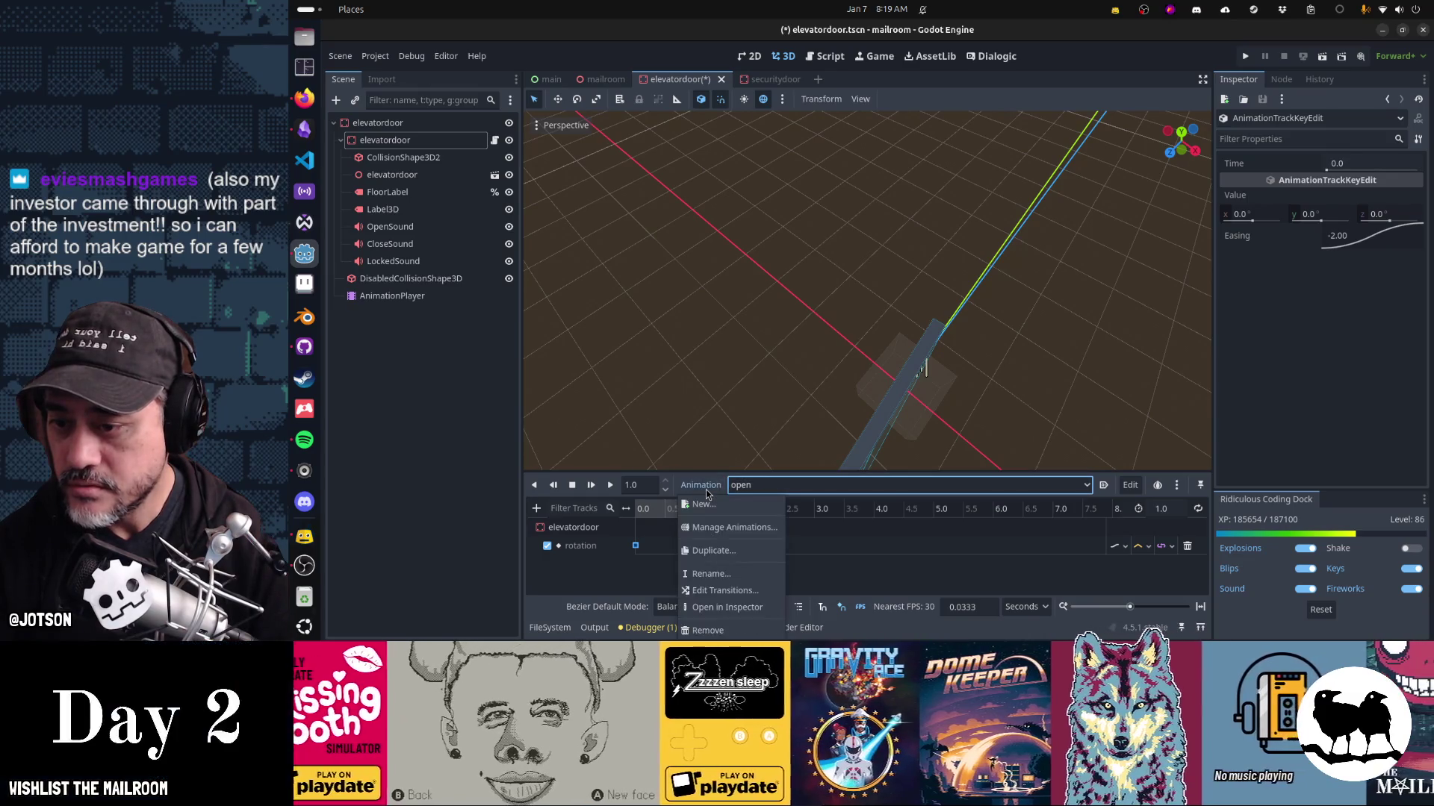
{"action": "left_click", "coordinate": [715, 551]}
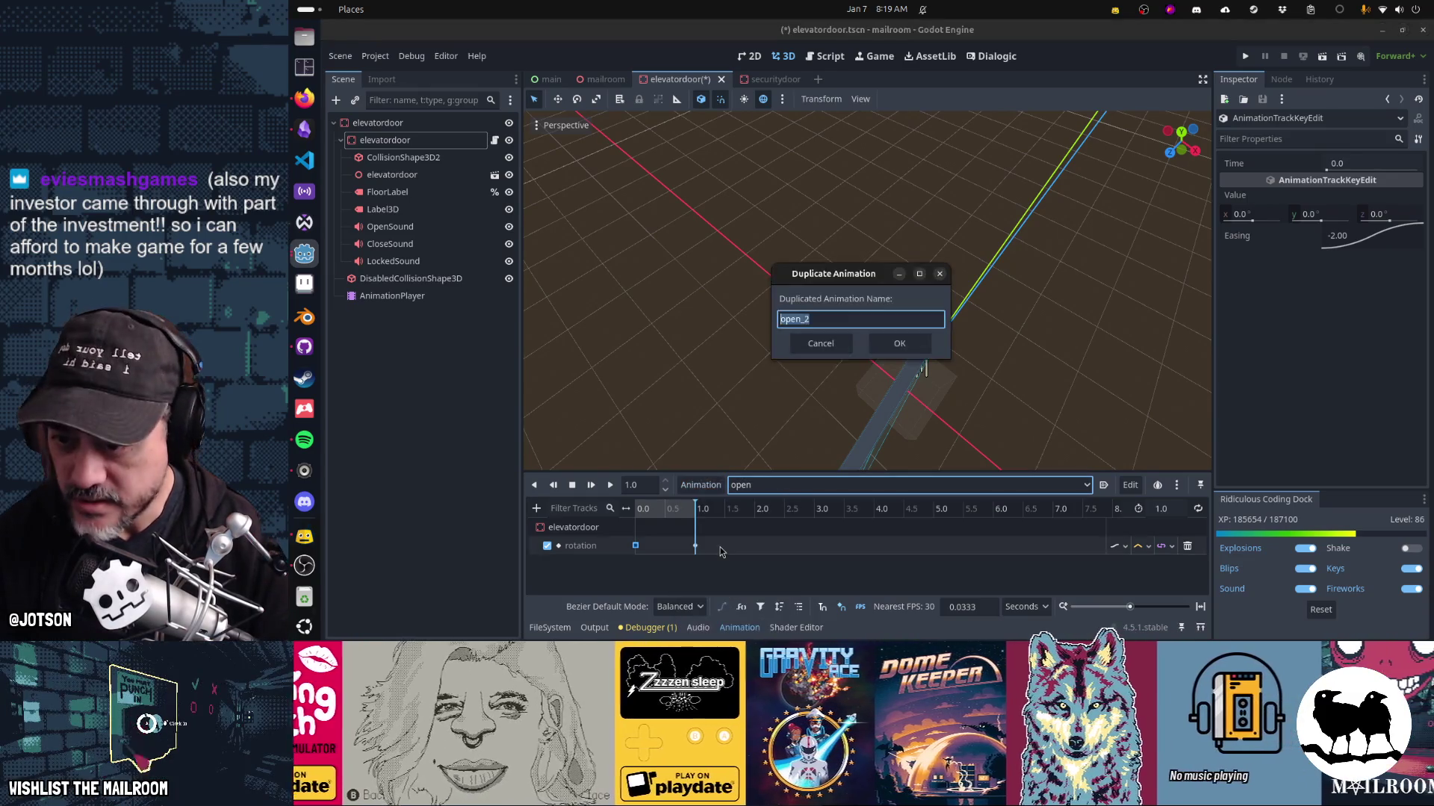
{"action": "type", "text": "close"}
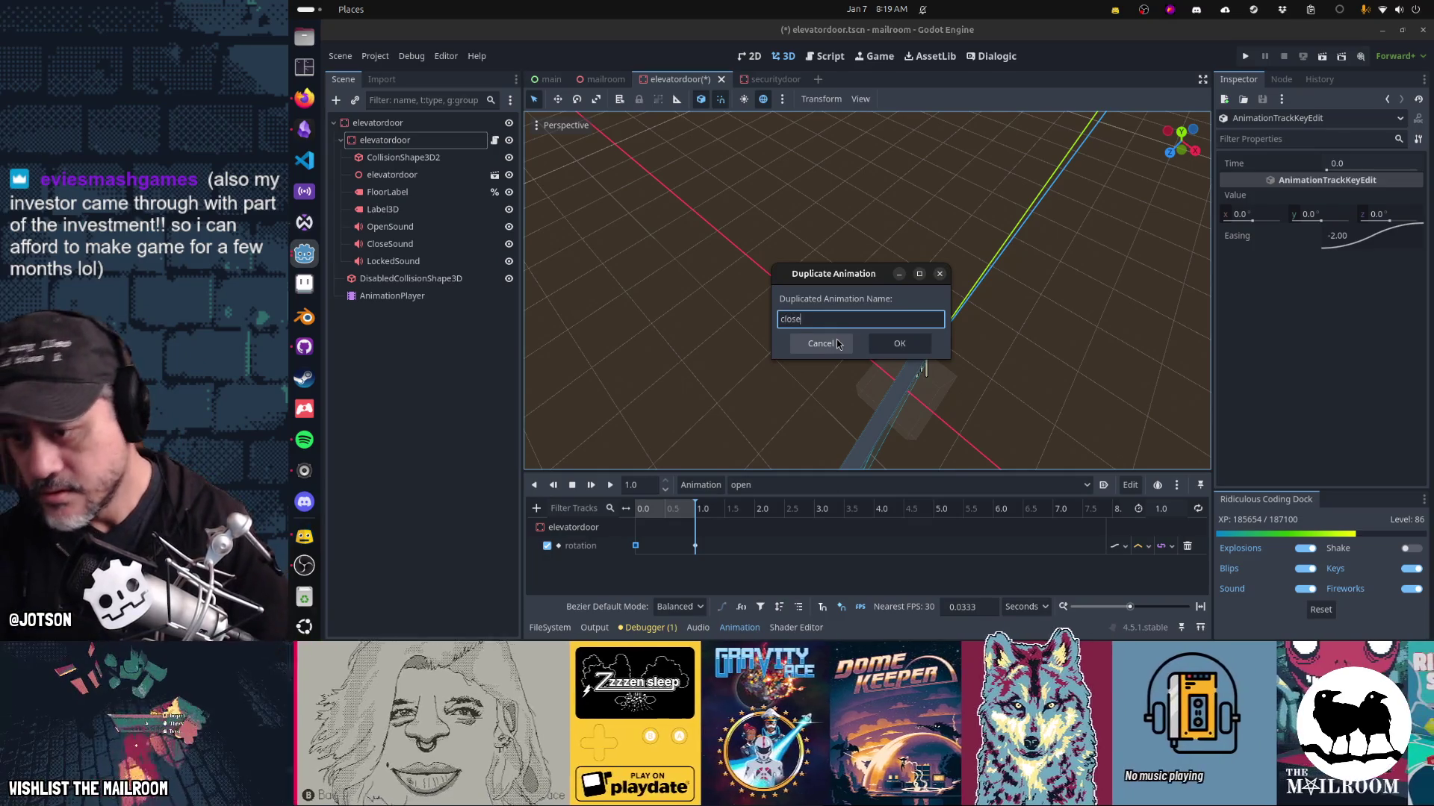
{"action": "key", "text": "Return"}
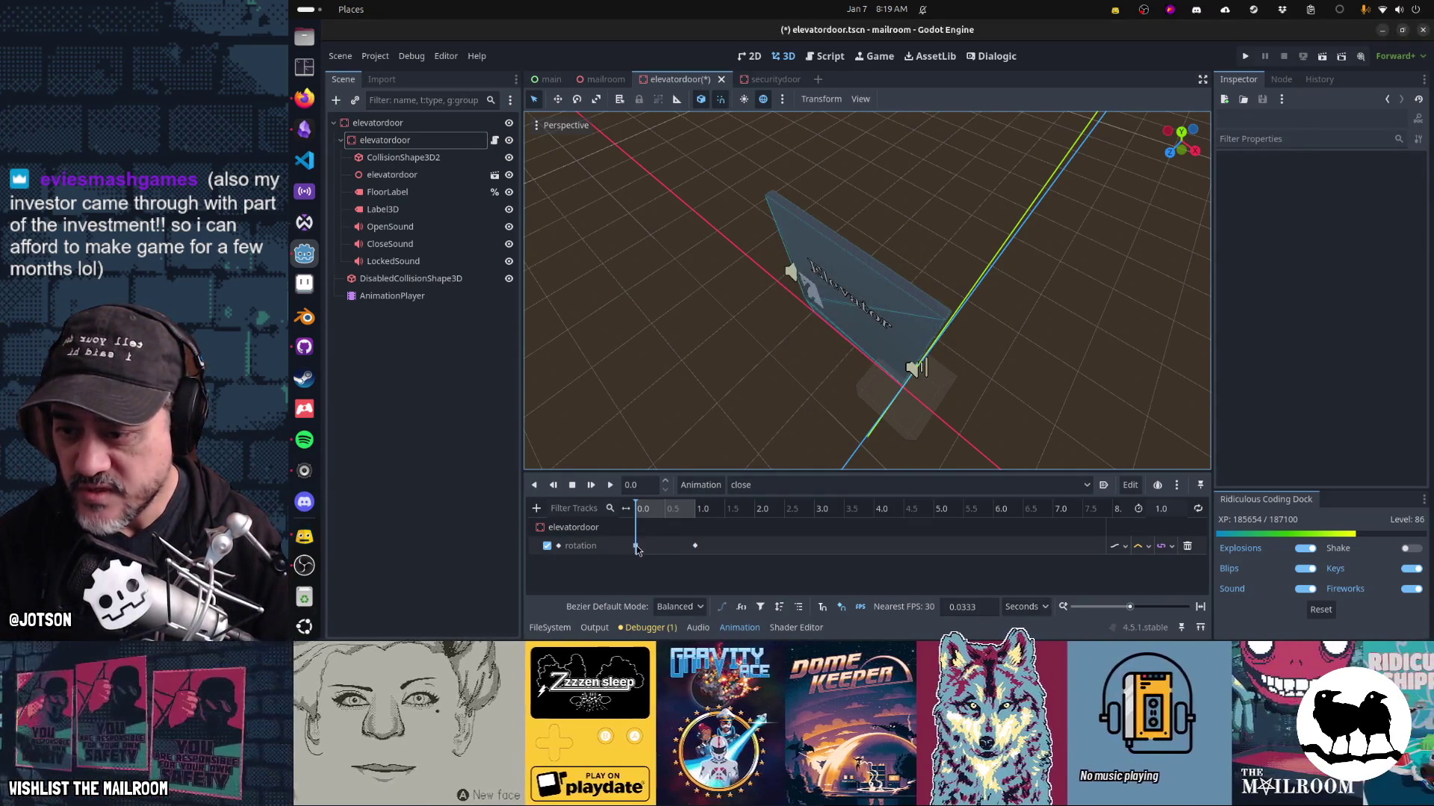
Set the 'close' animation length to 10 seconds and widen the timeline.
{"action": "left_click_drag", "start_coordinate": [636, 548], "coordinate": [666, 552]}
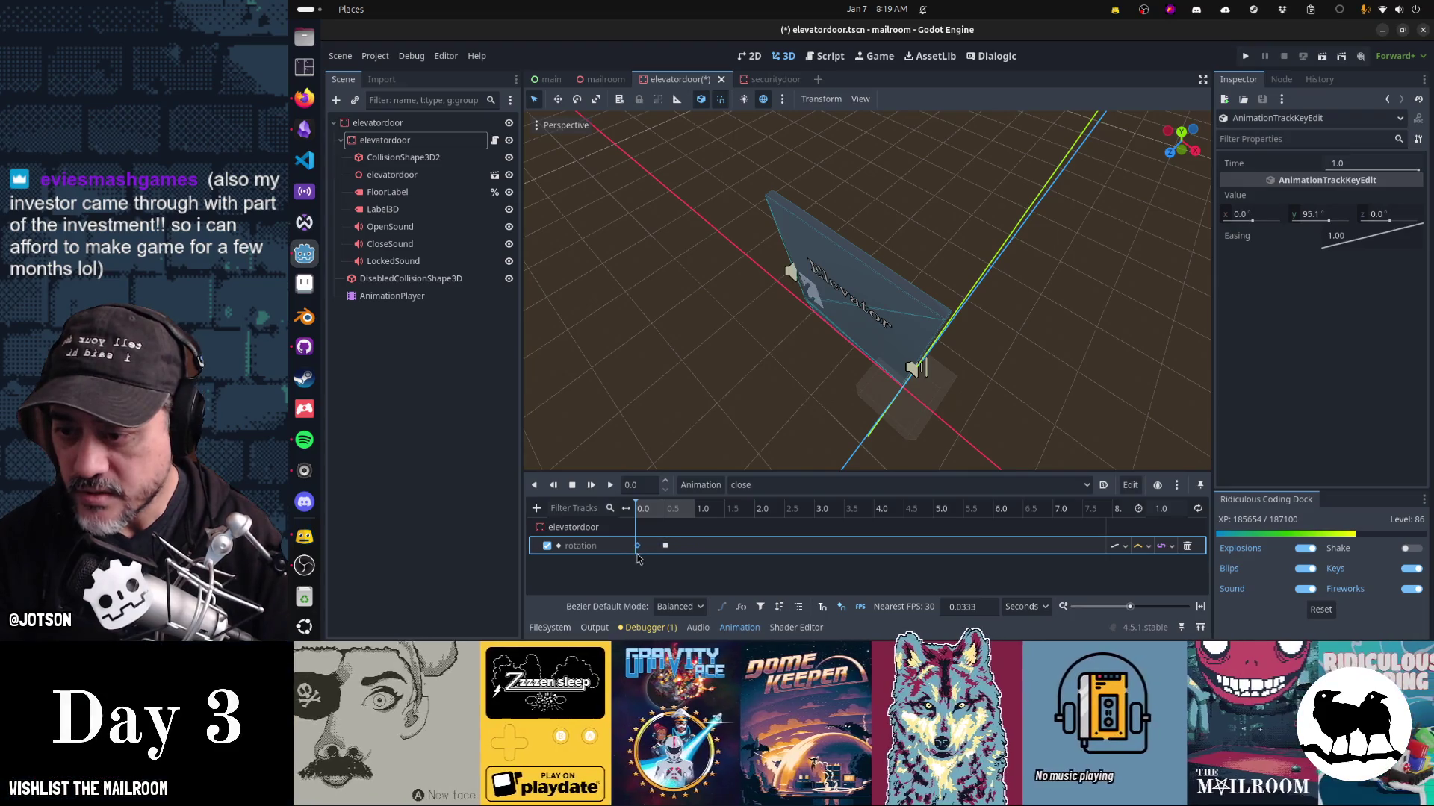
{"action": "left_click", "coordinate": [1162, 512]}
{"action": "type", "text": "10"}
{"action": "key", "text": "Return"}
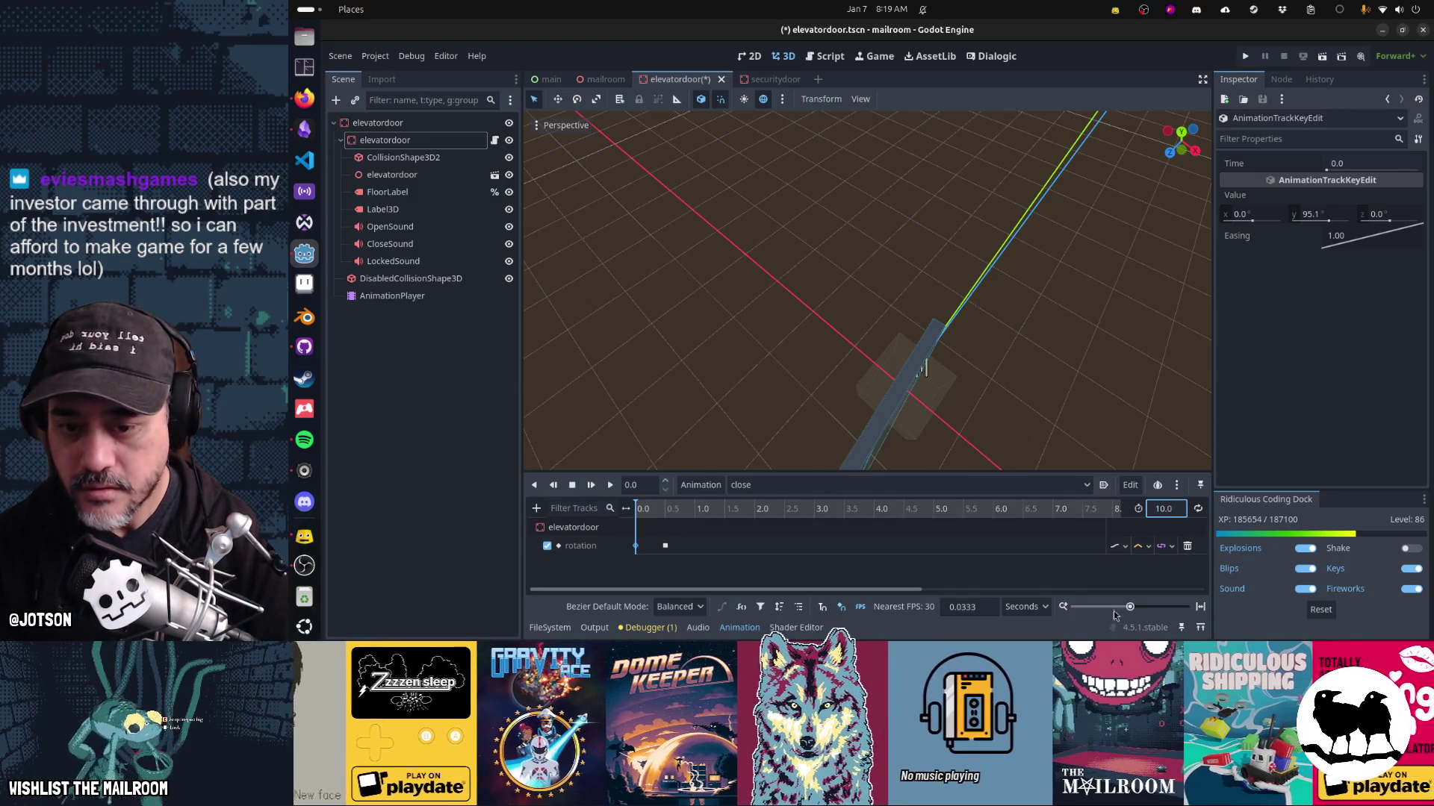
{"action": "left_click_drag", "start_coordinate": [1130, 609], "coordinate": [1134, 613]}
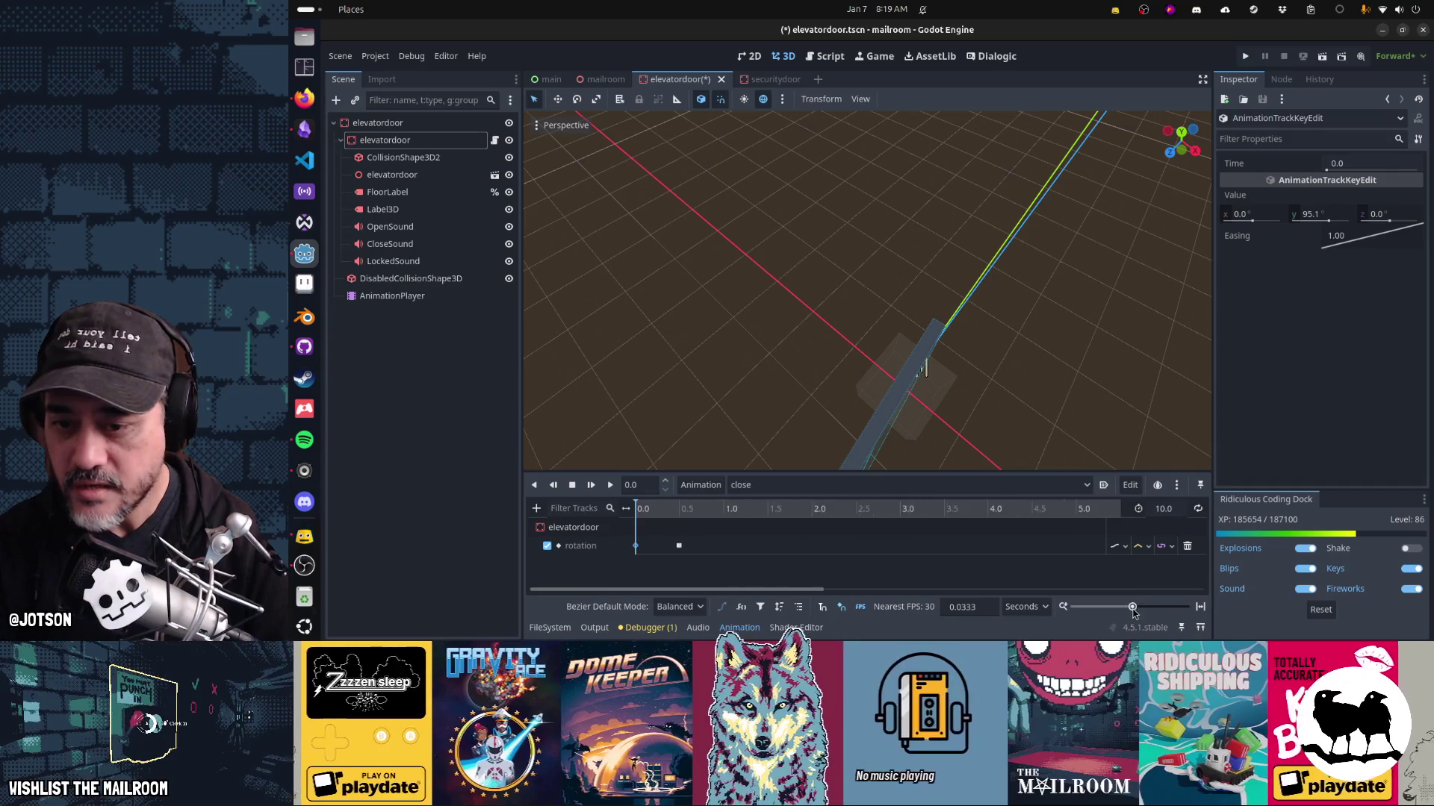
Apply Ease In-Out easing to the 95.1° starting rotation key.
{"action": "left_click", "coordinate": [739, 548]}
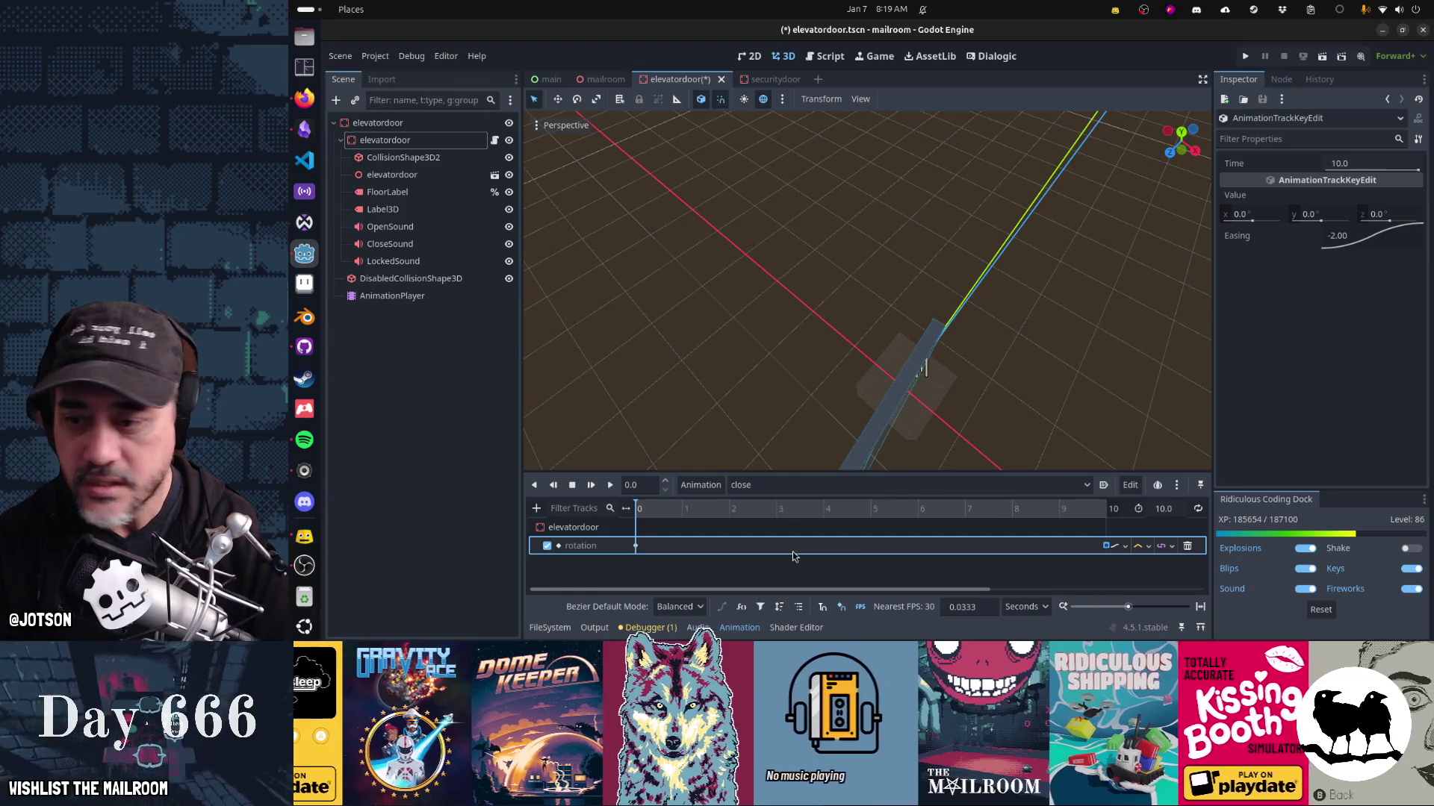
{"action": "left_click", "coordinate": [1364, 247]}
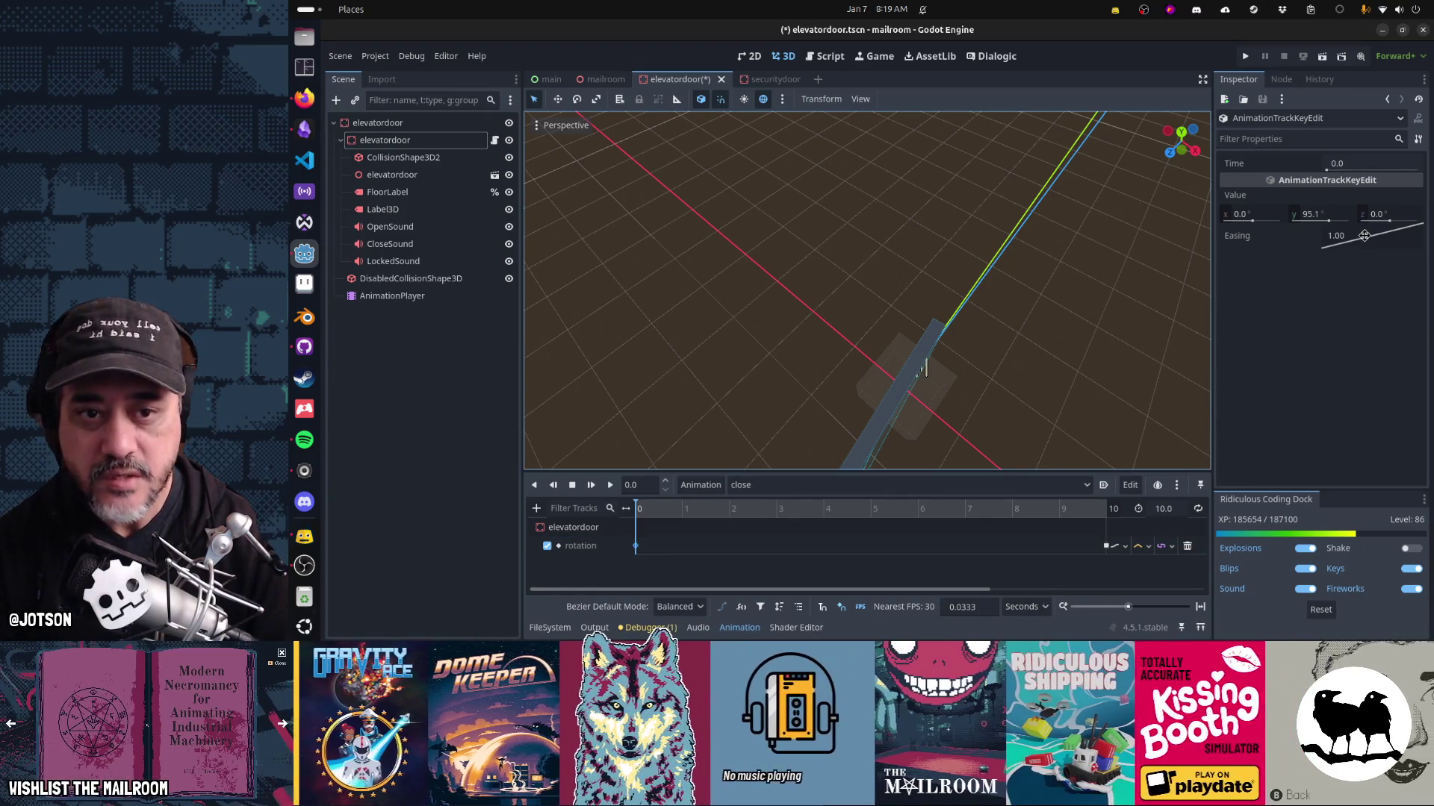
{"action": "right_click", "coordinate": [1363, 235]}
{"action": "left_click", "coordinate": [1386, 311]}
{"action": "left_click", "coordinate": [1105, 546]}
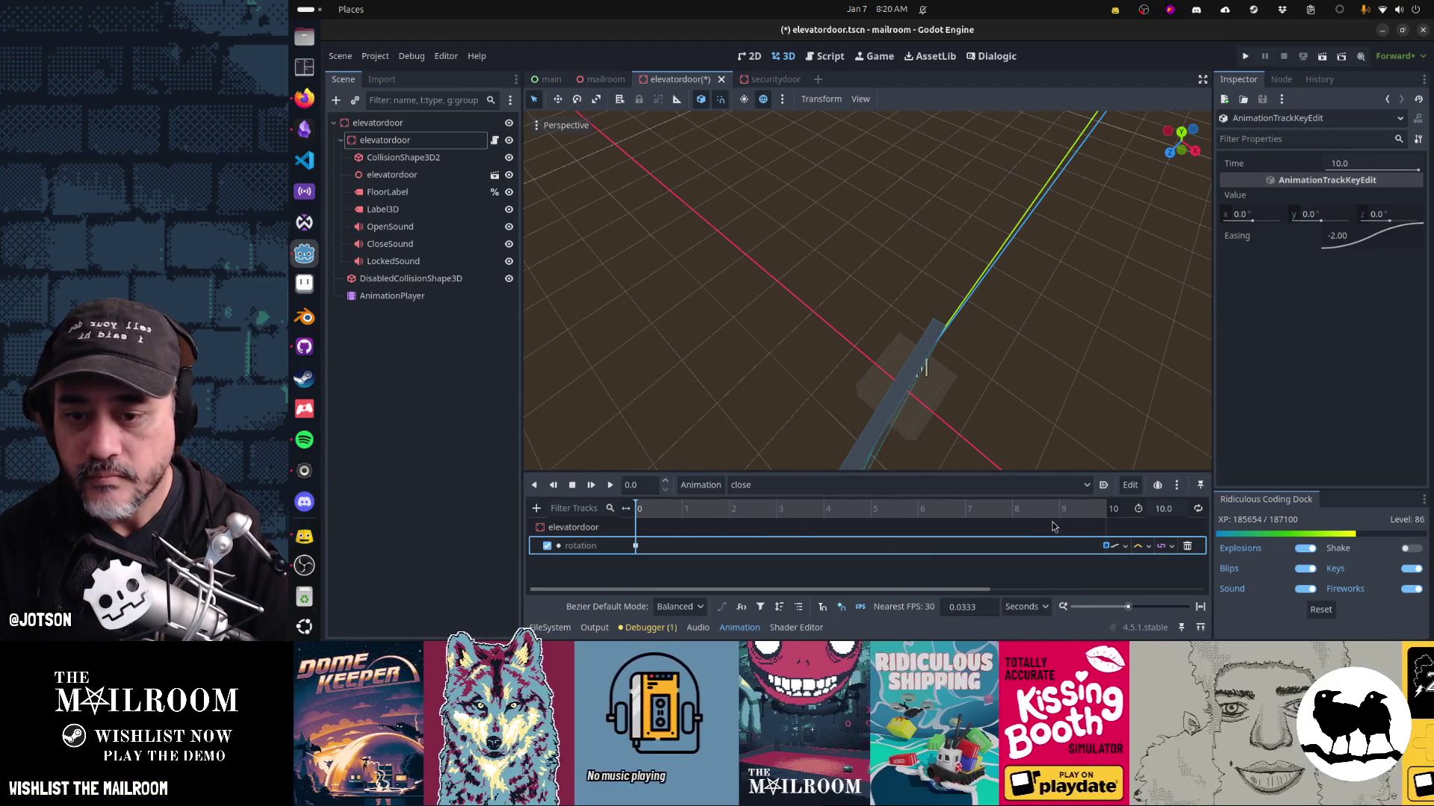
Preview the close animation from about 8.2 seconds and save the scene.
{"action": "left_click", "coordinate": [1024, 512]}
{"action": "left_click", "coordinate": [611, 487]}
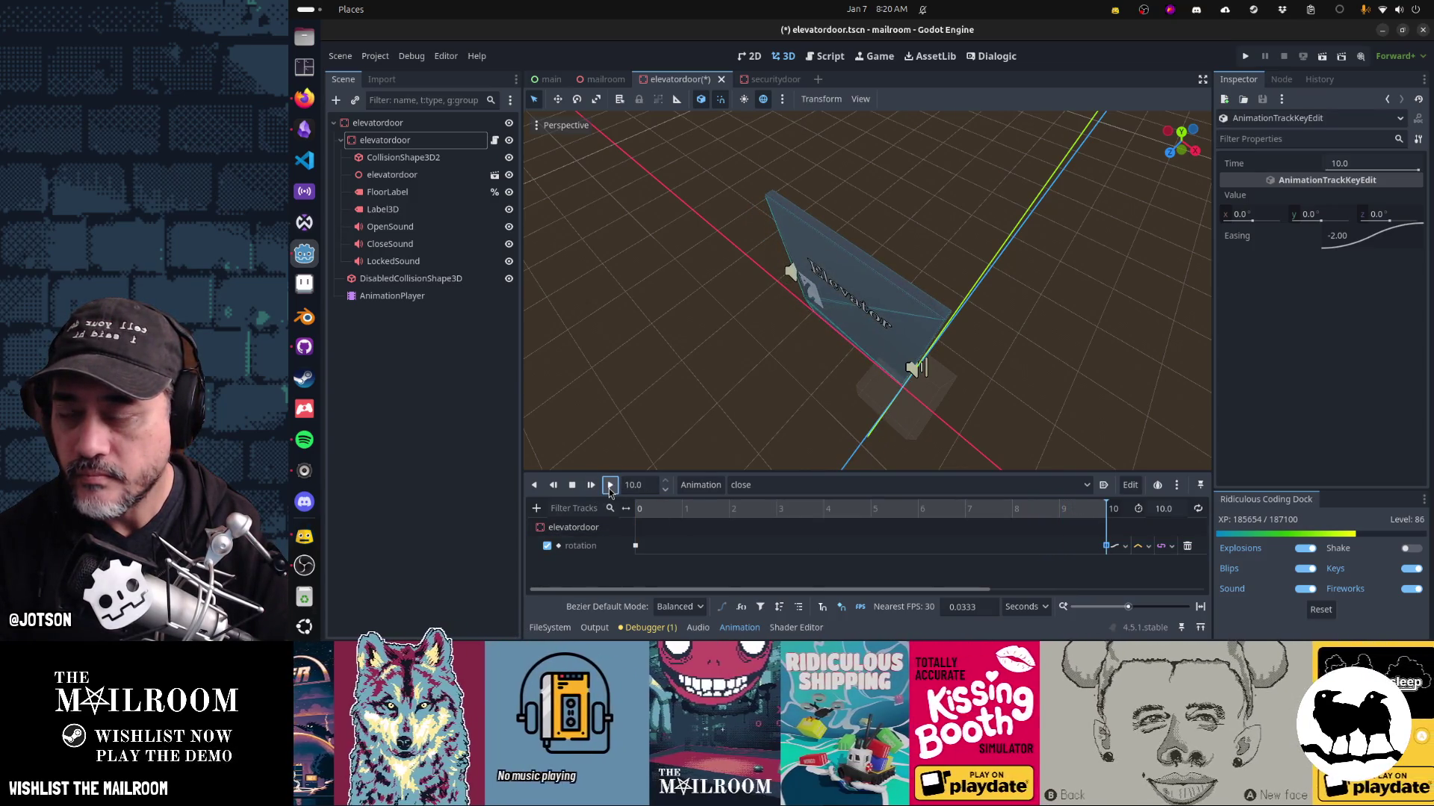
{"action": "key", "text": "ctrl+s"}
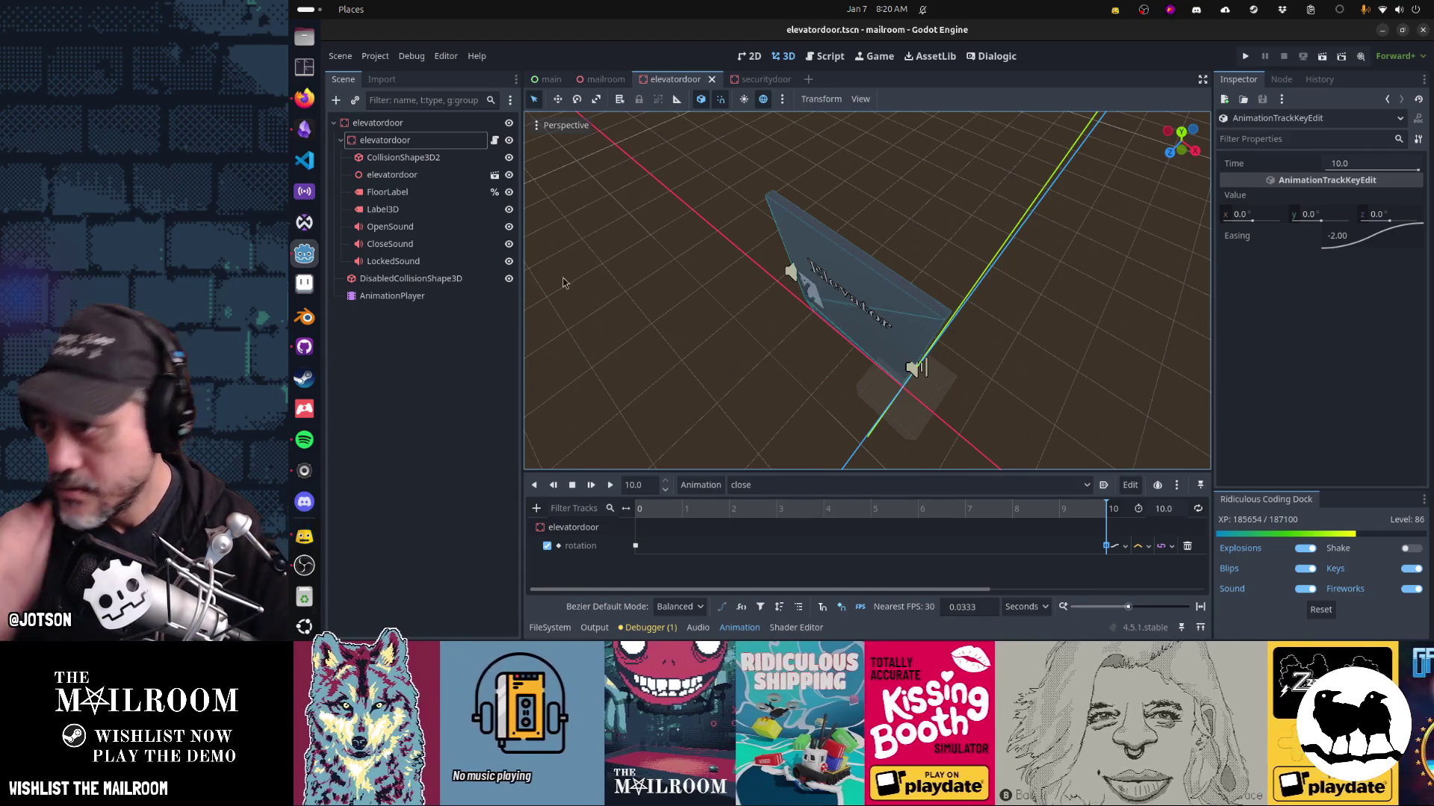
Comment out the tween code in open_door of elevatordoor.gd.
{"action": "left_click", "coordinate": [495, 141]}
{"action": "scroll", "coordinate": [839, 310], "scroll_direction": "up", "scroll_amount": 2}
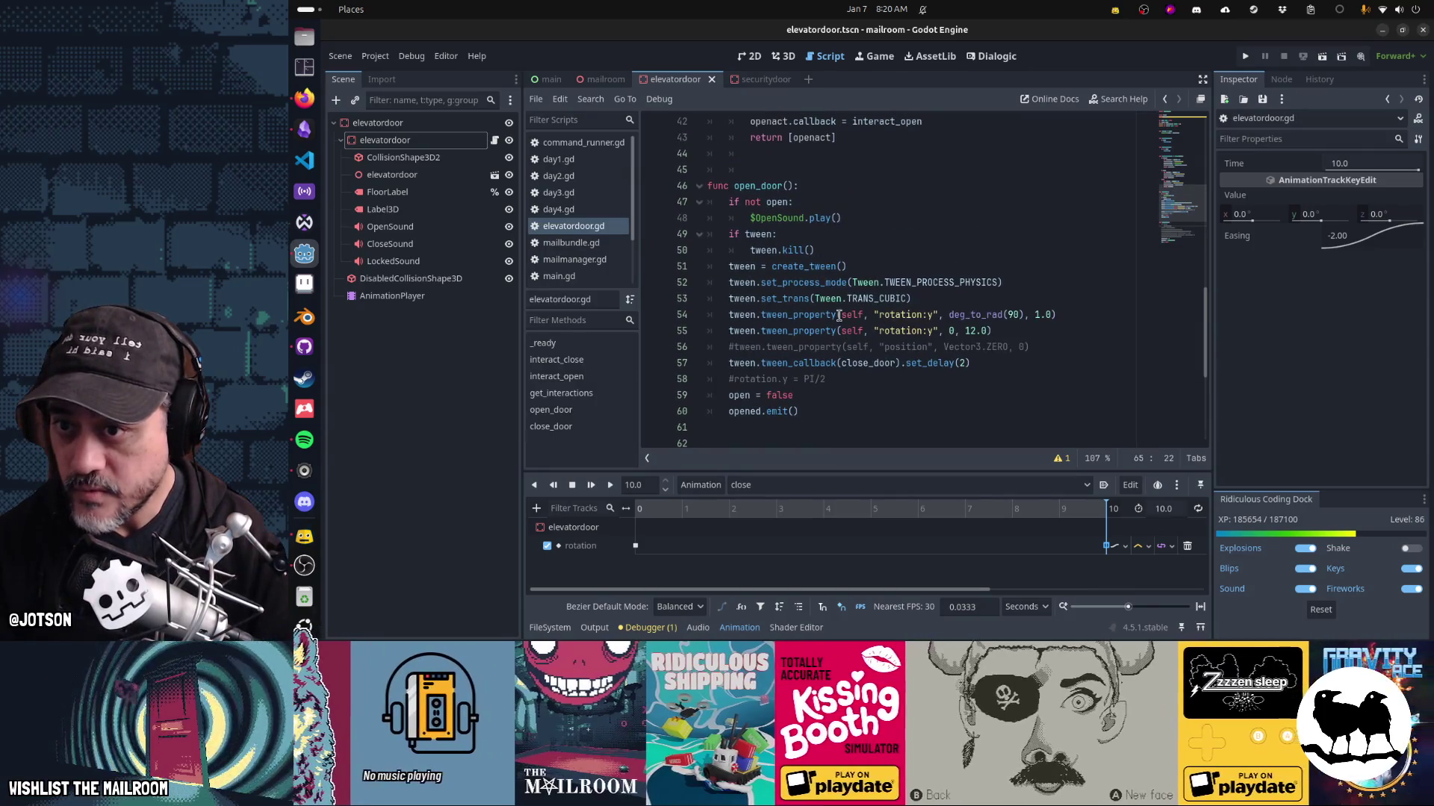
{"action": "left_click", "coordinate": [776, 235]}
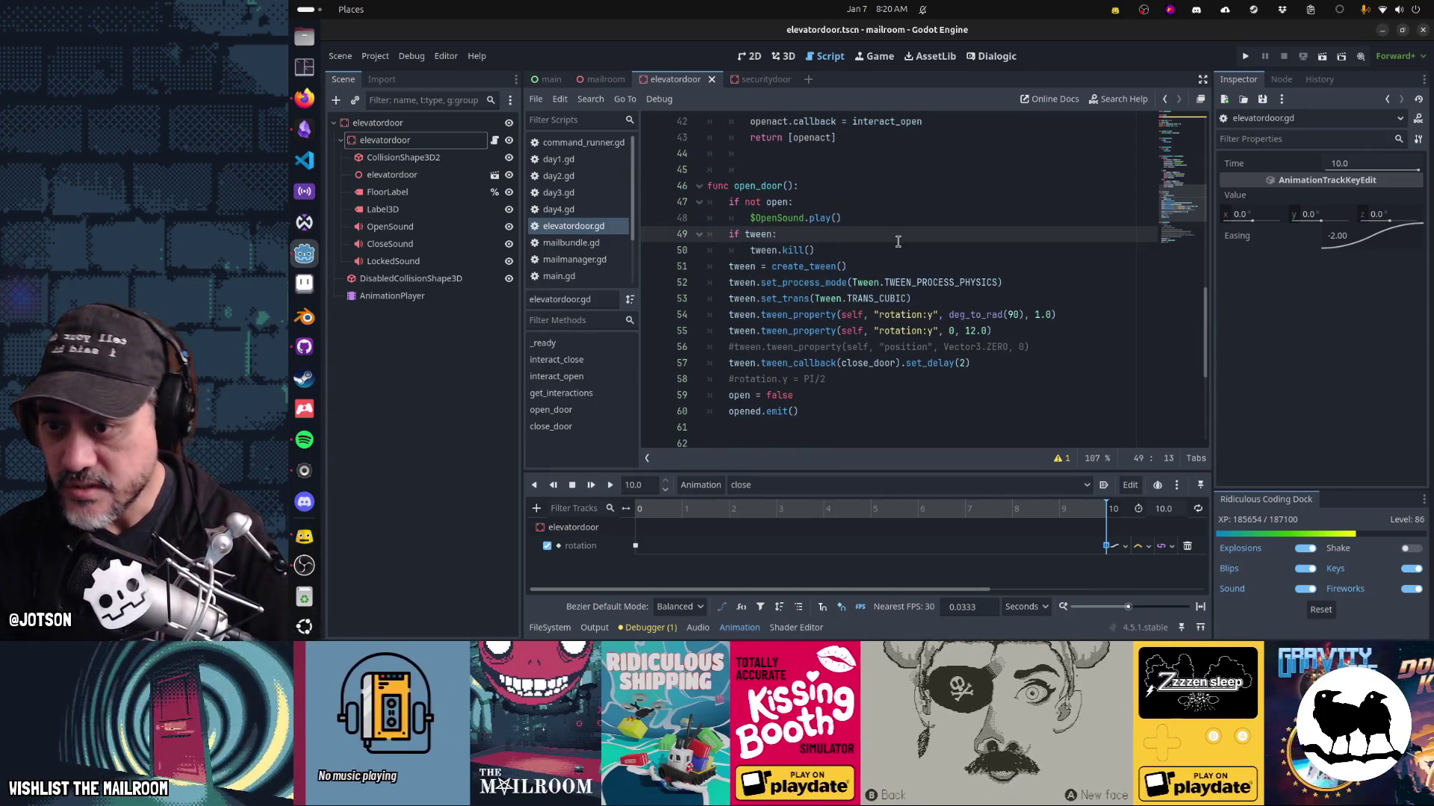
{"action": "key", "text": "Home"}
{"action": "key", "text": "shift+Down"}
{"action": "key", "text": "shift+Down"}
{"action": "key", "text": "shift+Down"}
{"action": "key", "text": "shift+Down"}
{"action": "key", "text": "shift+Down"}
{"action": "key", "text": "shift+Down"}
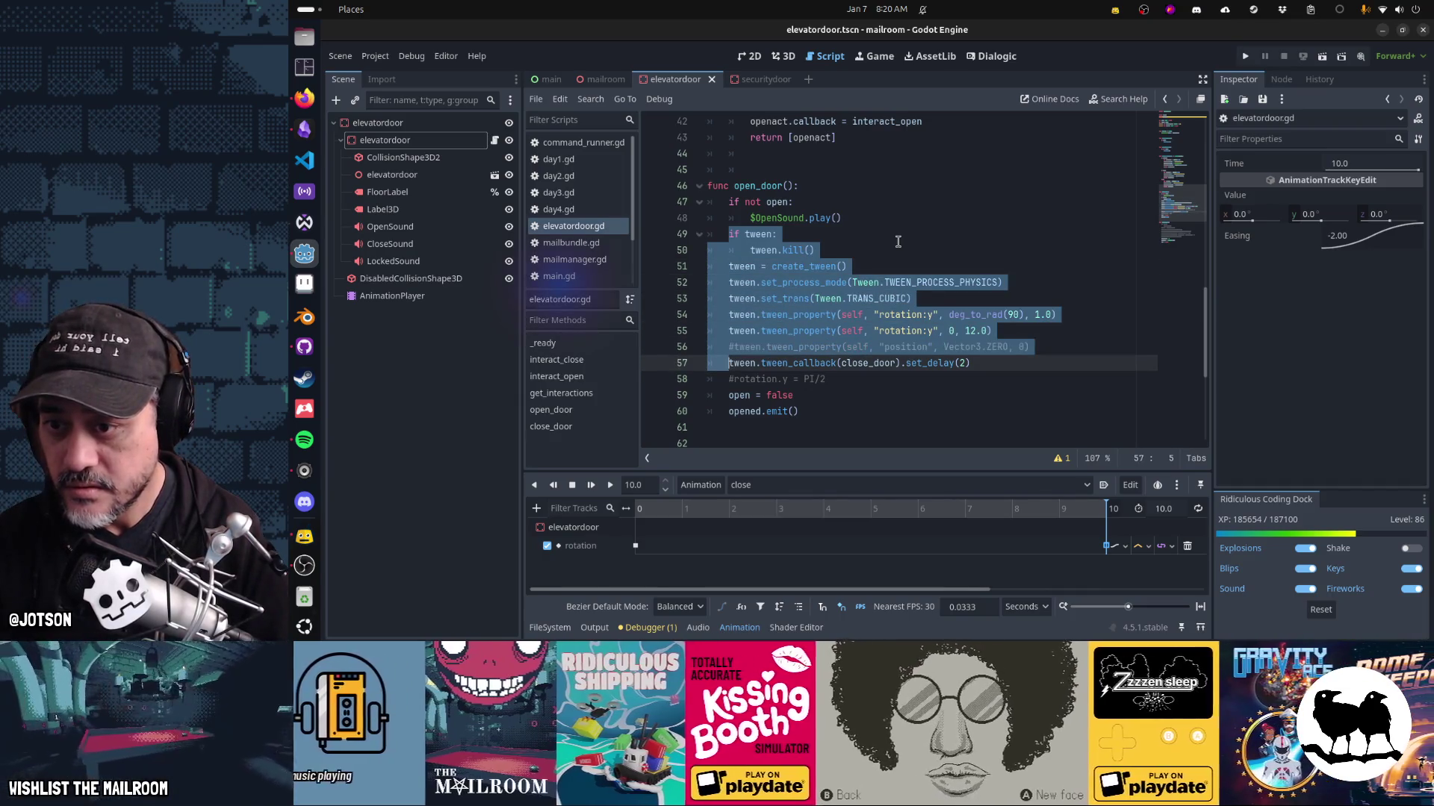
{"action": "key", "text": "ctrl+slash"}
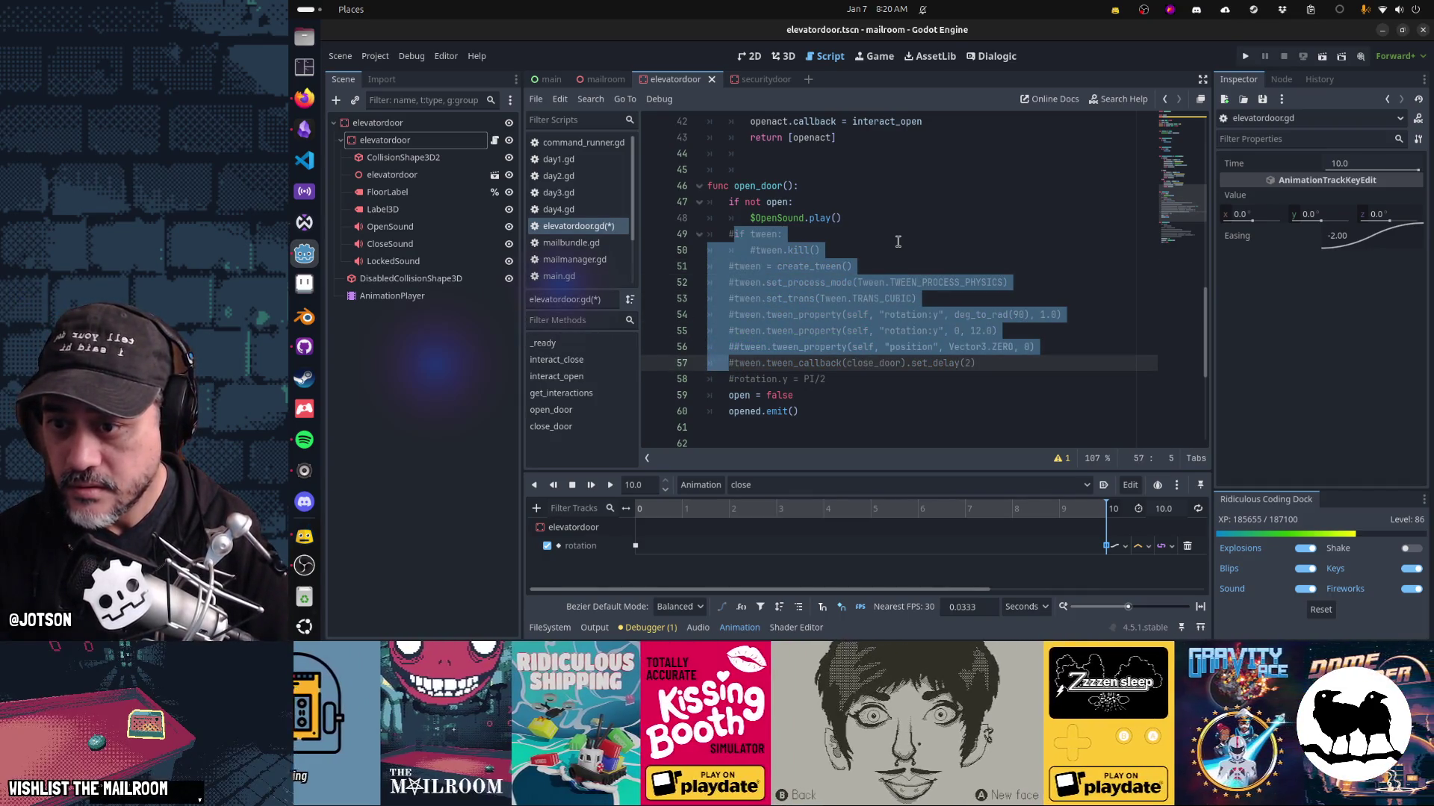
Add $AnimationPlayer.play("open") below the commented tween lines in open_door.
{"action": "key", "text": "Down"}
{"action": "key", "text": "Down"}
{"action": "key", "text": "Down"}
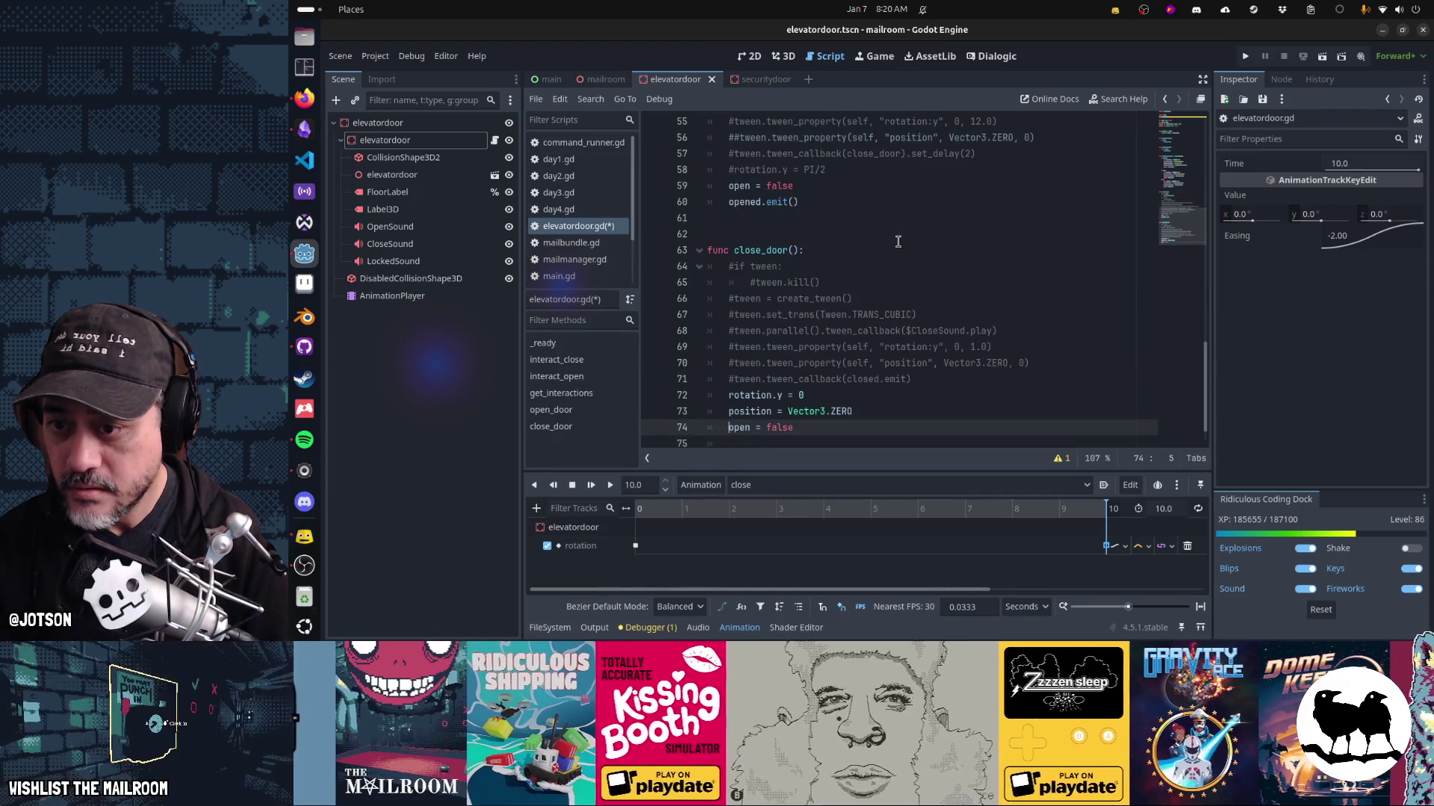
{"action": "key", "text": "Up"}
{"action": "key", "text": "Up"}
{"action": "key", "text": "Up"}
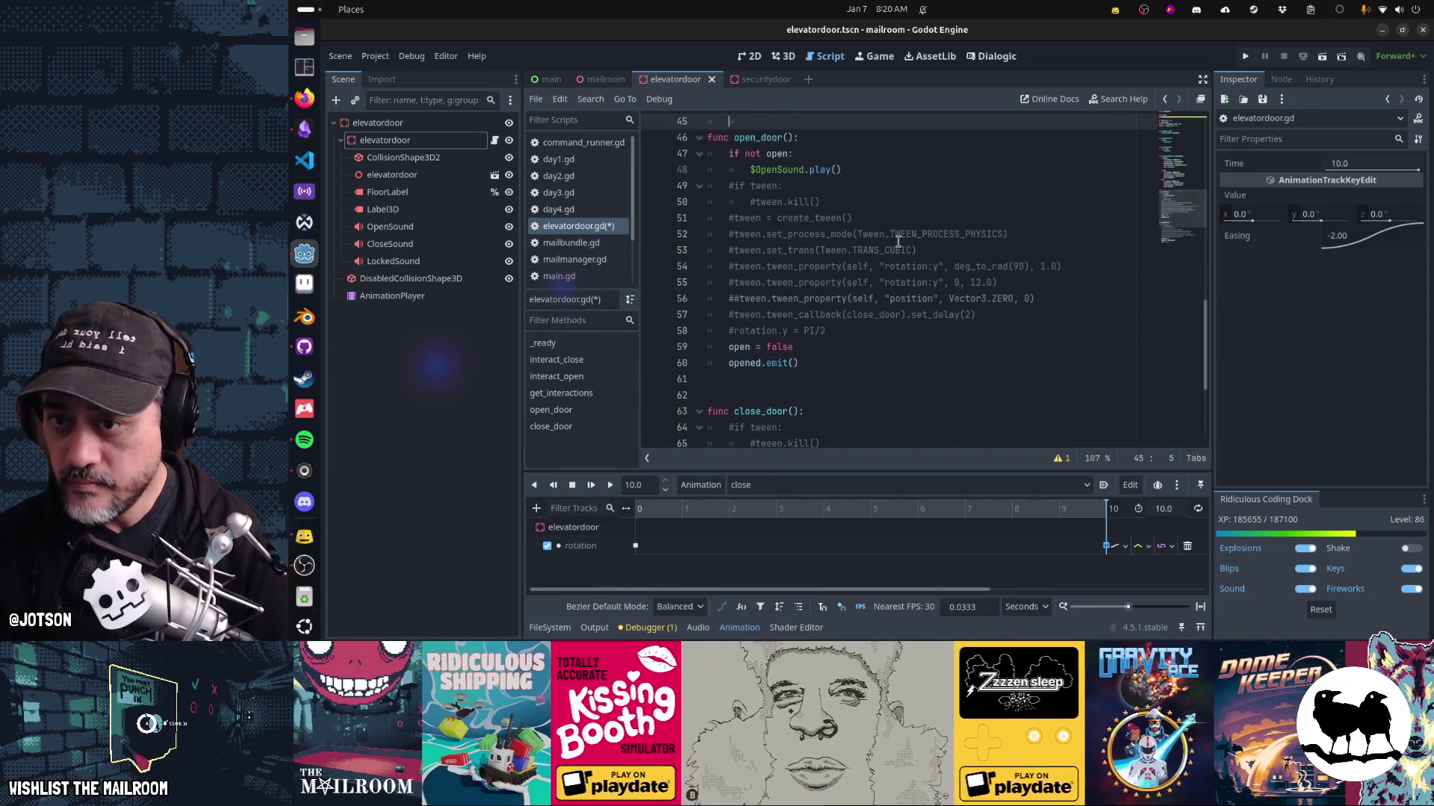
{"action": "key", "text": "Down"}
{"action": "key", "text": "Down"}
{"action": "key", "text": "Down"}
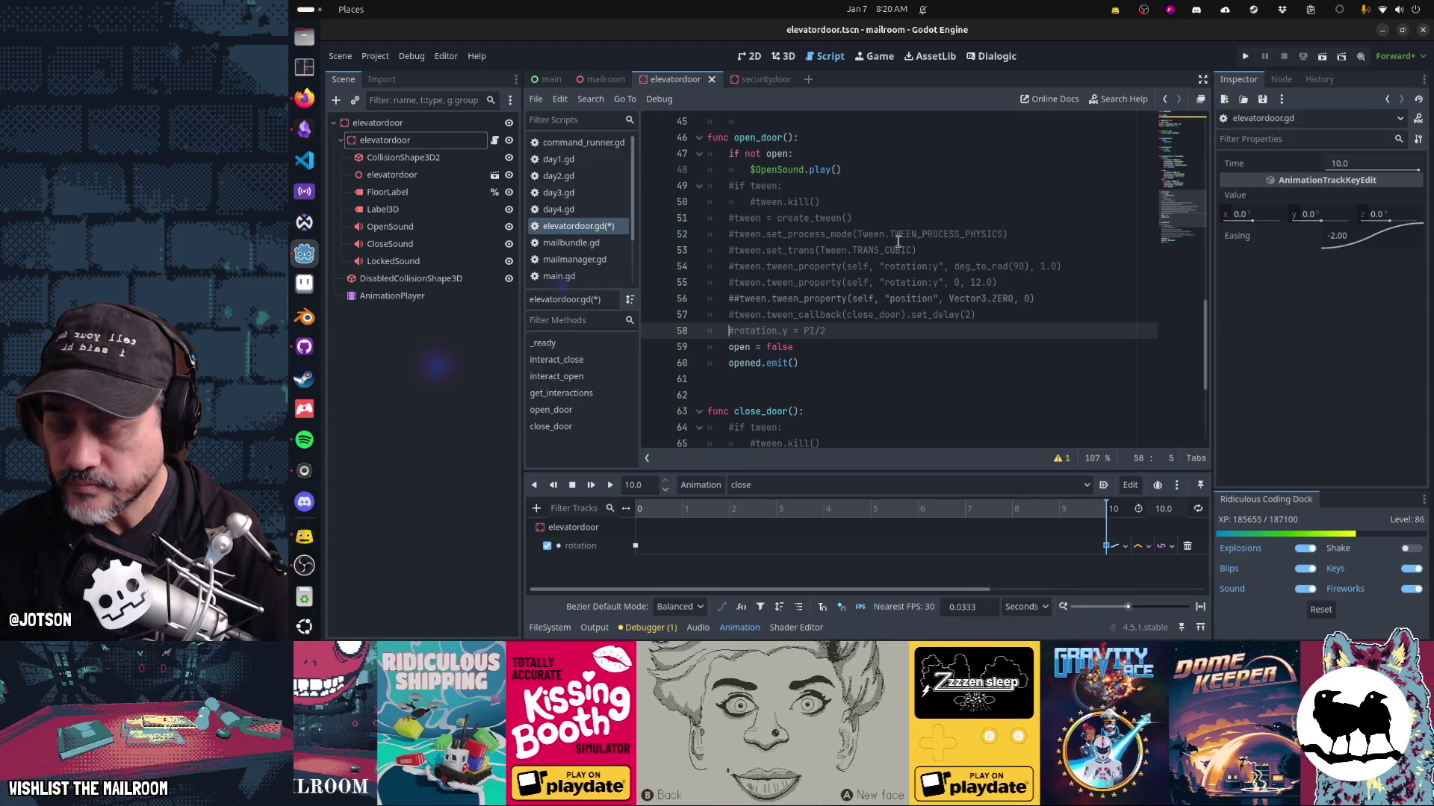
{"action": "key", "text": "Return"}
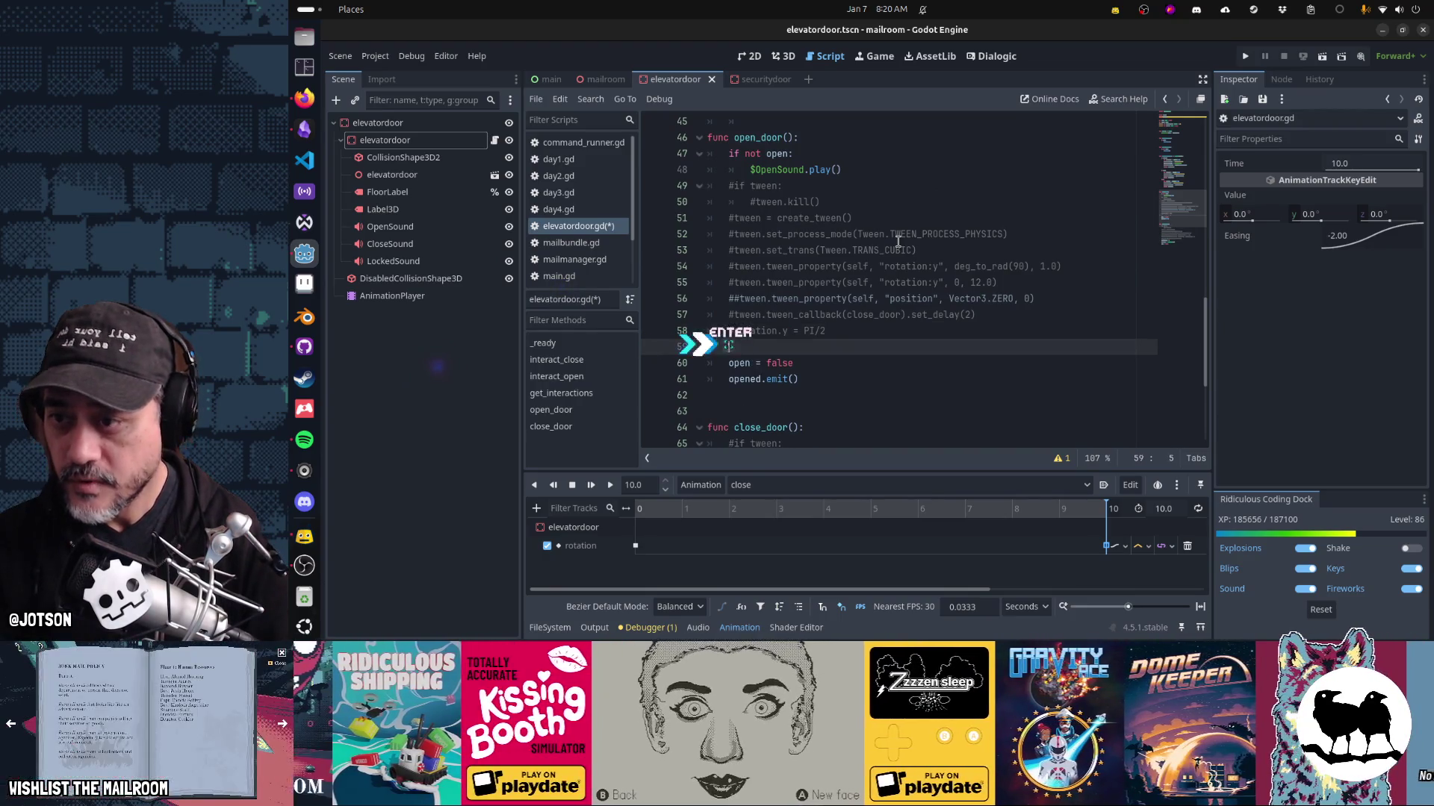
{"action": "type", "text": "$Animation"}
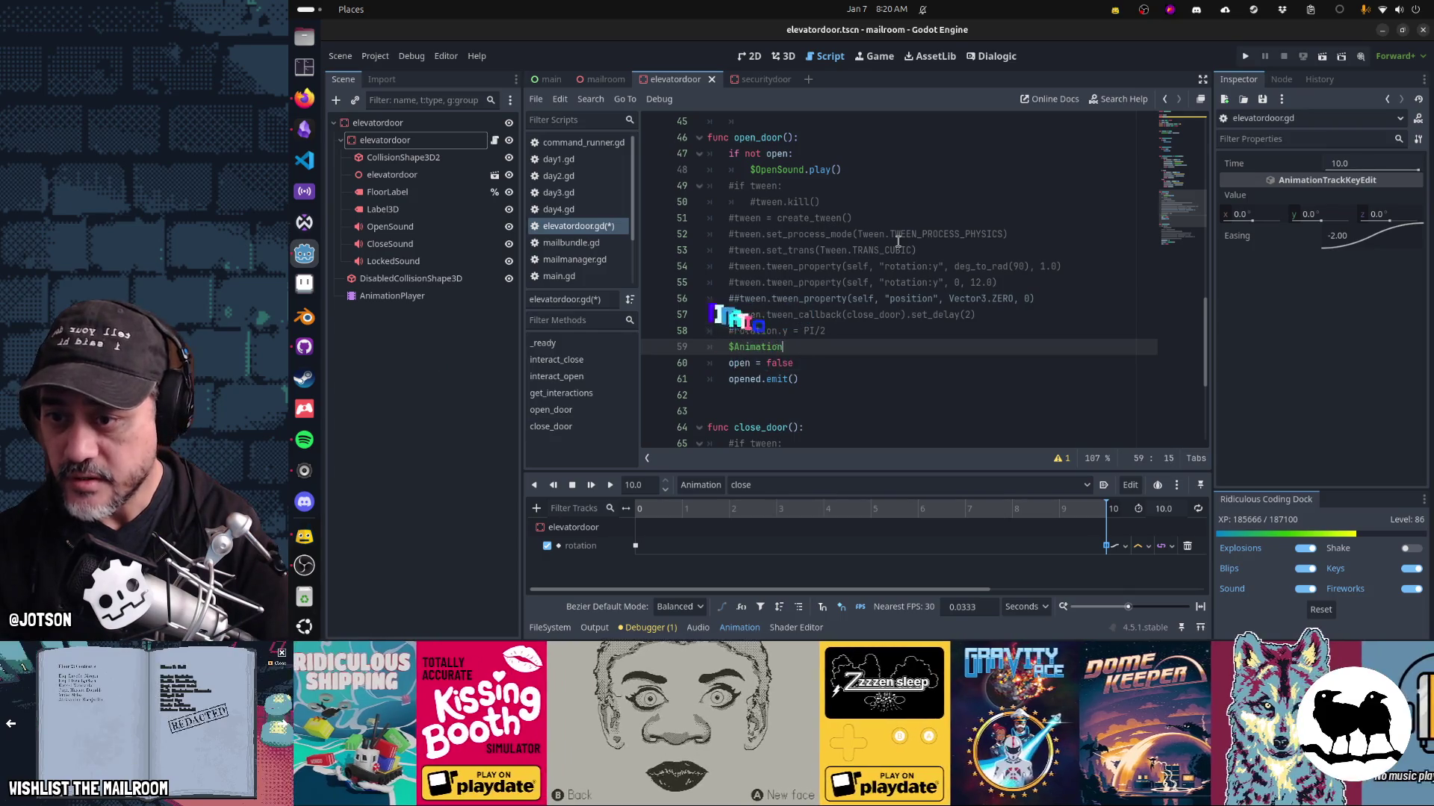
{"action": "type", "text": "Player.play(\"open"}
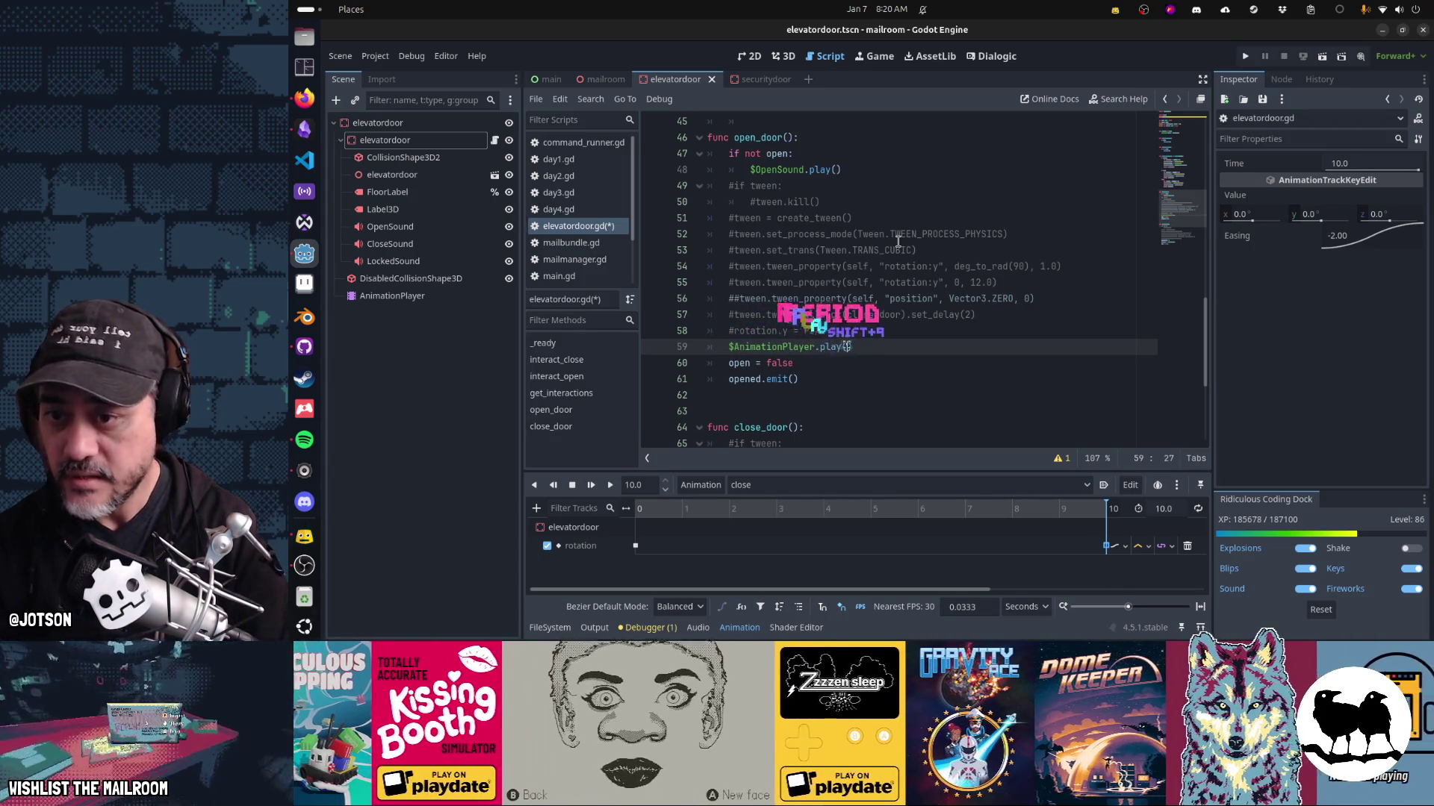
Add $AnimationPlayer.play("close") to close_door and select the door's rotation track.
{"action": "key", "text": "Home"}
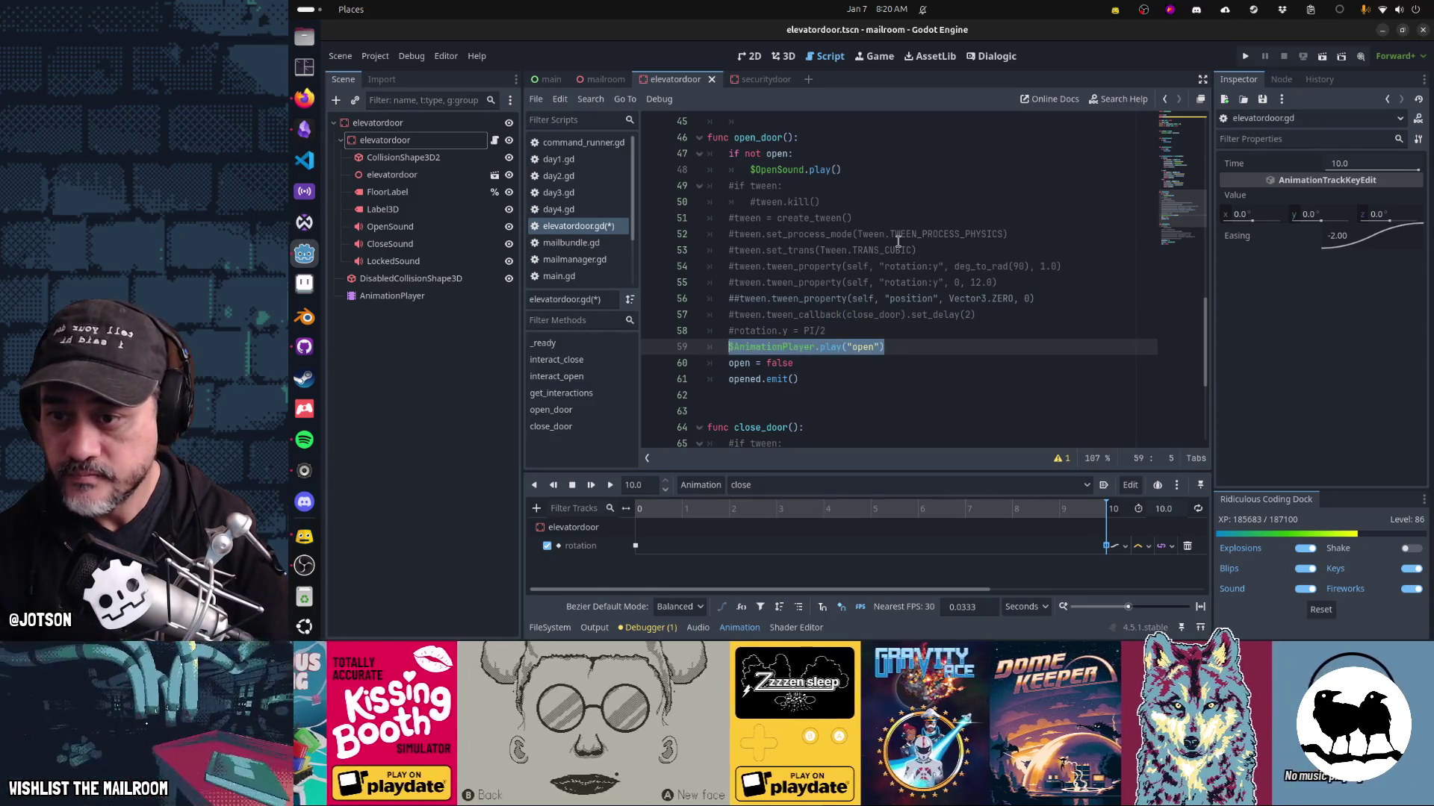
{"action": "key", "text": "Down"}
{"action": "key", "text": "Down"}
{"action": "key", "text": "Down"}
{"action": "key", "text": "Down"}
{"action": "key", "text": "Down"}
{"action": "key", "text": "Down"}
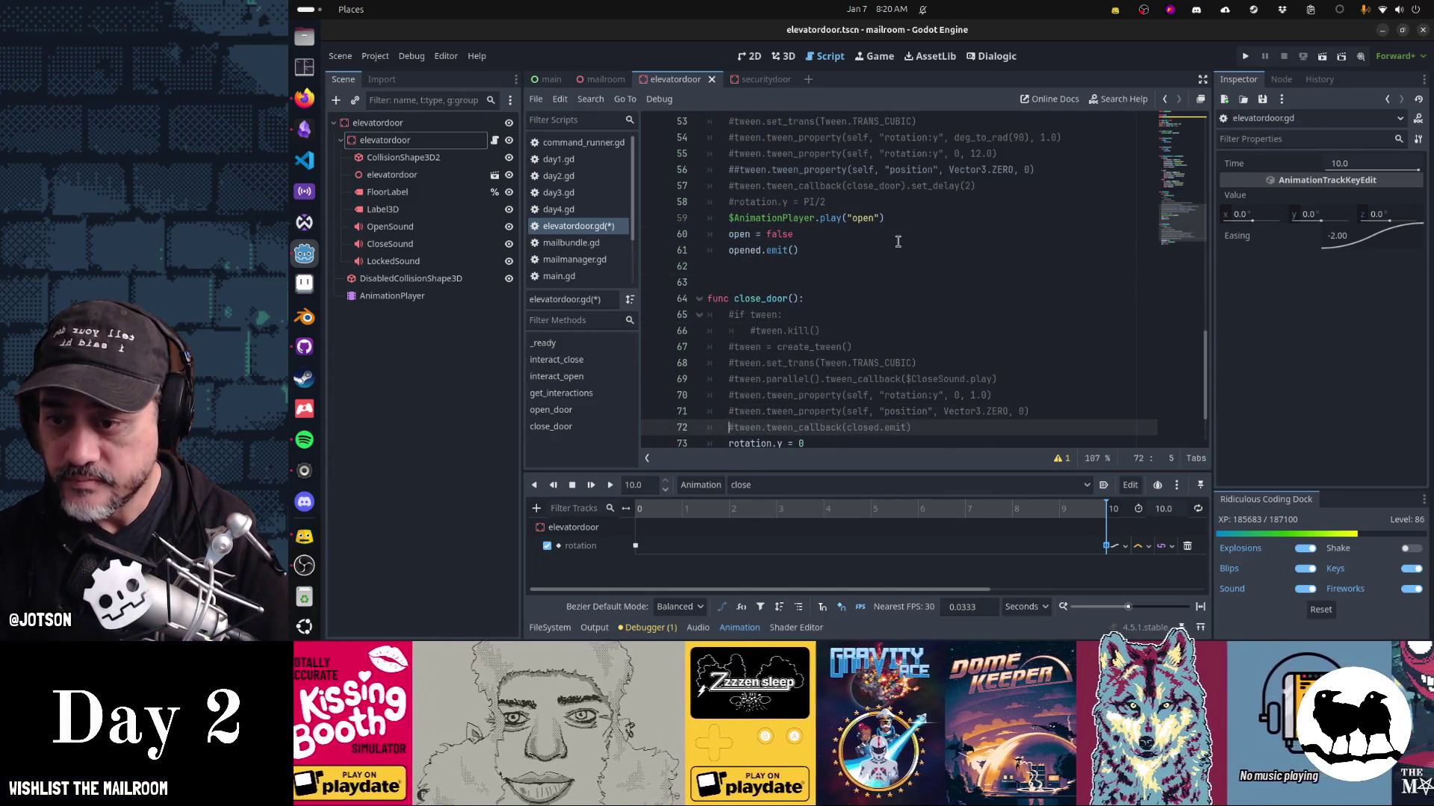
{"action": "key", "text": "End"}
{"action": "key", "text": "Return"}
{"action": "type", "text": "$AnimationPlayer.play(\"open\")"}
{"action": "key", "text": "BackSpace"}
{"action": "key", "text": "BackSpace"}
{"action": "key", "text": "BackSpace"}
{"action": "type", "text": "close"}
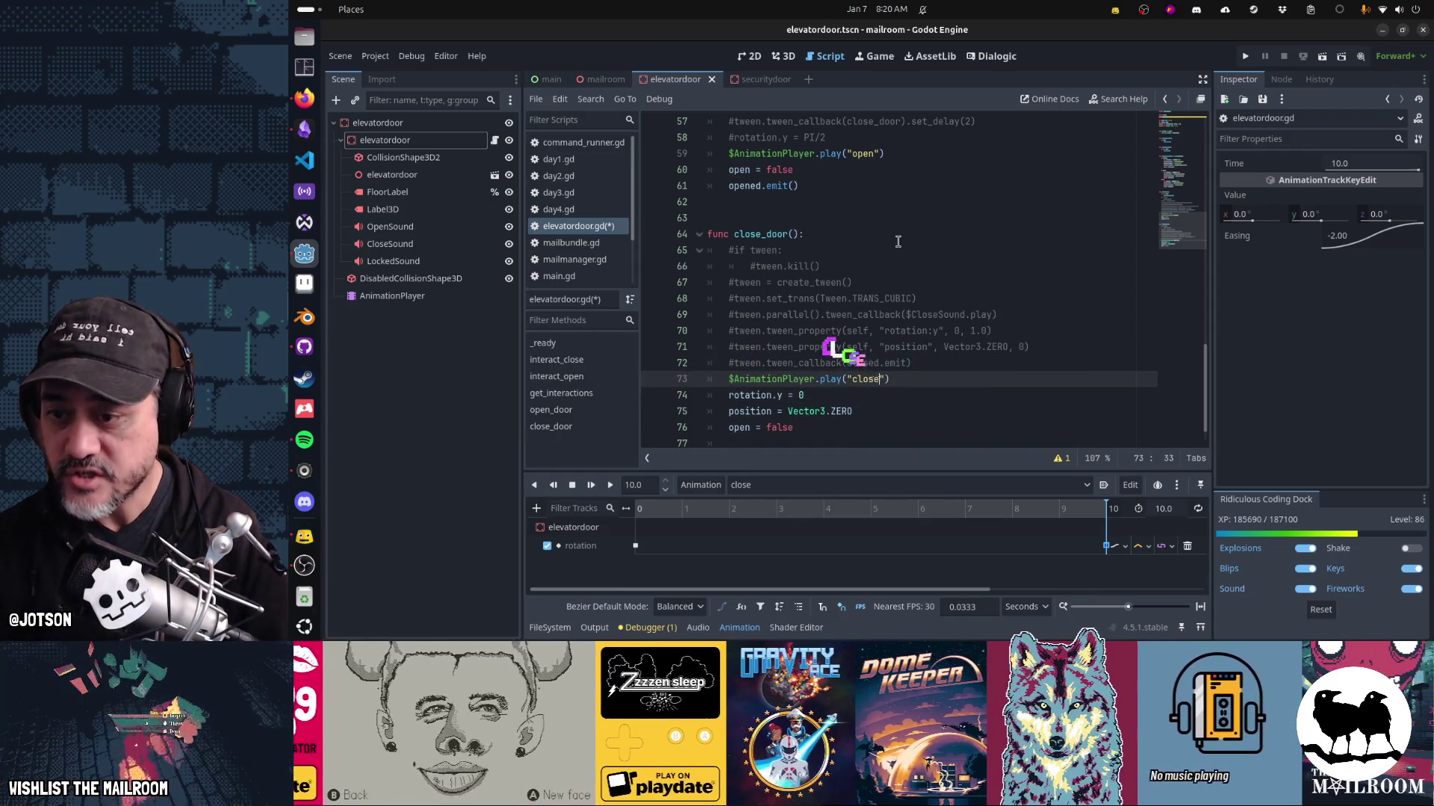
{"action": "left_click", "coordinate": [635, 551]}
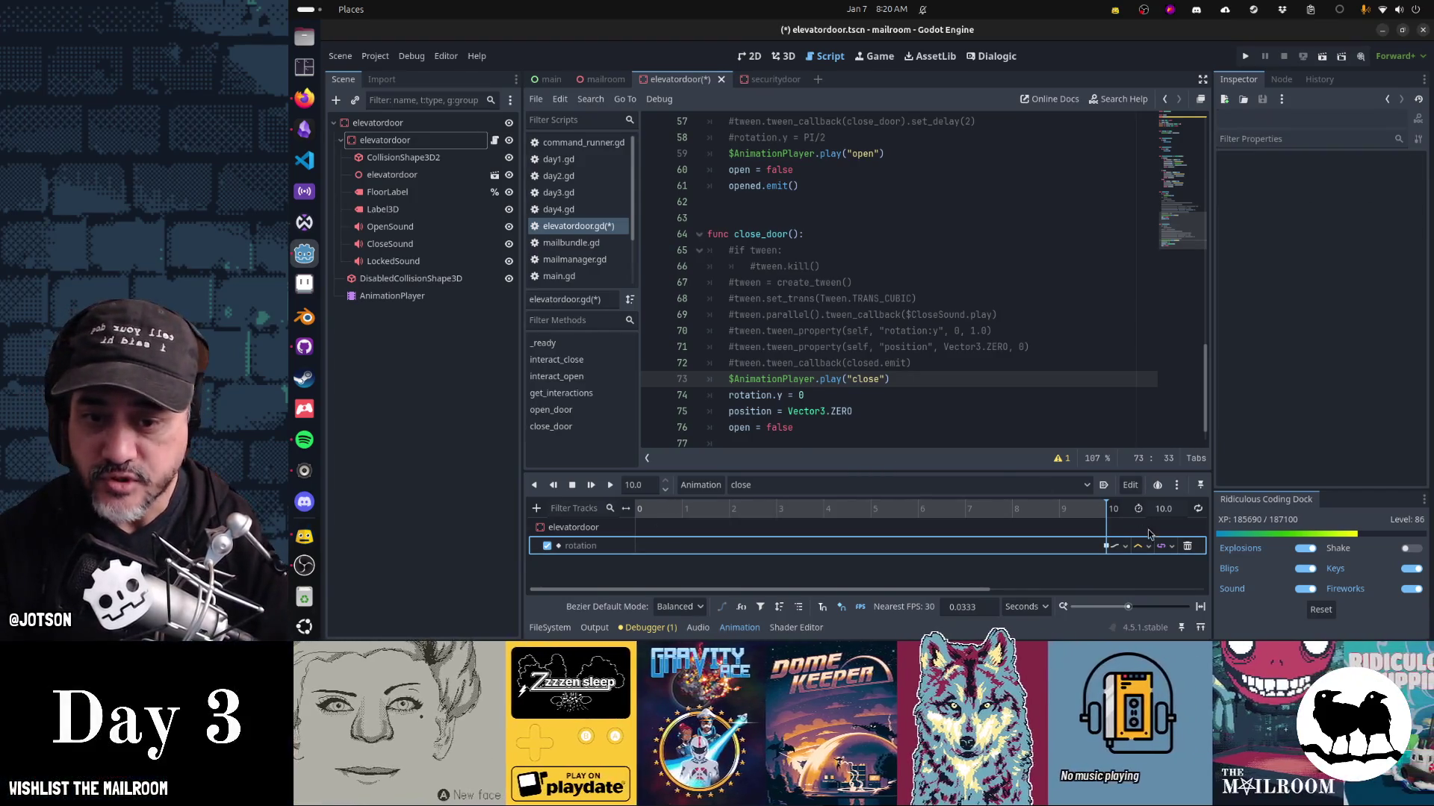
{"action": "left_click", "coordinate": [1120, 546]}
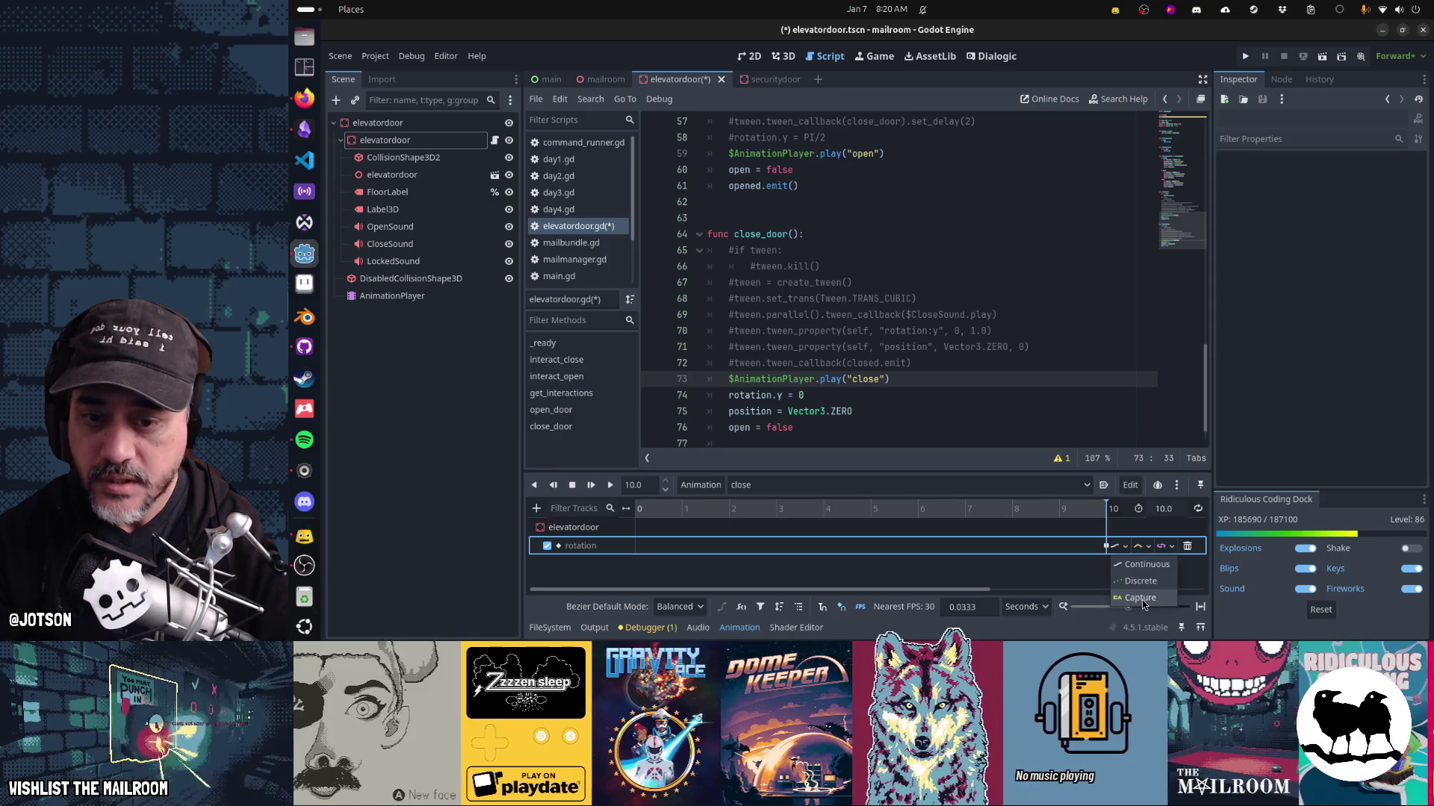
Set the rotation track update mode to Capture in 'close', then in 'open'.
{"action": "left_click", "coordinate": [1142, 601]}
{"action": "left_click", "coordinate": [797, 485]}
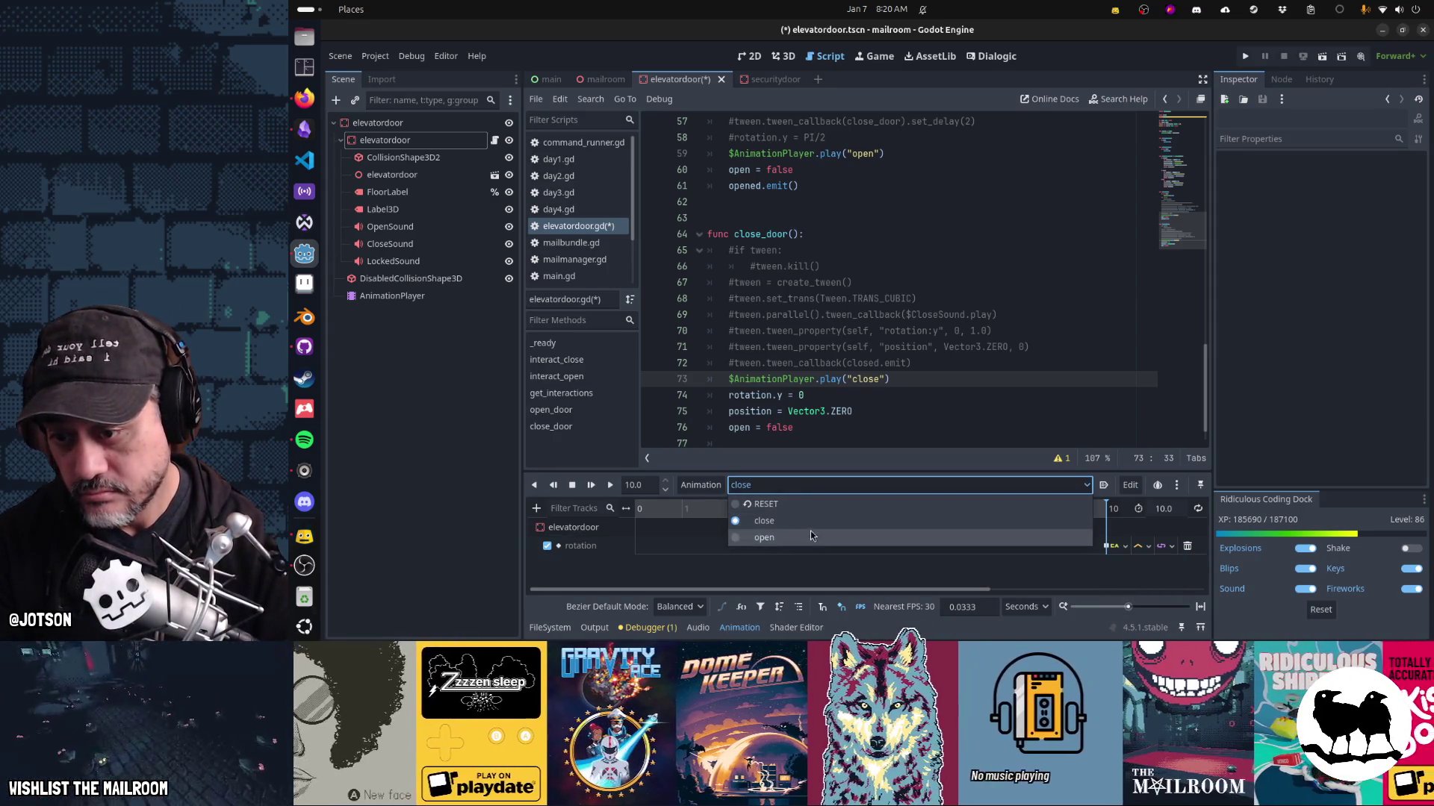
{"action": "left_click", "coordinate": [810, 535]}
{"action": "left_click", "coordinate": [635, 546]}
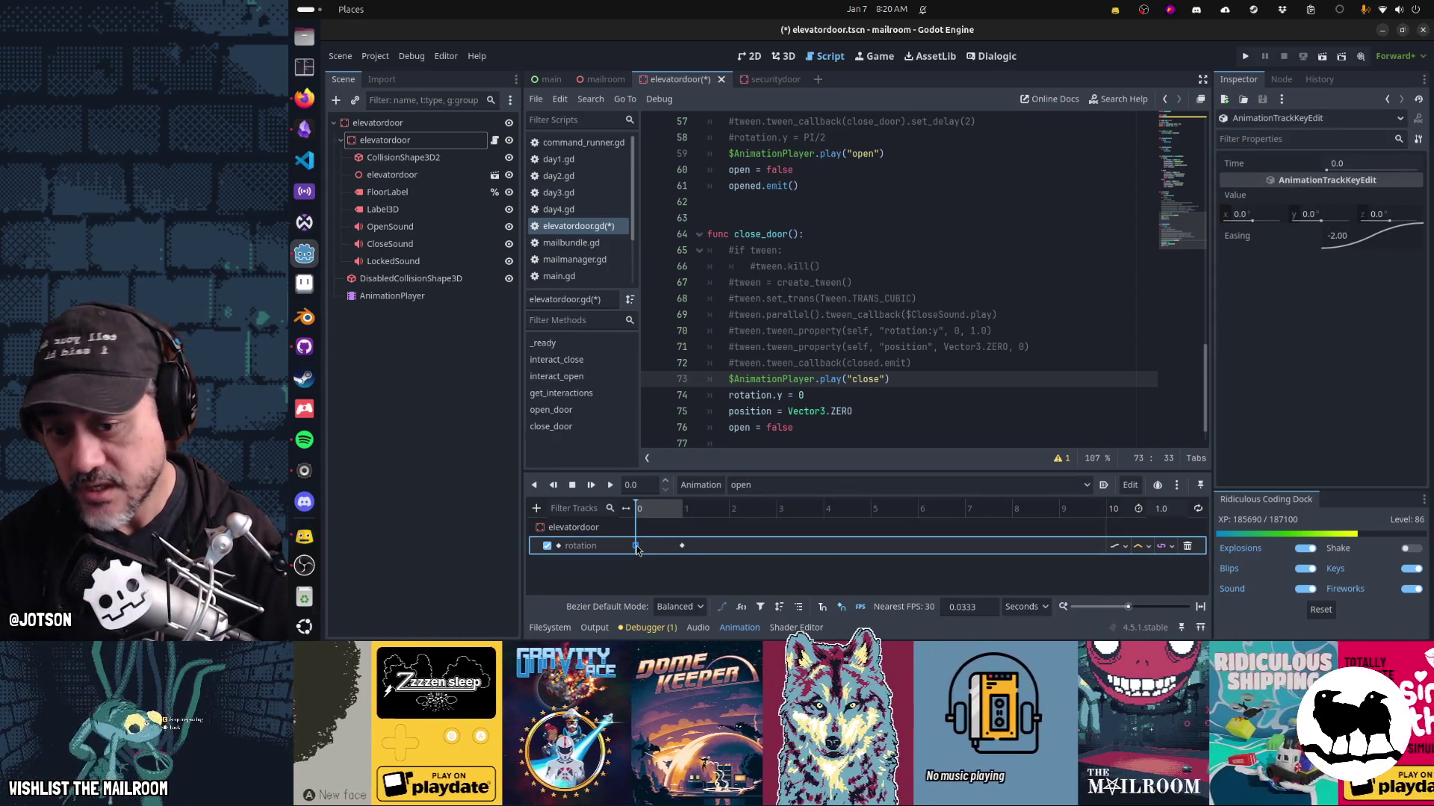
{"action": "left_click", "coordinate": [1120, 547]}
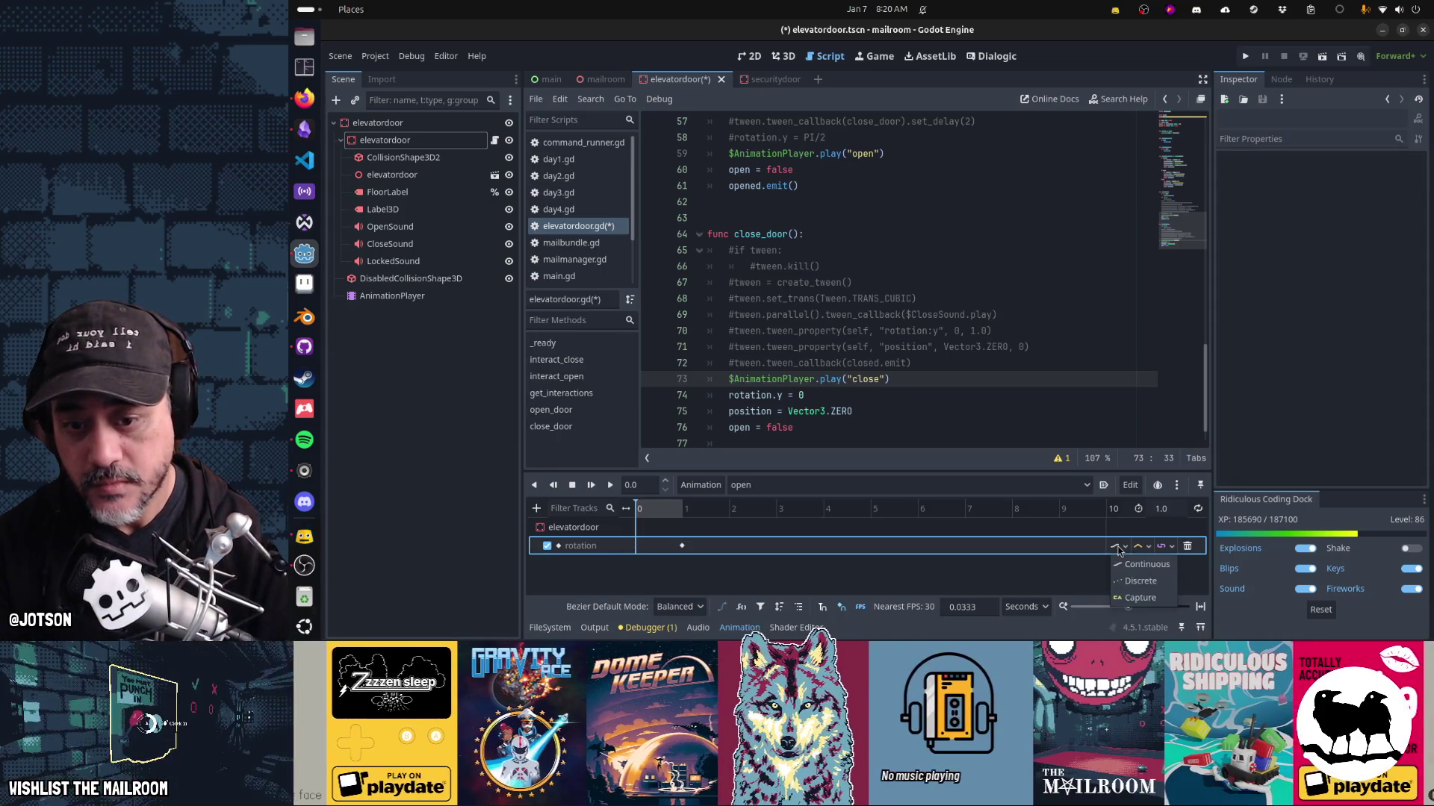
{"action": "left_click", "coordinate": [1140, 597]}
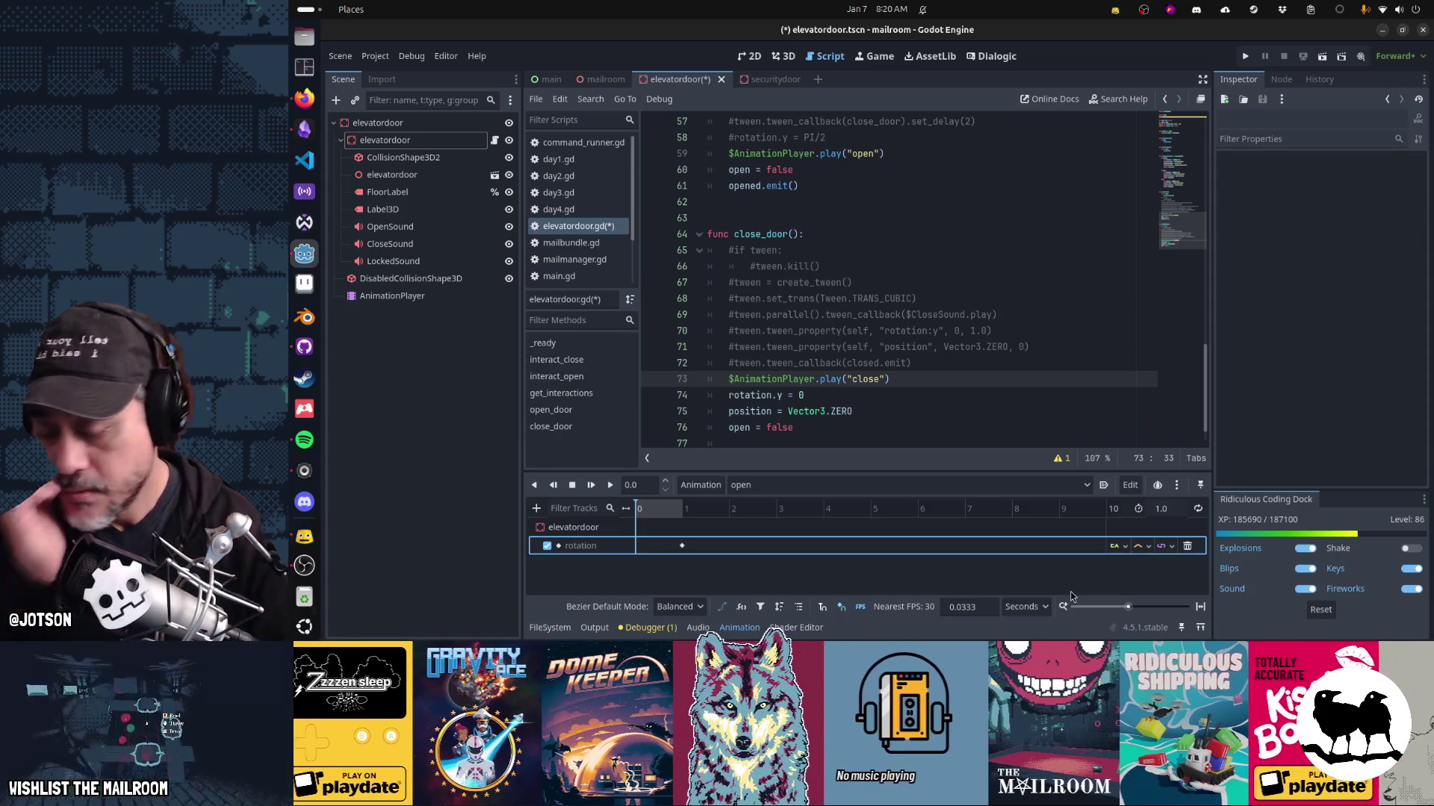
{"action": "left_click", "coordinate": [777, 222]}
{"action": "scroll", "coordinate": [852, 269], "scroll_direction": "up", "scroll_amount": 3}
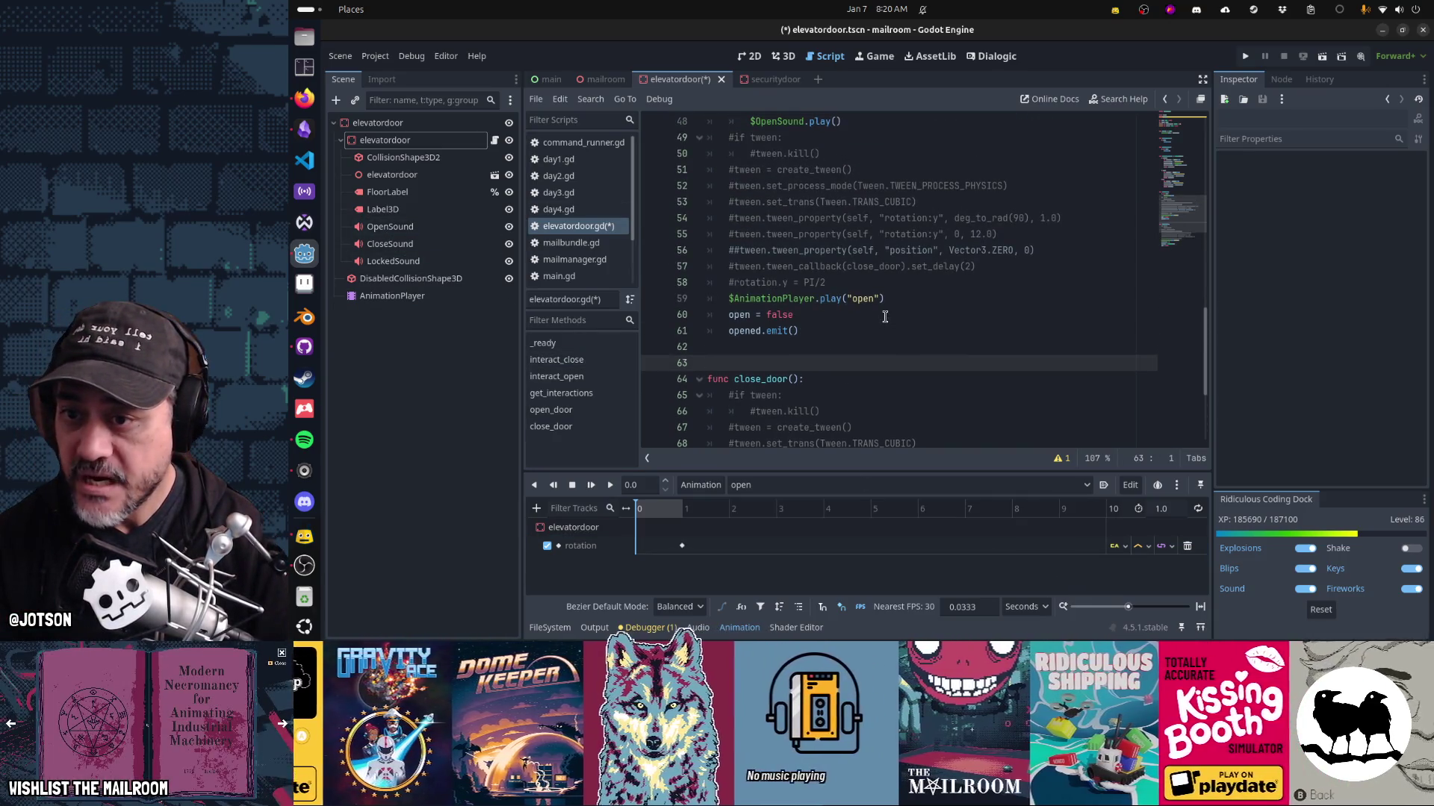
Duplicate the play("open") line below itself and change its argument to 'close'.
{"action": "scroll", "coordinate": [864, 345], "scroll_direction": "down", "scroll_amount": 1}
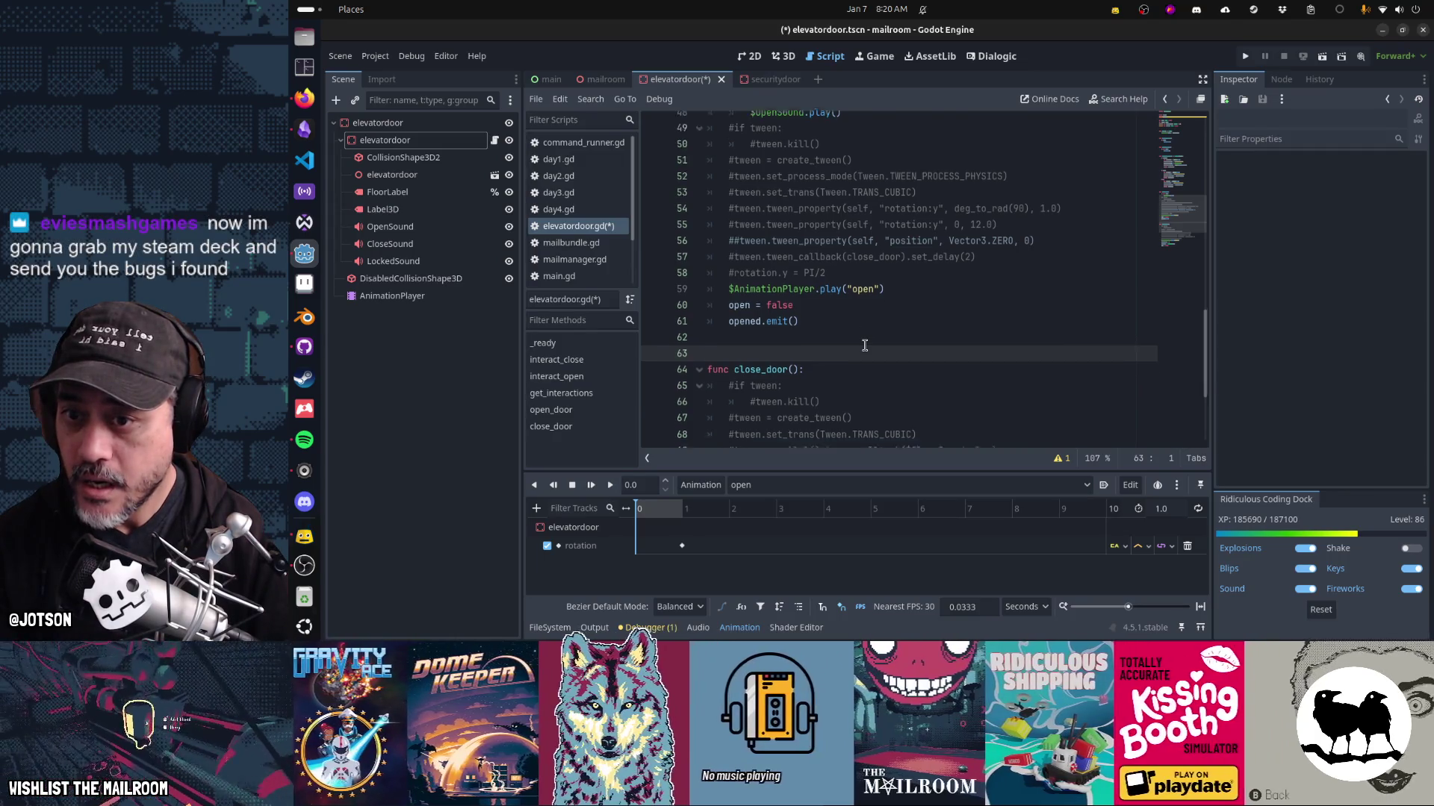
{"action": "scroll", "coordinate": [864, 345], "scroll_direction": "down", "scroll_amount": 3}
{"action": "scroll", "coordinate": [895, 286], "scroll_direction": "up", "scroll_amount": 2}
{"action": "left_click", "coordinate": [895, 250]}
{"action": "key", "text": "shift+Home"}
{"action": "key", "text": "ctrl+c"}
{"action": "key", "text": "End"}
{"action": "key", "text": "Return"}
{"action": "key", "text": "ctrl+v"}
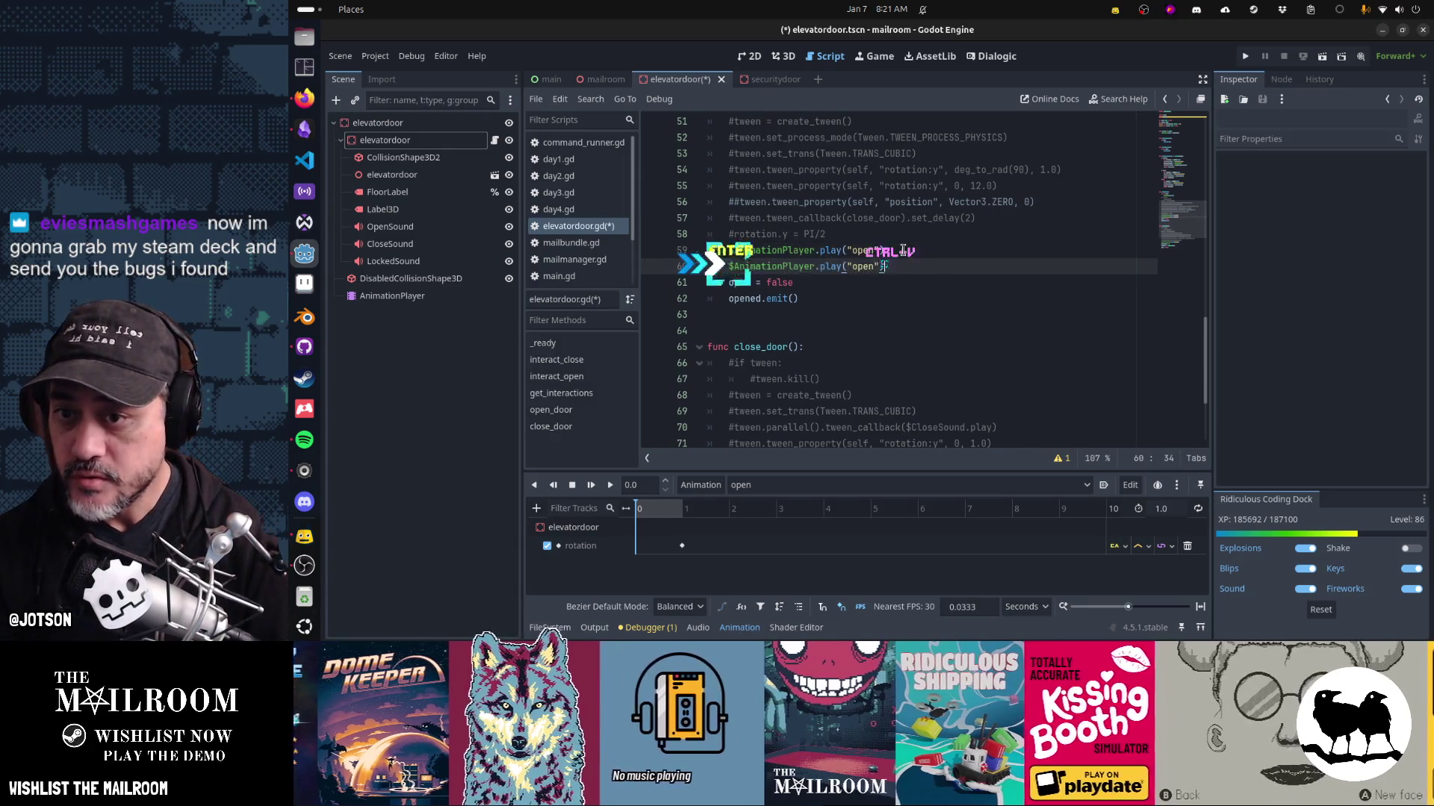
{"action": "key", "text": "Left"}
{"action": "key", "text": "Left"}
{"action": "key", "text": "ctrl+shift+Left"}
{"action": "type", "text": "close"}
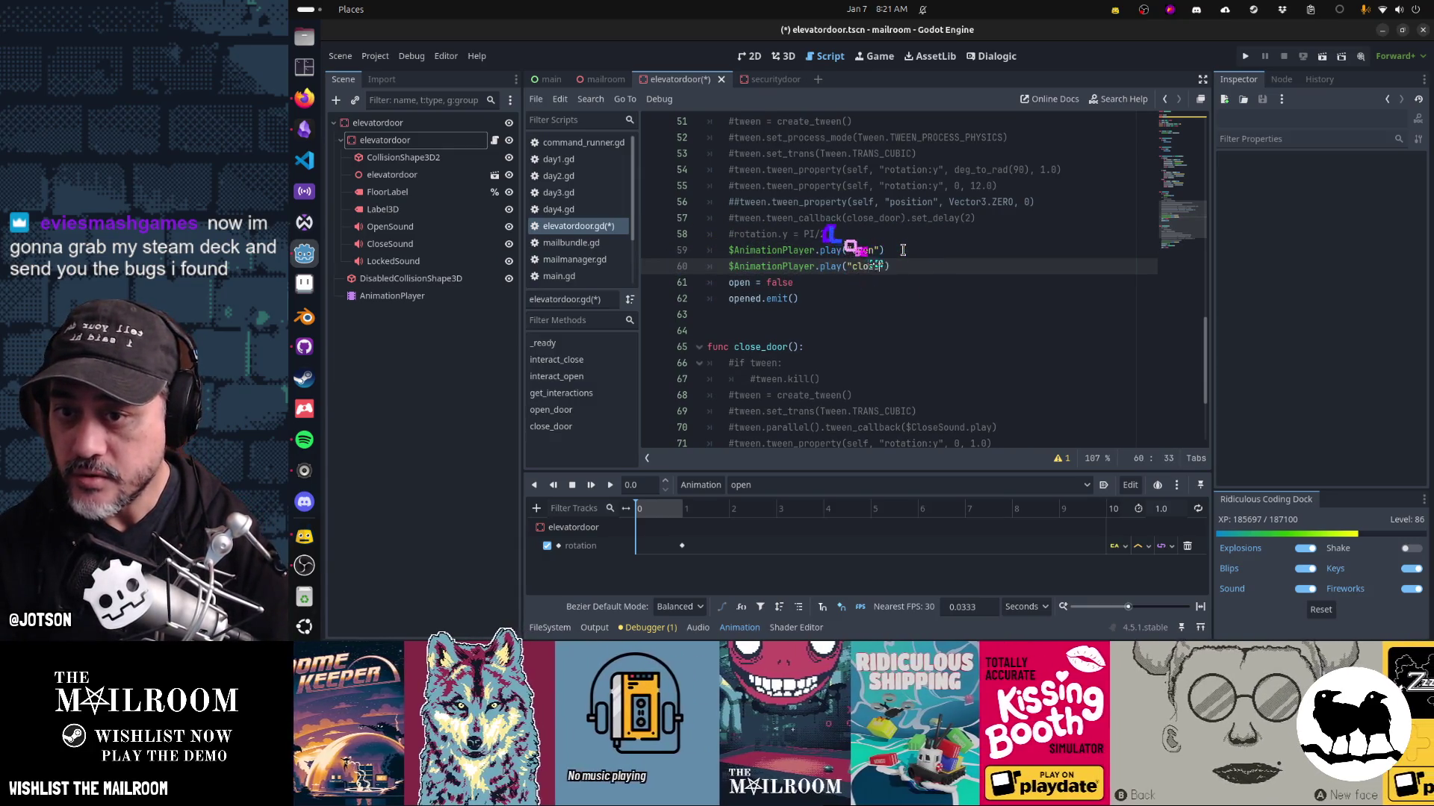
Rework line 60's method call from play toward queue and save the scene.
{"action": "key", "text": "End"}
{"action": "type", "text": "."}
{"action": "key", "text": "BackSpace"}
{"action": "key", "text": "ctrl+Left"}
{"action": "key", "text": "ctrl+Left"}
{"action": "key", "text": "ctrl+Left"}
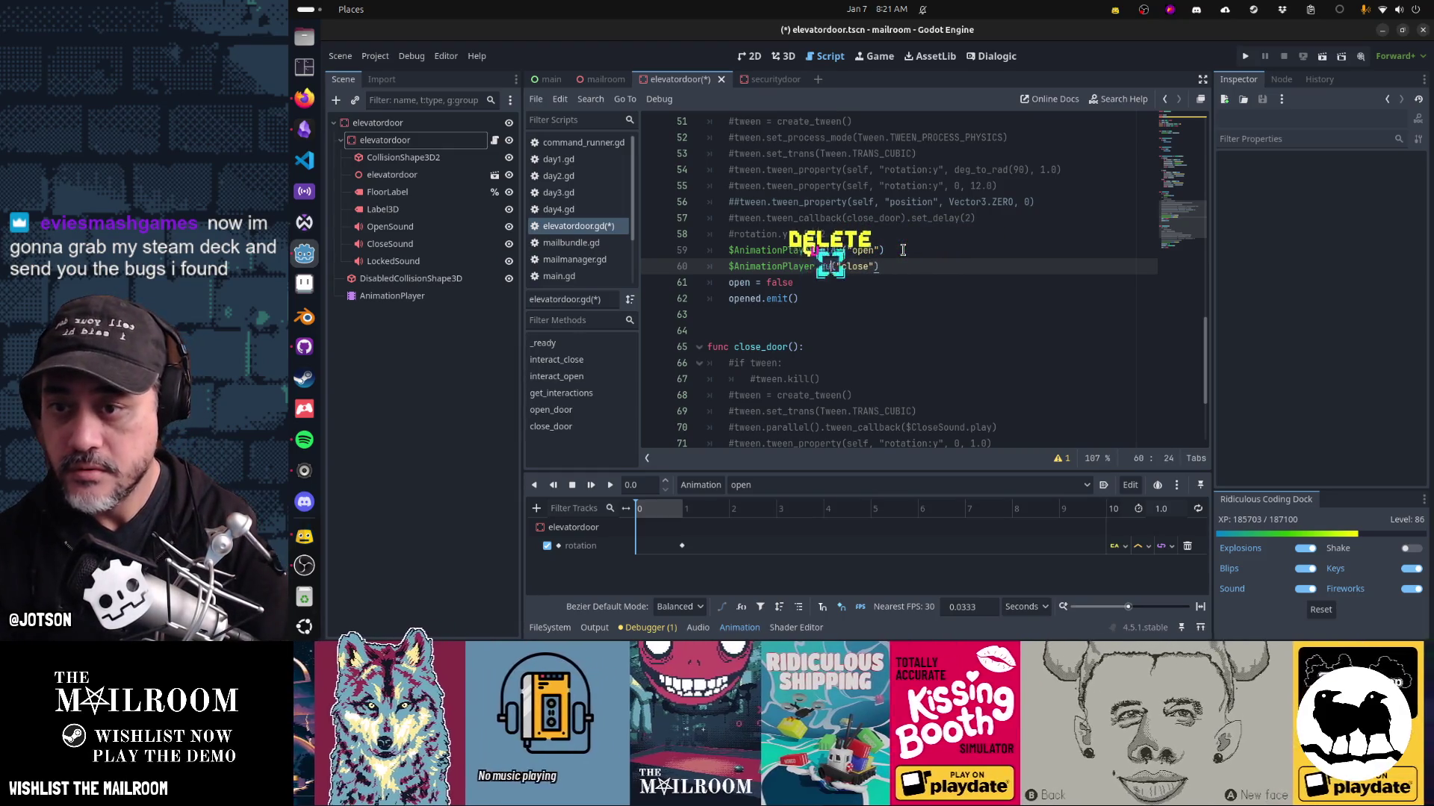
{"action": "type", "text": "eu"}
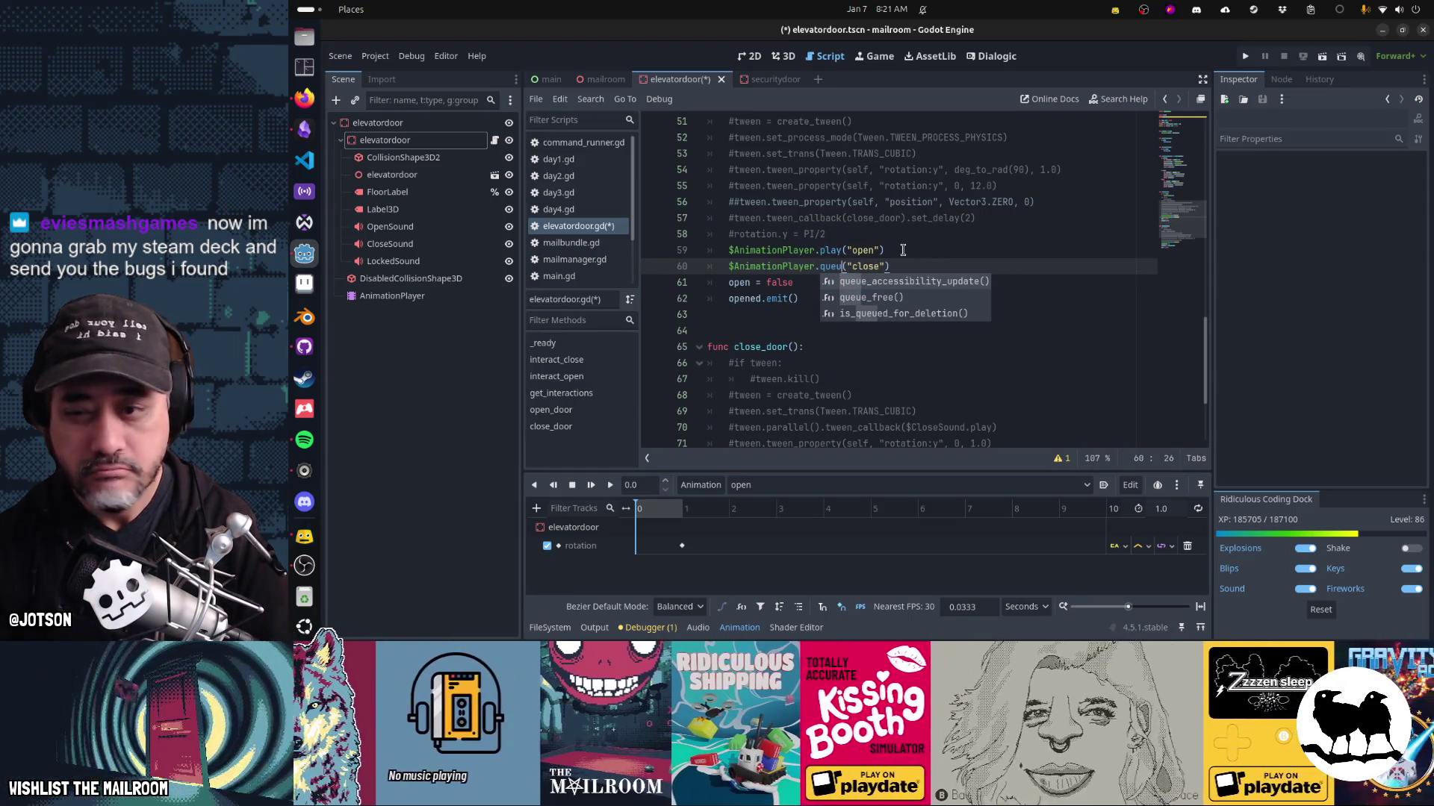
{"action": "key", "text": "ctrl+shift+Left"}
{"action": "type", "text": "play_qu"}
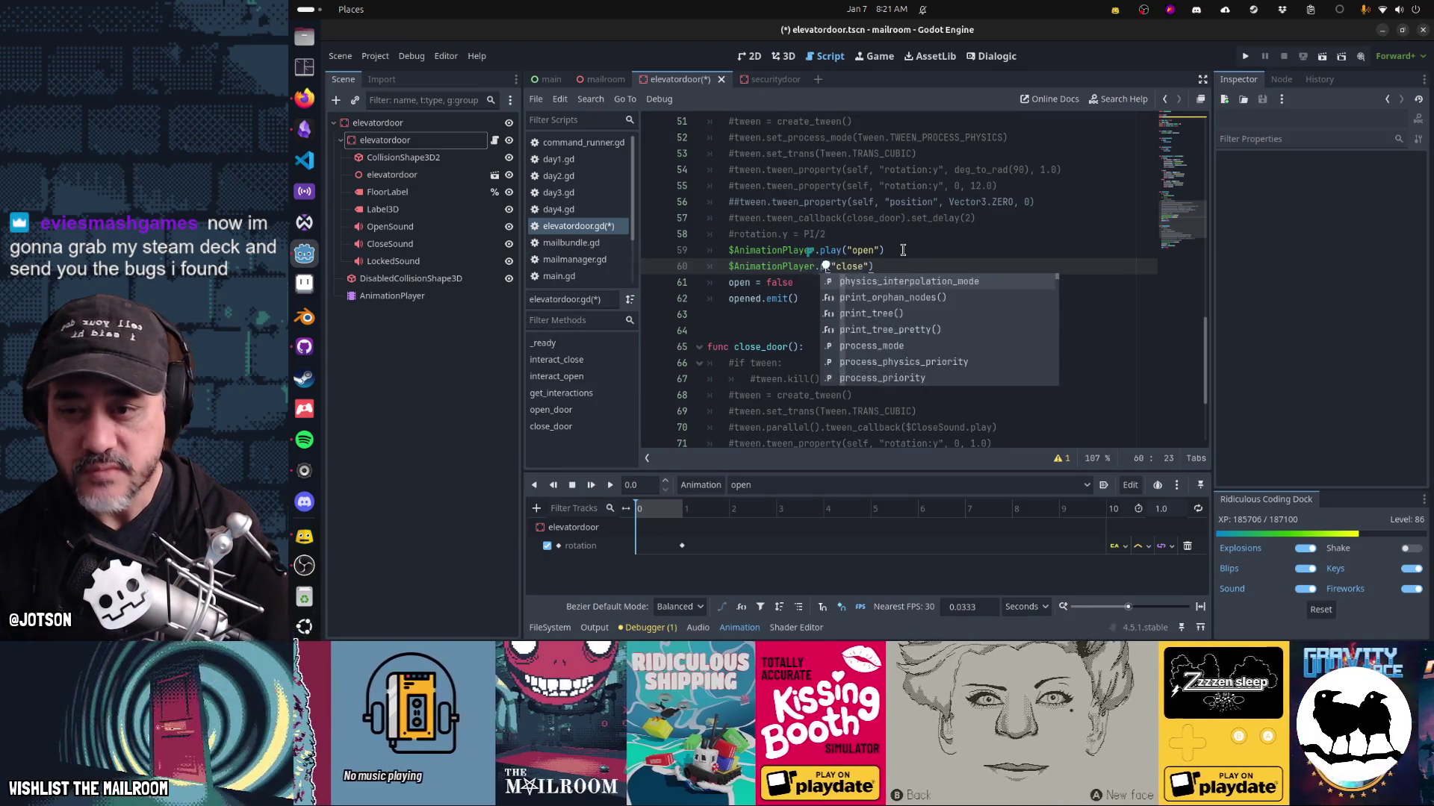
{"action": "key", "text": "ctrl+shift+Left"}
{"action": "key", "text": "Delete"}
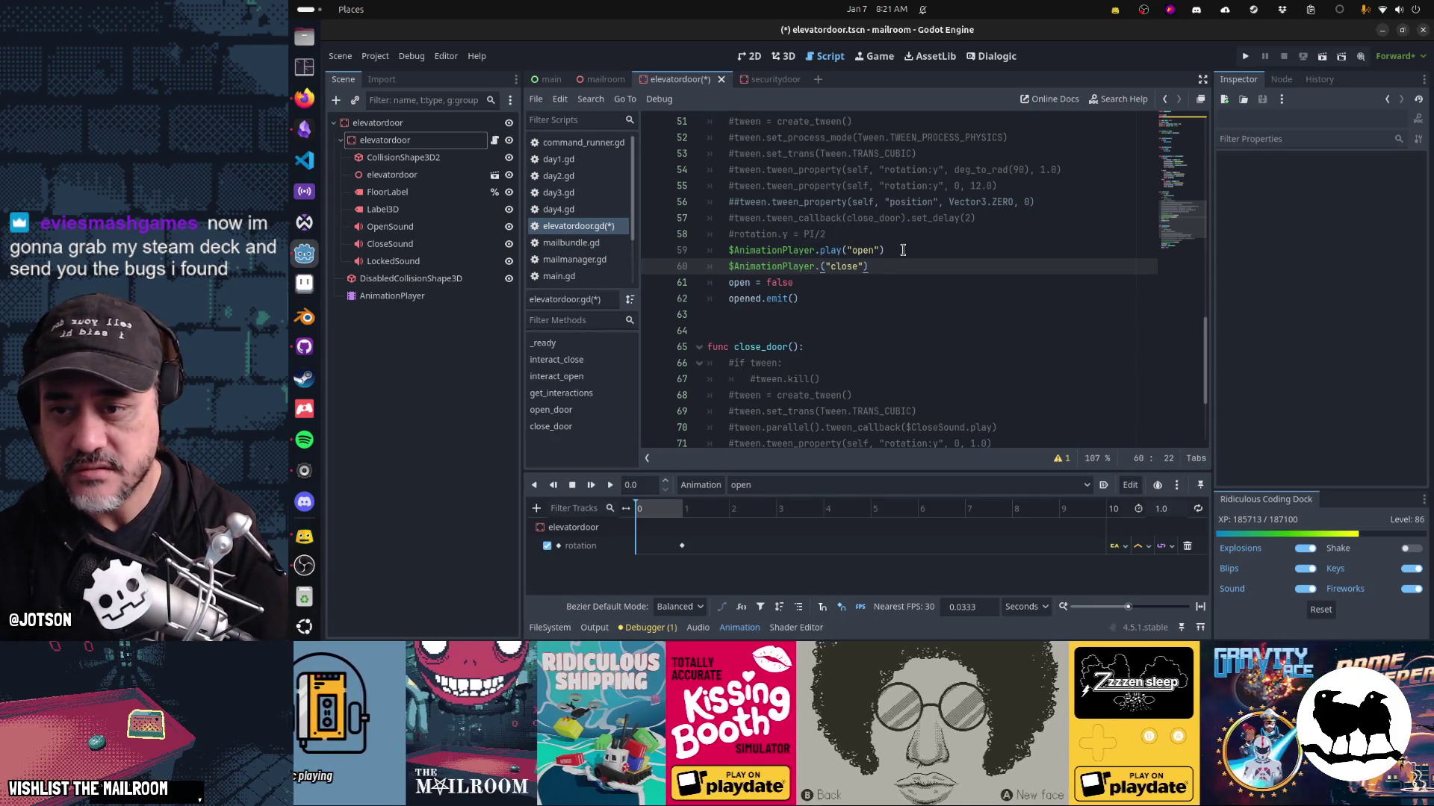
{"action": "key", "text": "shift+End"}
{"action": "key", "text": "BackSpace"}
{"action": "key", "text": "BackSpace"}
{"action": "type", "text": ".play"}
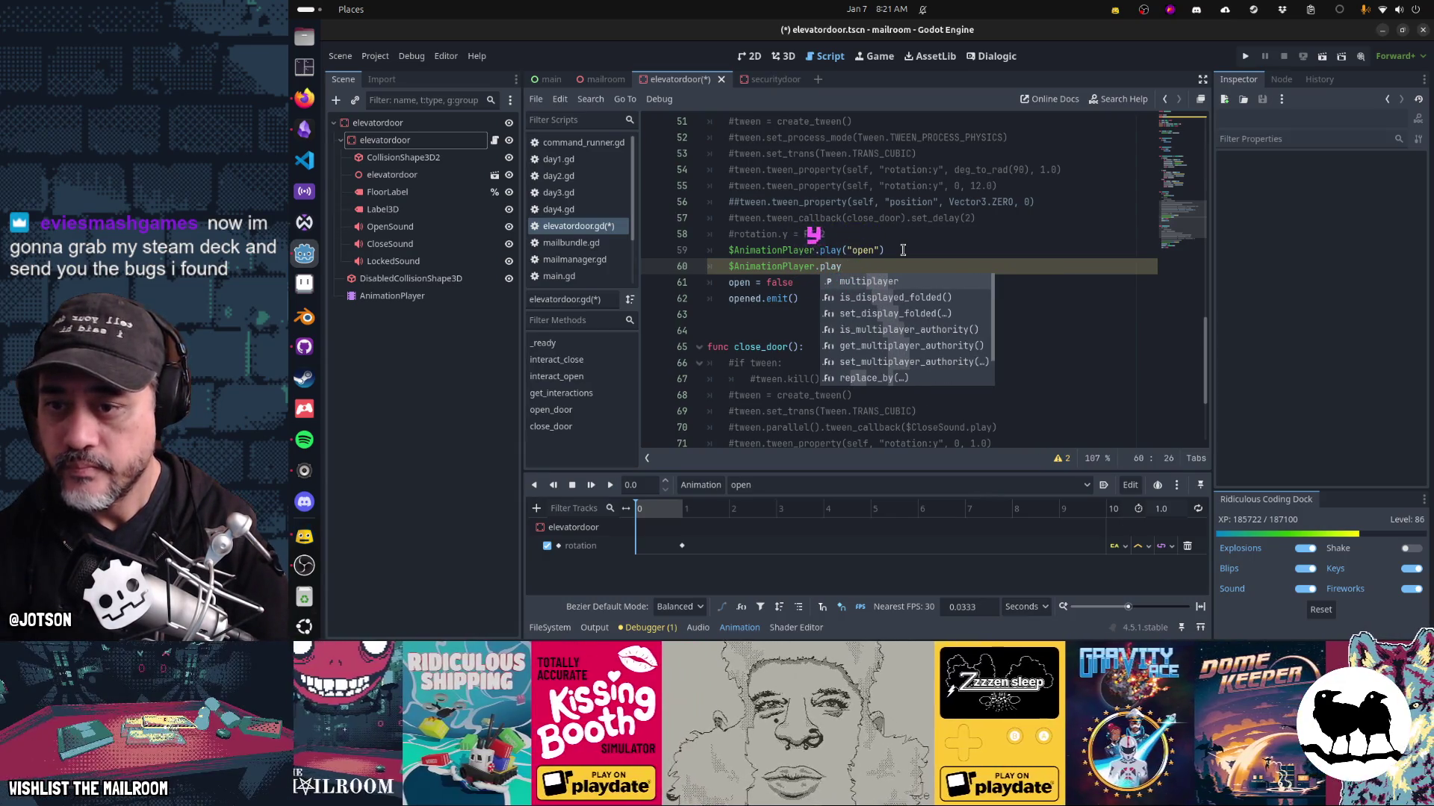
{"action": "key", "text": "BackSpace"}
{"action": "key", "text": "BackSpace"}
{"action": "key", "text": "BackSpace"}
{"action": "key", "text": "BackSpace"}
{"action": "type", "text": "que"}
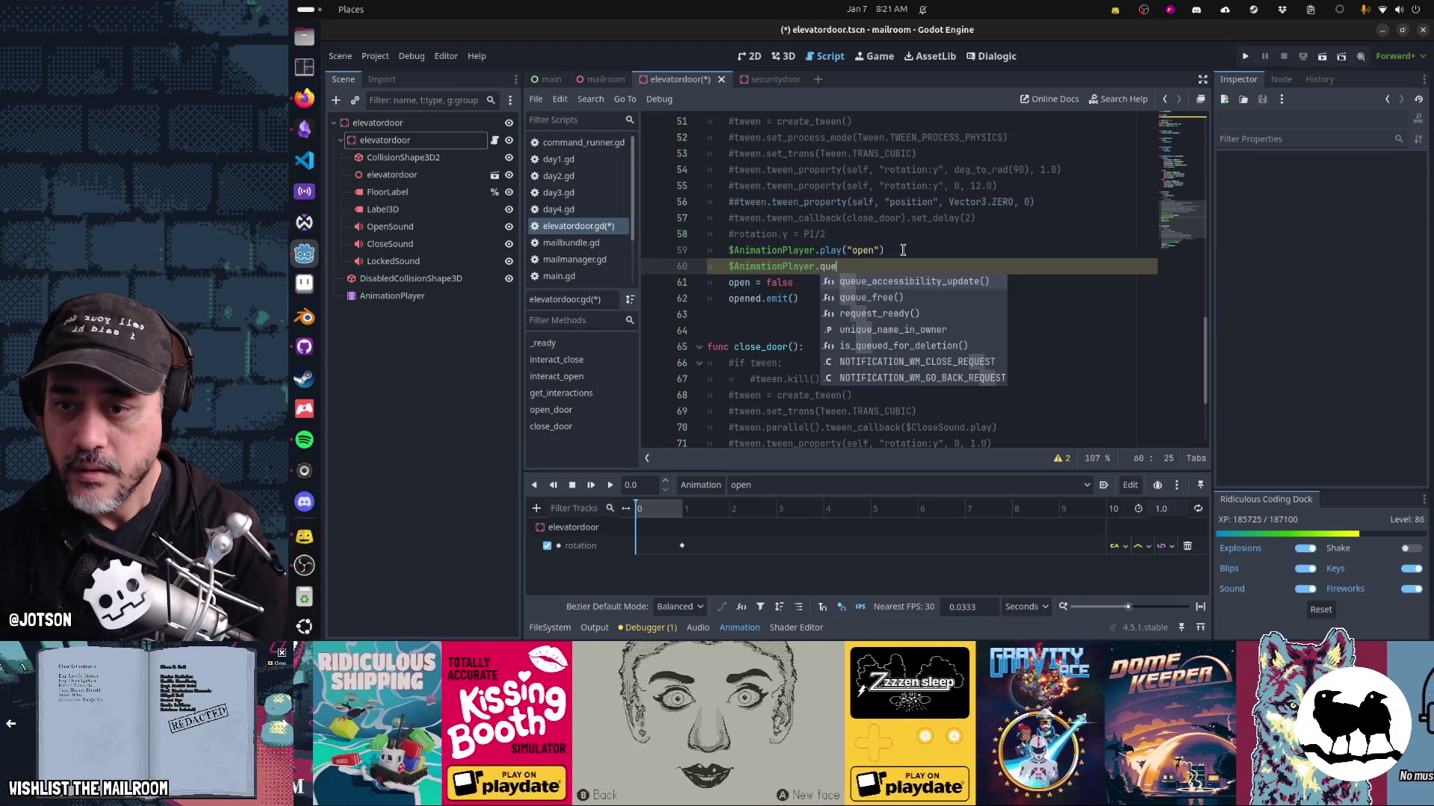
{"action": "type", "text": "u"}
{"action": "key", "text": "Escape"}
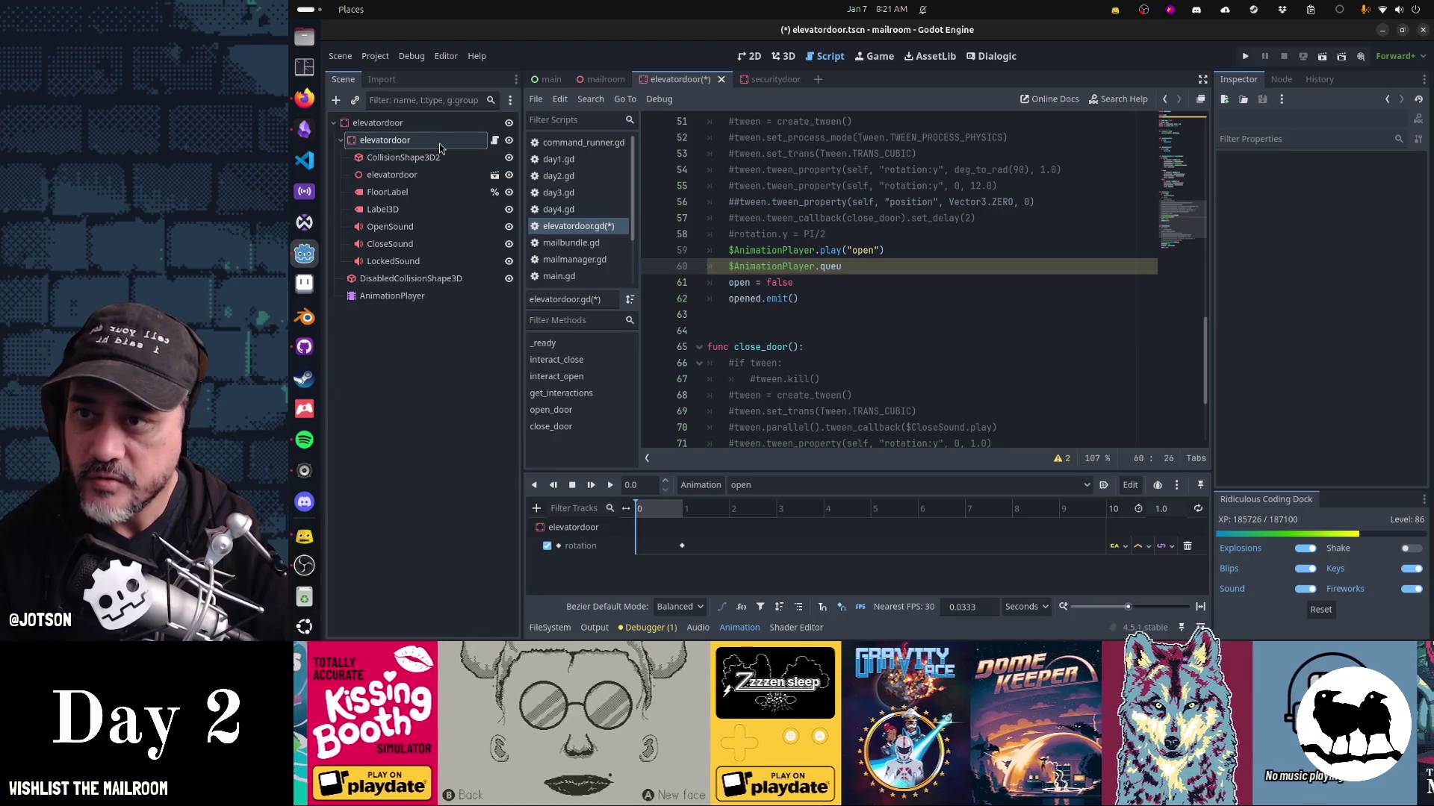
{"action": "key", "text": "ctrl+s"}
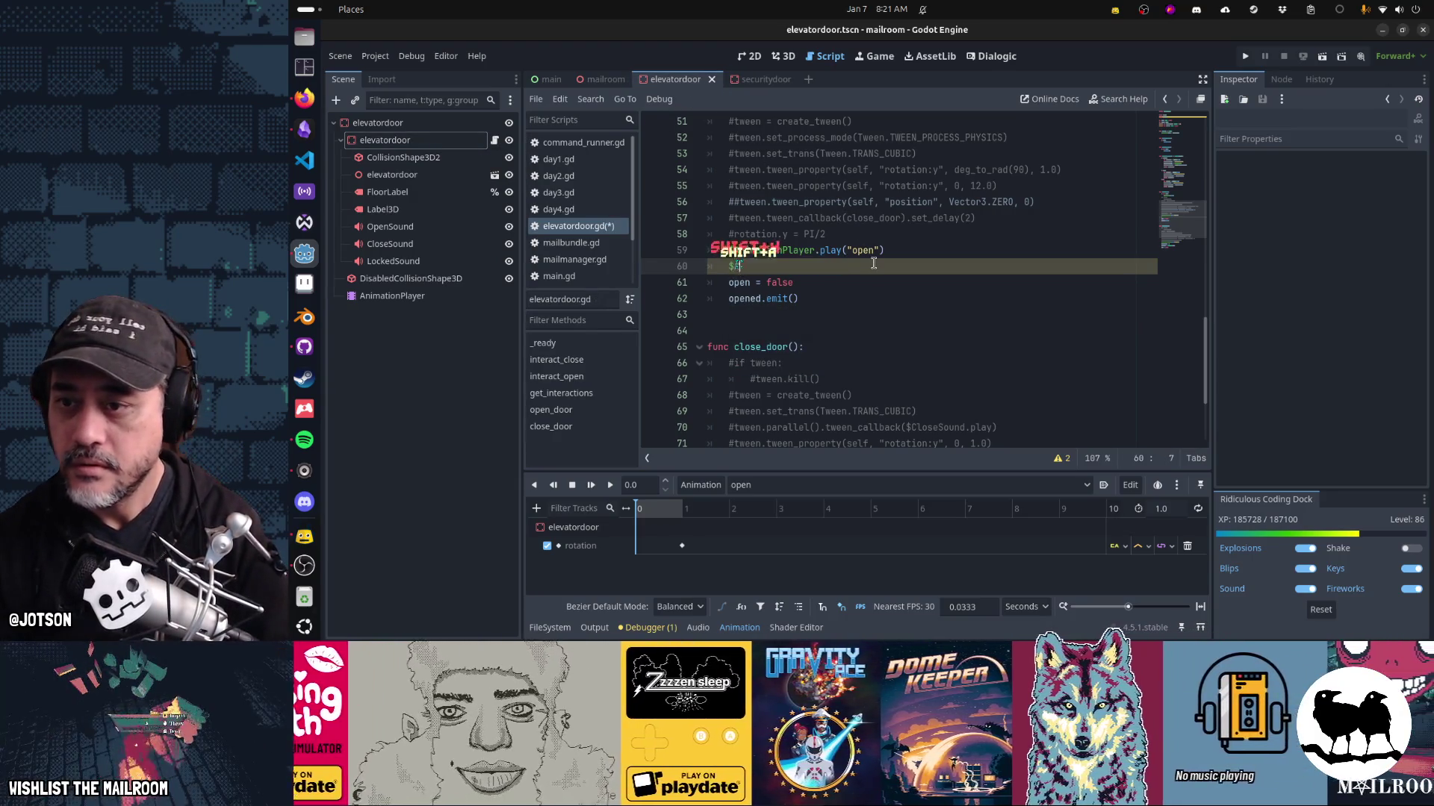
Move the AnimationPlayer under the elevatordoor body and finish line 60 as $AnimationPlayer.queue("close").
{"action": "type", "text": "nimationPlayer."}
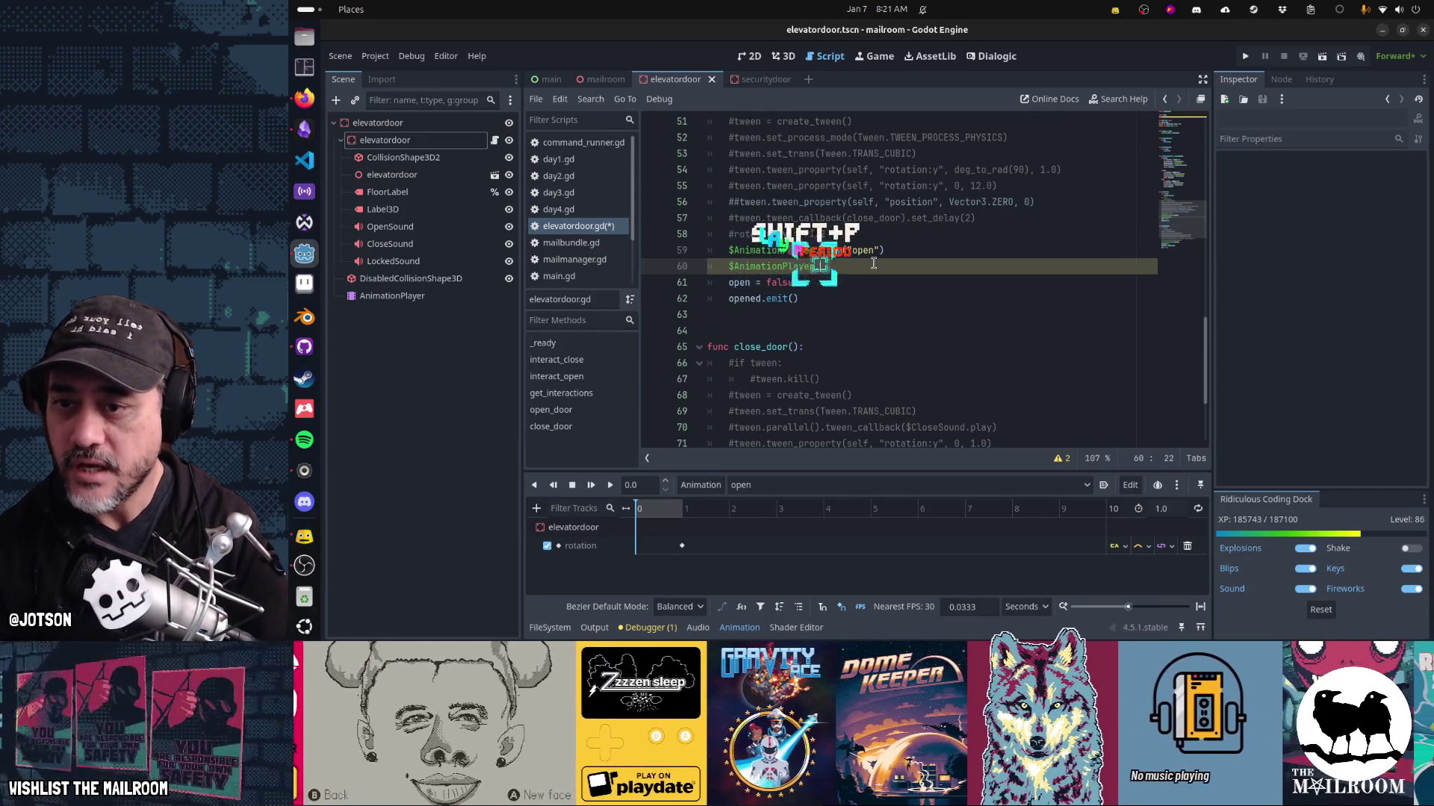
{"action": "type", "text": "play"}
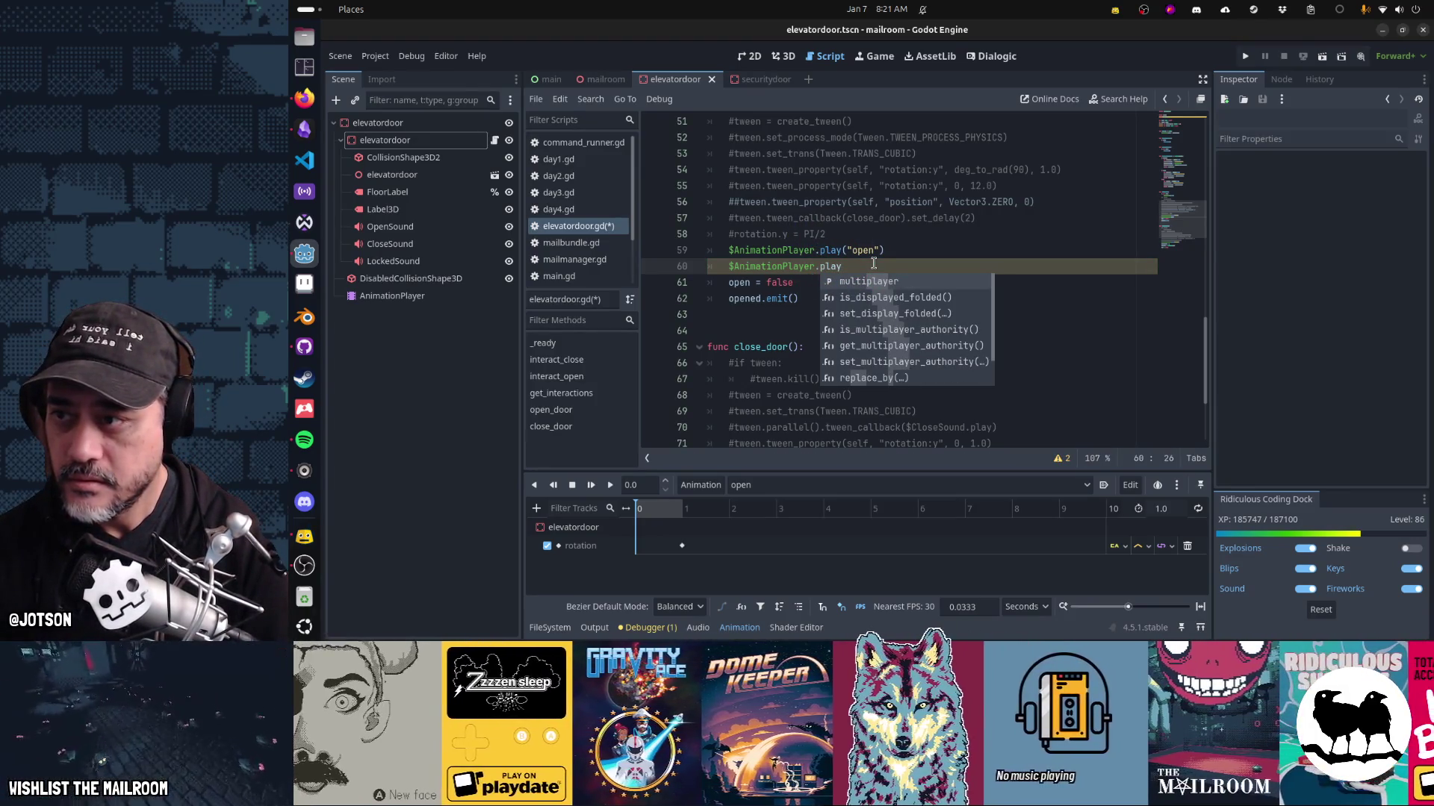
{"action": "key", "text": "Escape"}
{"action": "left_click_drag", "start_coordinate": [392, 296], "coordinate": [387, 149]}
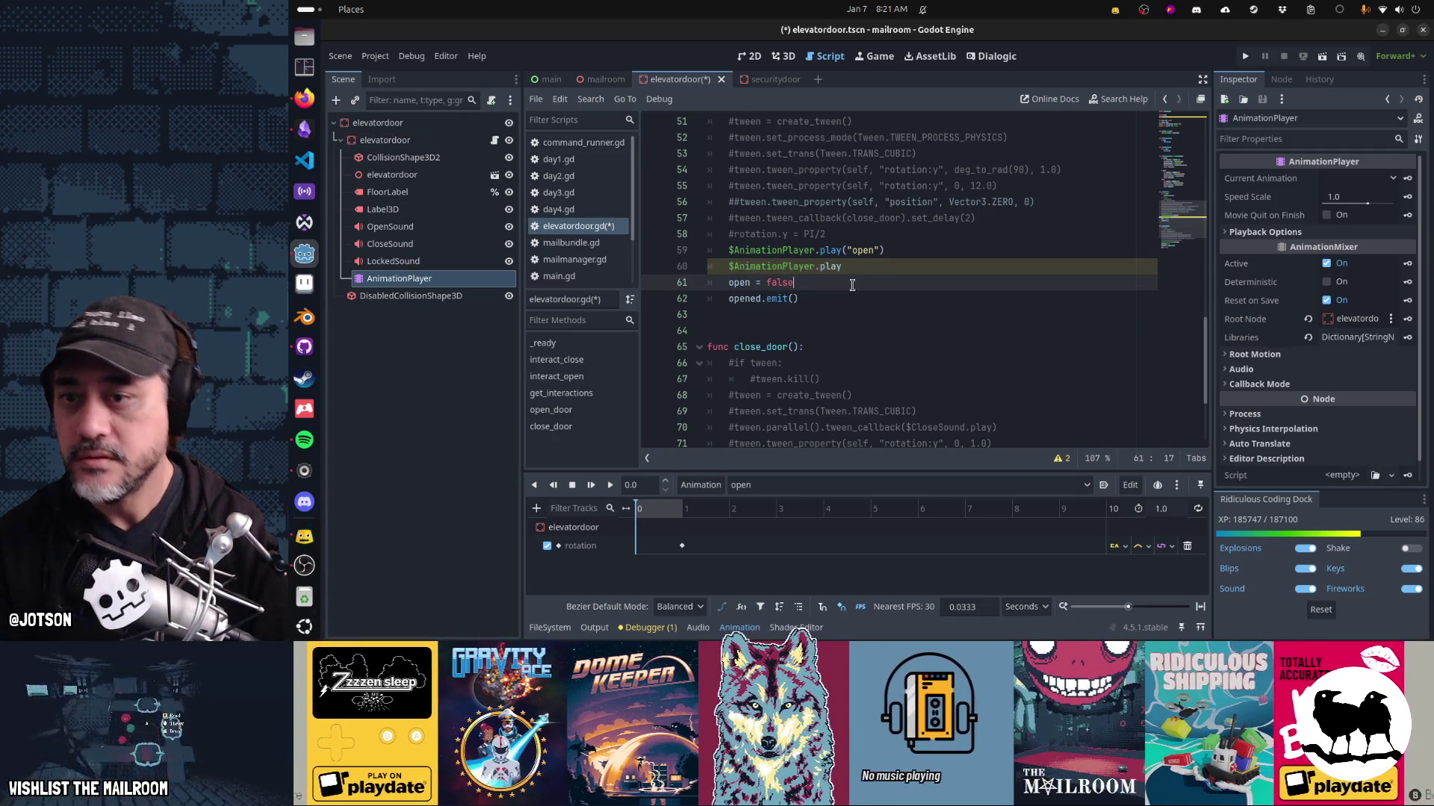
{"action": "key", "text": "BackSpace"}
{"action": "key", "text": "BackSpace"}
{"action": "type", "text": "que"}
{"action": "key", "text": "Return"}
{"action": "type", "text": "\"close"}
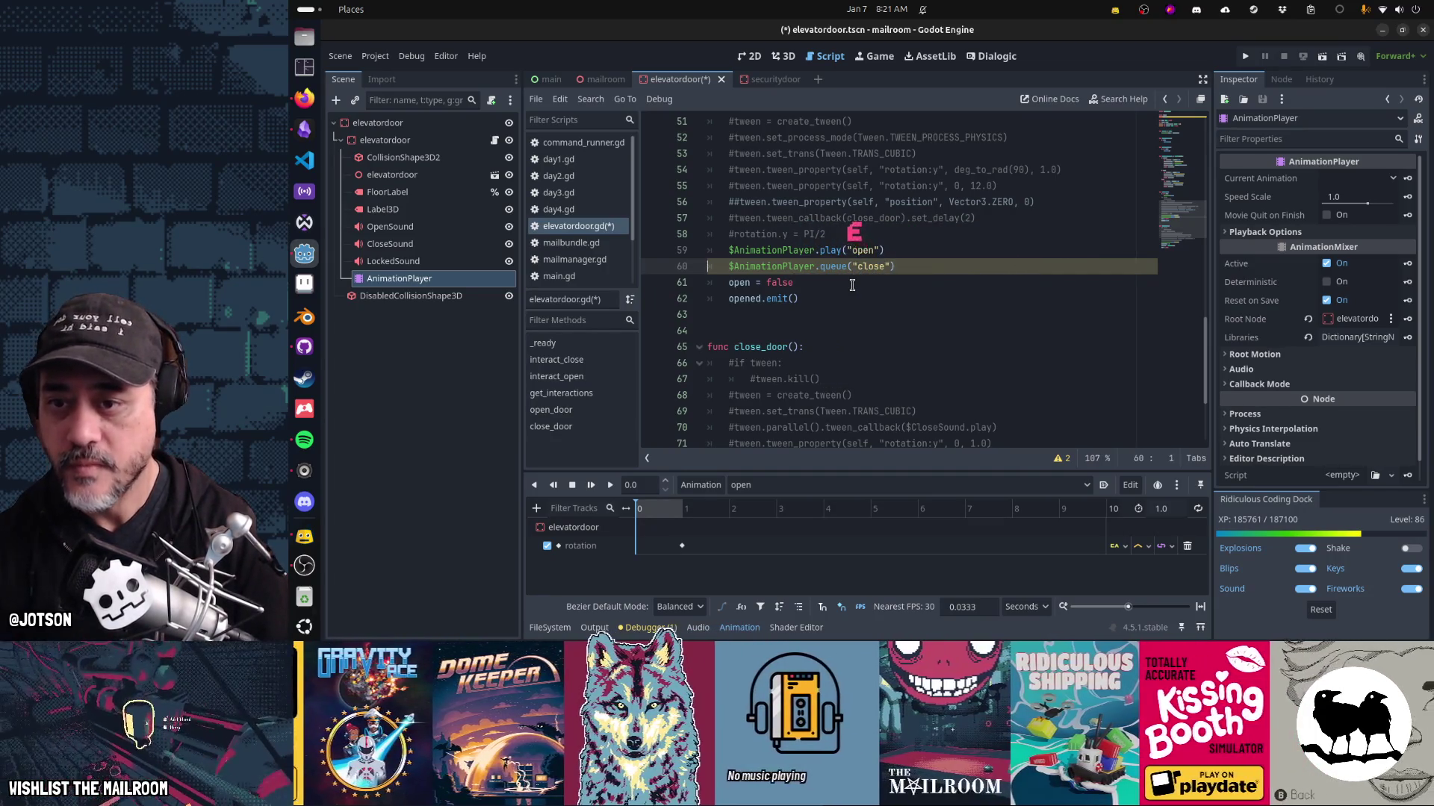
{"action": "key", "text": "Down"}
{"action": "key", "text": "Down"}
{"action": "key", "text": "Down"}
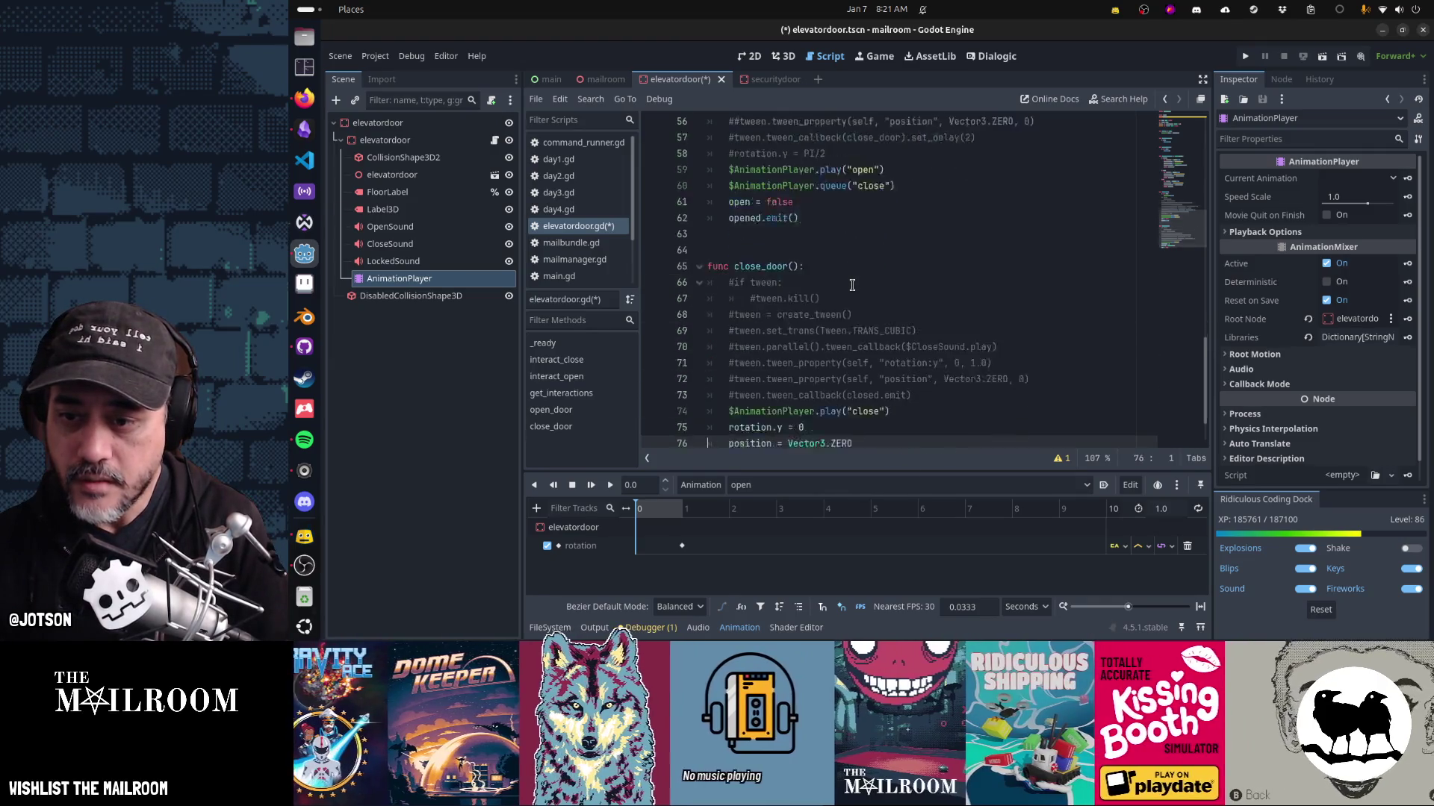
Cut the queue("close") line from open_door, leaving only play("open") before open = false.
{"action": "key", "text": "Up"}
{"action": "key", "text": "Up"}
{"action": "key", "text": "Up"}
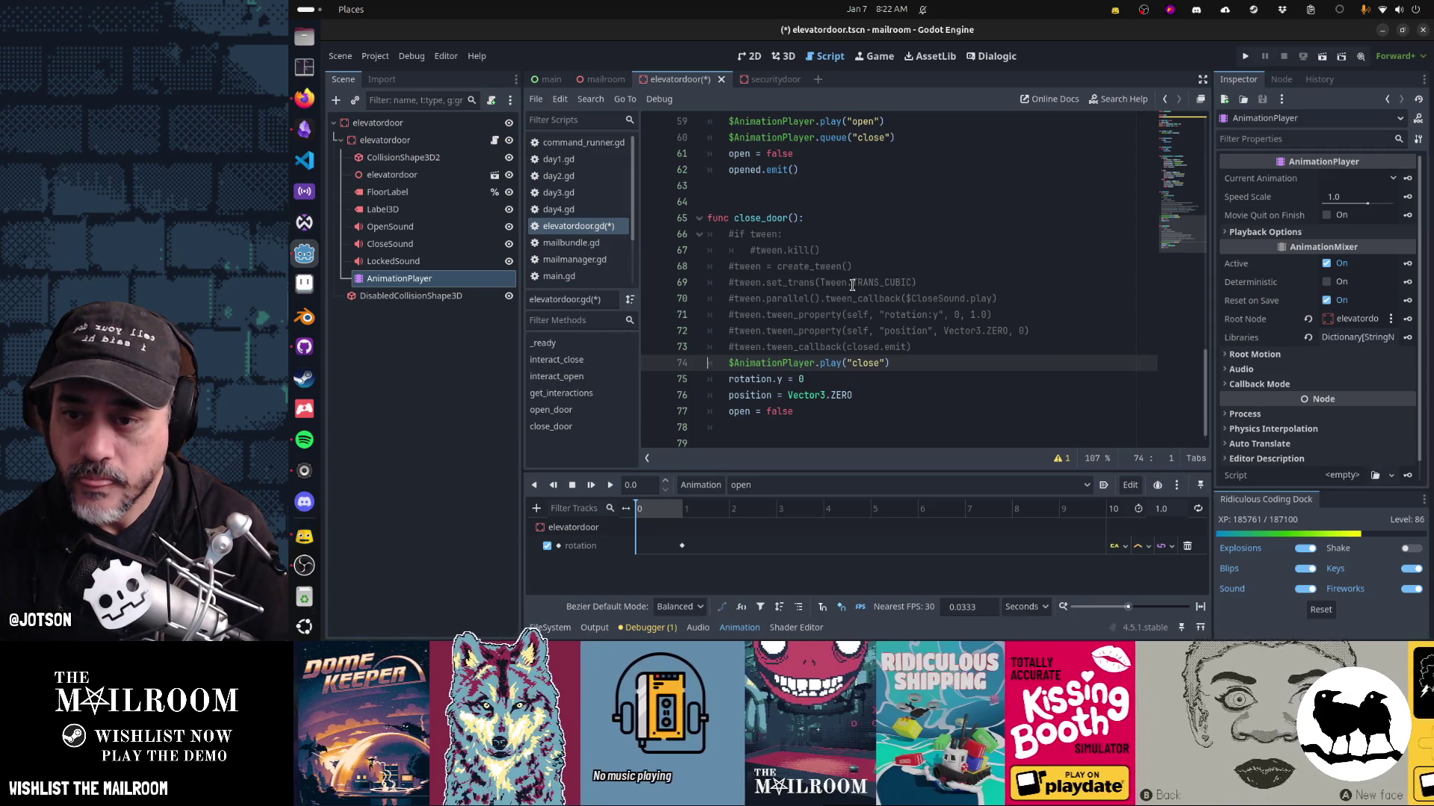
{"action": "key", "text": "Up"}
{"action": "key", "text": "Up"}
{"action": "key", "text": "Up"}
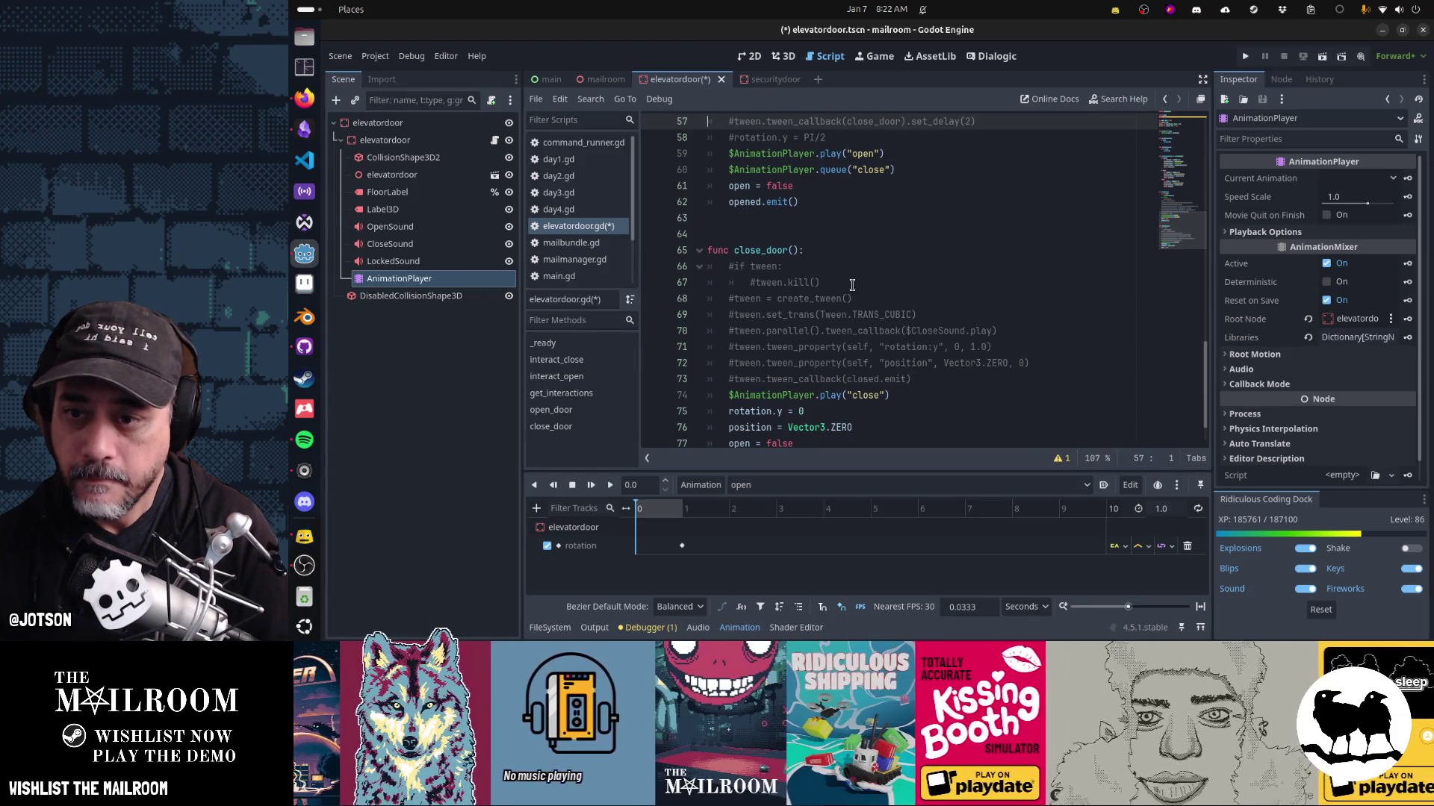
{"action": "key", "text": "Down"}
{"action": "key", "text": "Down"}
{"action": "key", "text": "Down"}
{"action": "key", "text": "ctrl+x"}
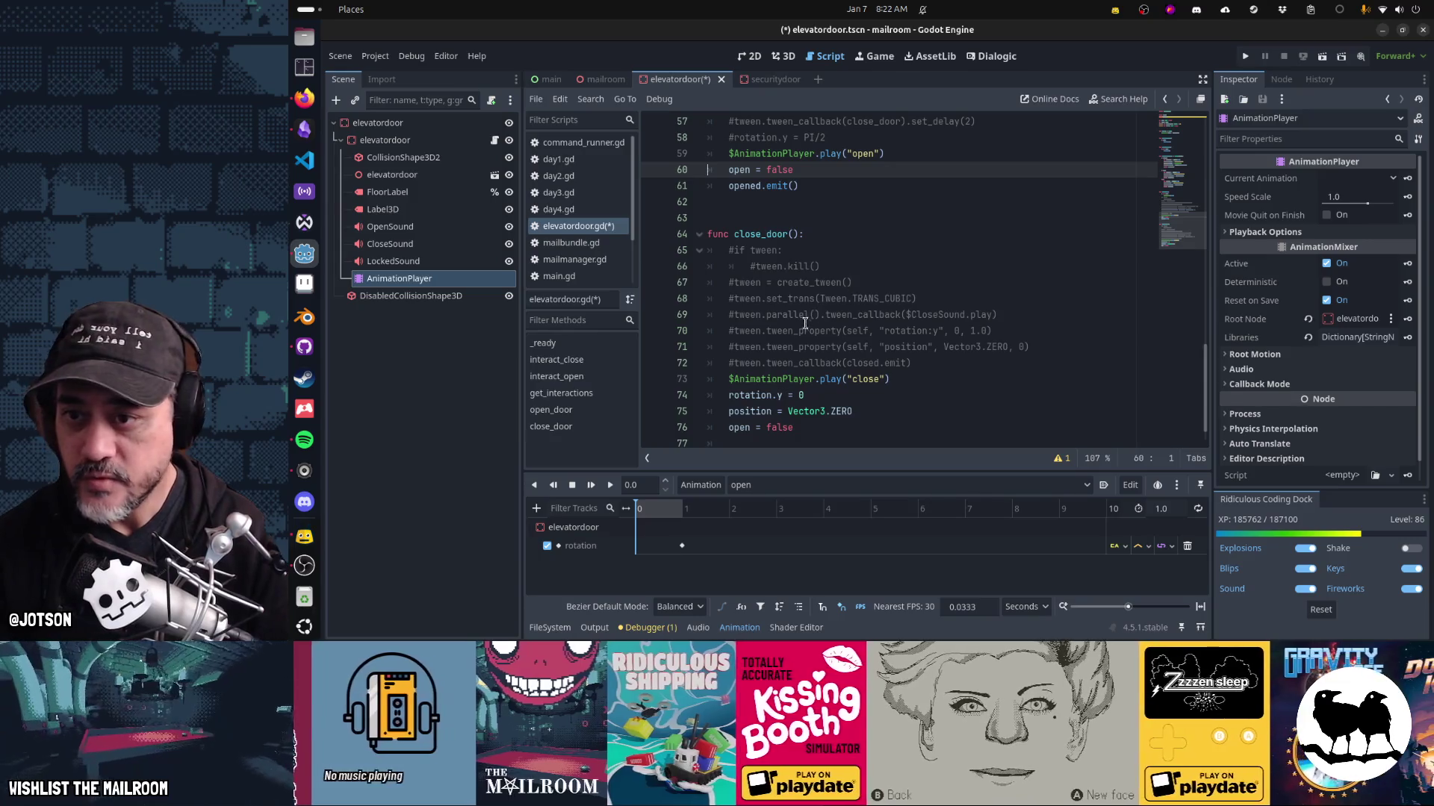
{"action": "left_click", "coordinate": [538, 509]}
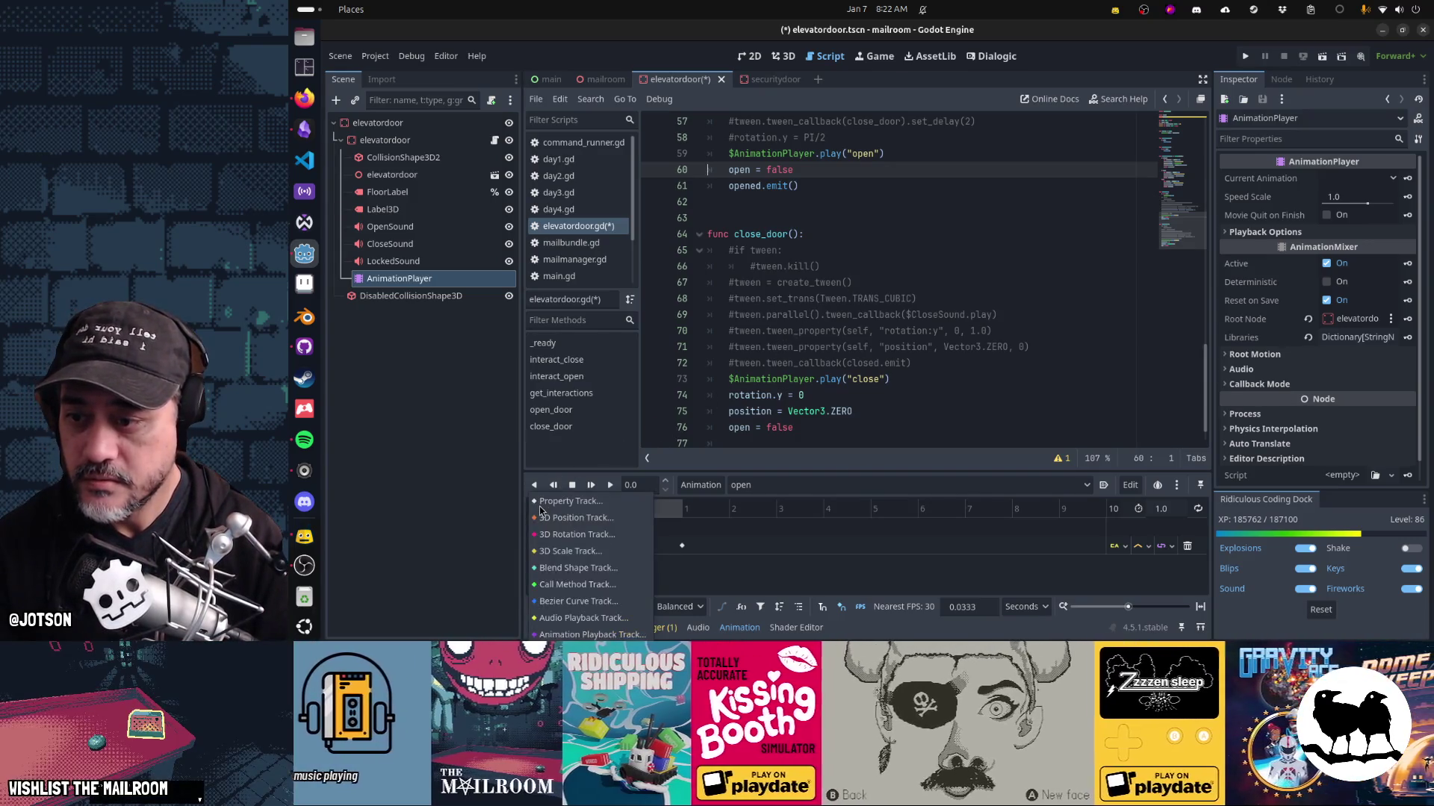